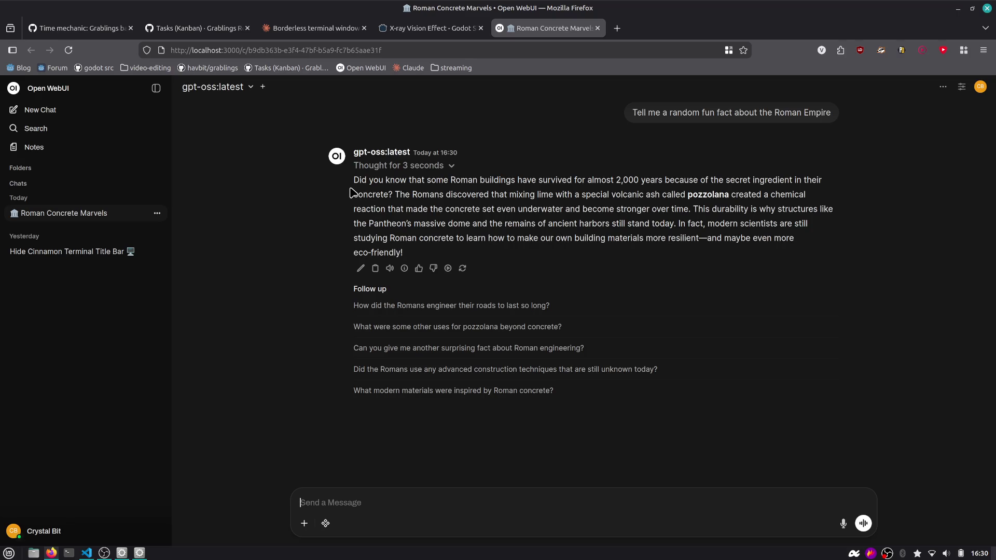
Select the assistant's reply text in Open WebUI, then clear the selection
drag(354, 180, 440, 252)
click(441, 251)
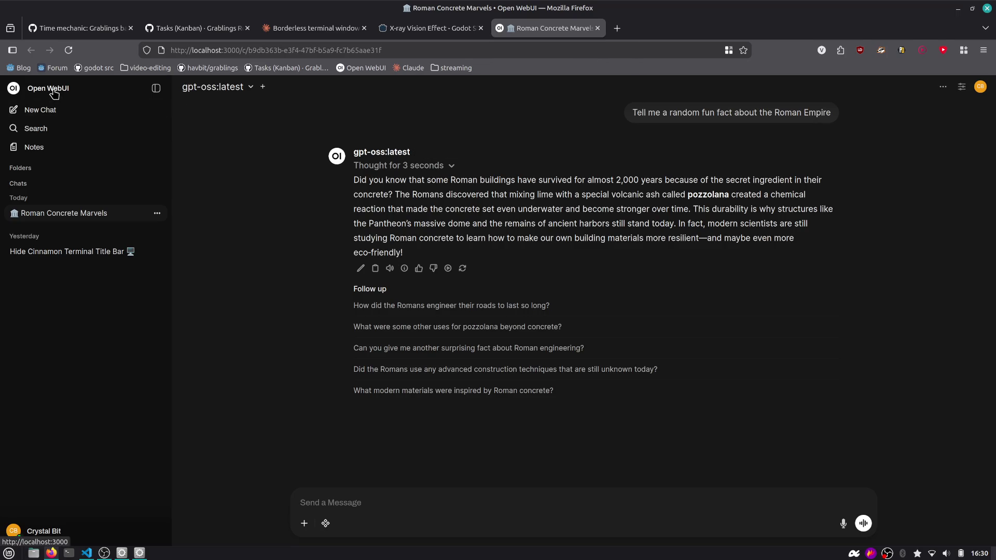
drag(322, 155, 497, 258)
click(231, 463)
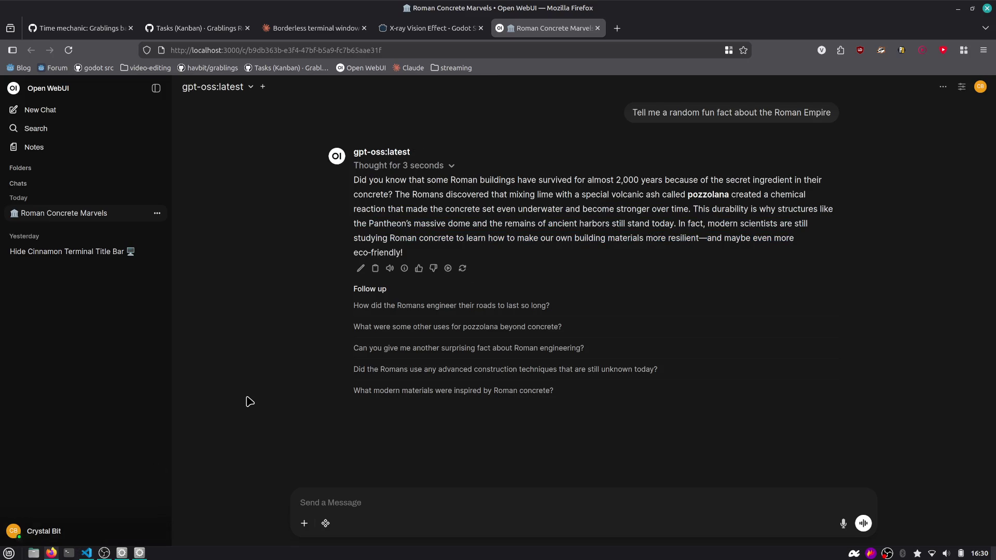
Run amdgpu_top in a new terminal and enlarge its window
key(ctrl+alt+t)
text(amdgpu_top)
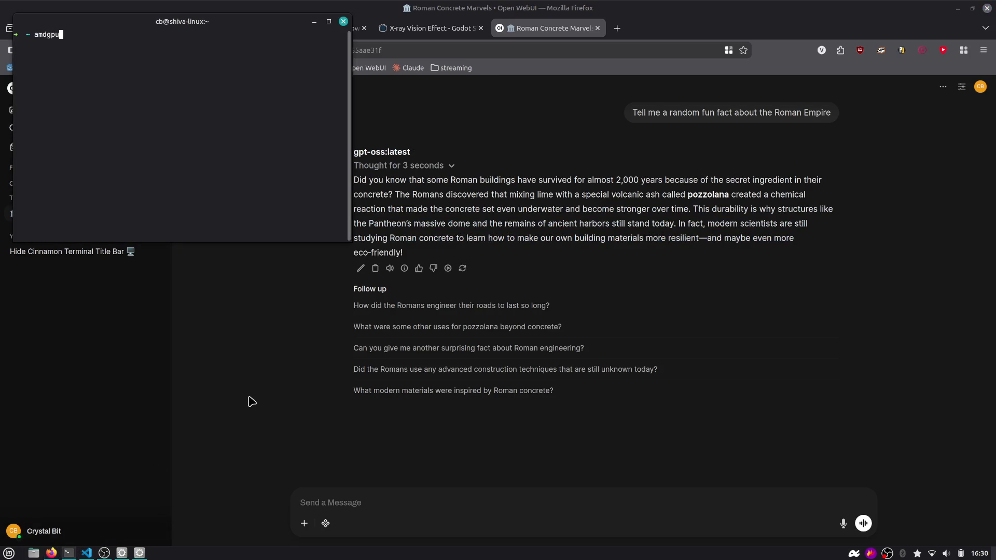
key(Return)
mouse_move(295, 216)
mouse_down()
mouse_move(311, 467)
mouse_move(363, 506)
mouse_up()
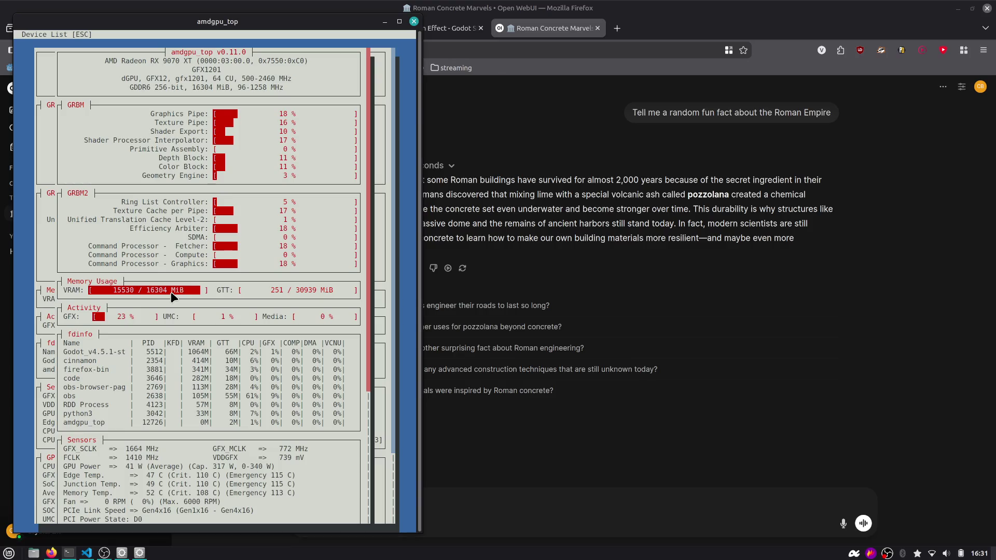
Regenerate the chat reply with Try Again in Open WebUI
click(466, 281)
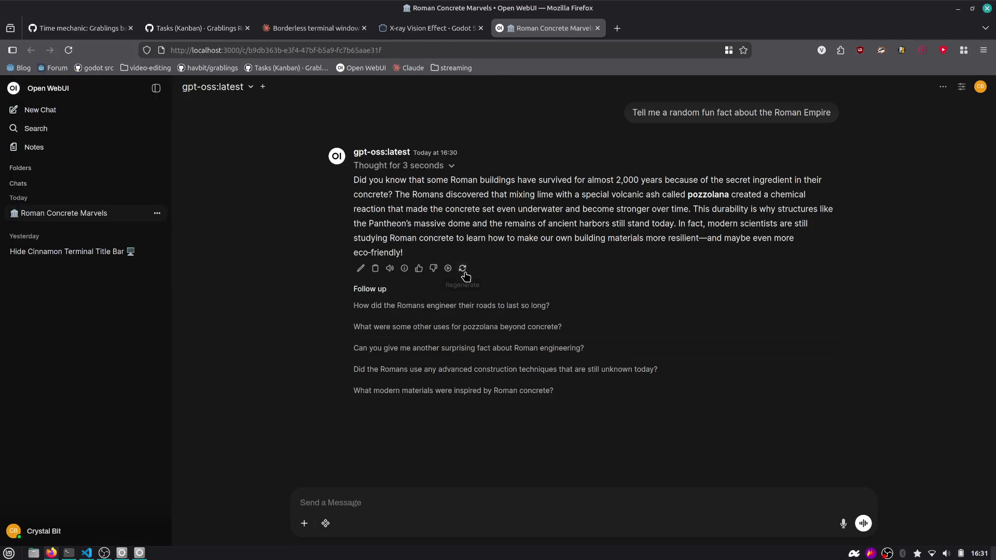
click(462, 268)
key(alt+Tab)
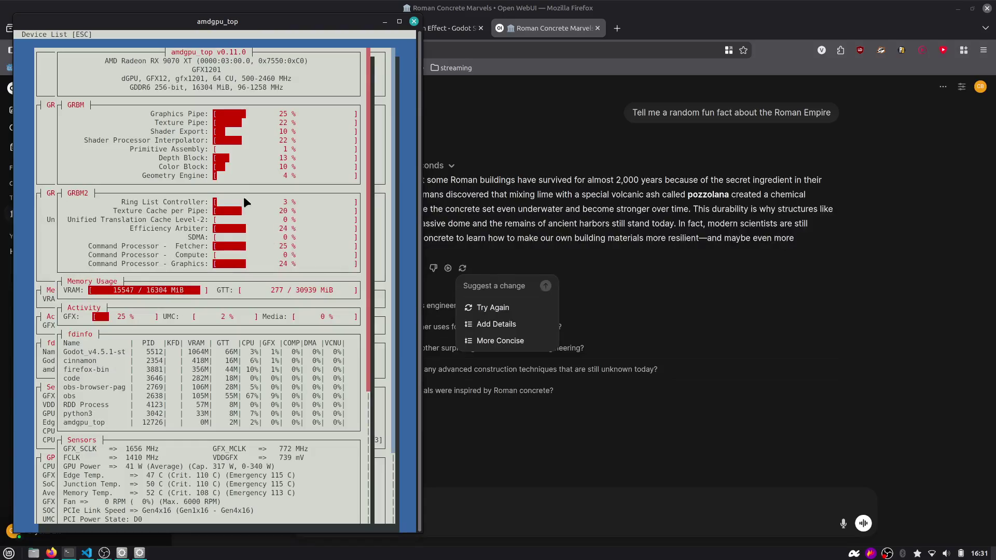
click(467, 287)
click(493, 307)
key(alt+Tab)
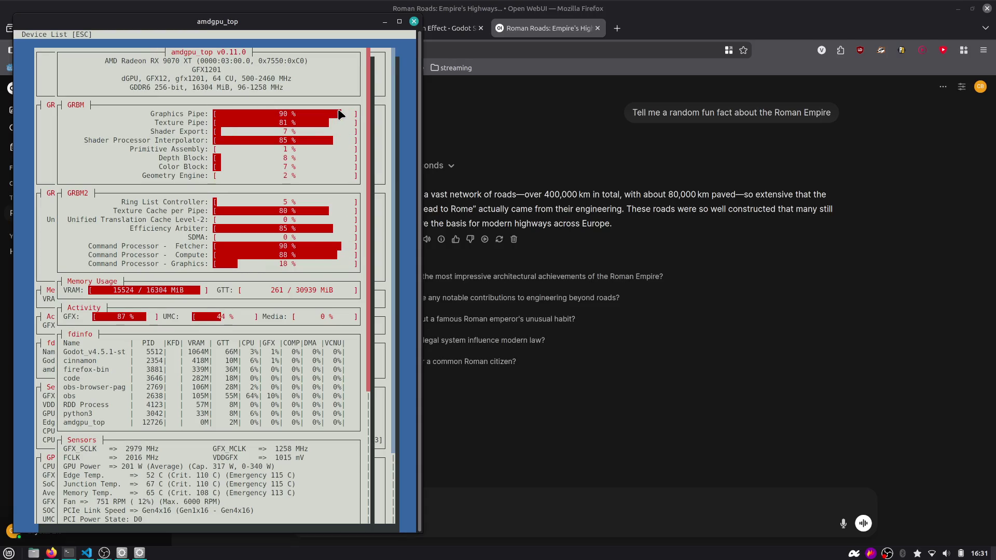
Quit amdgpu_top with q and select the end of the new Roman roads reply
mouse_move(351, 24)
mouse_down()
mouse_move(333, 36)
mouse_move(357, 36)
mouse_up()
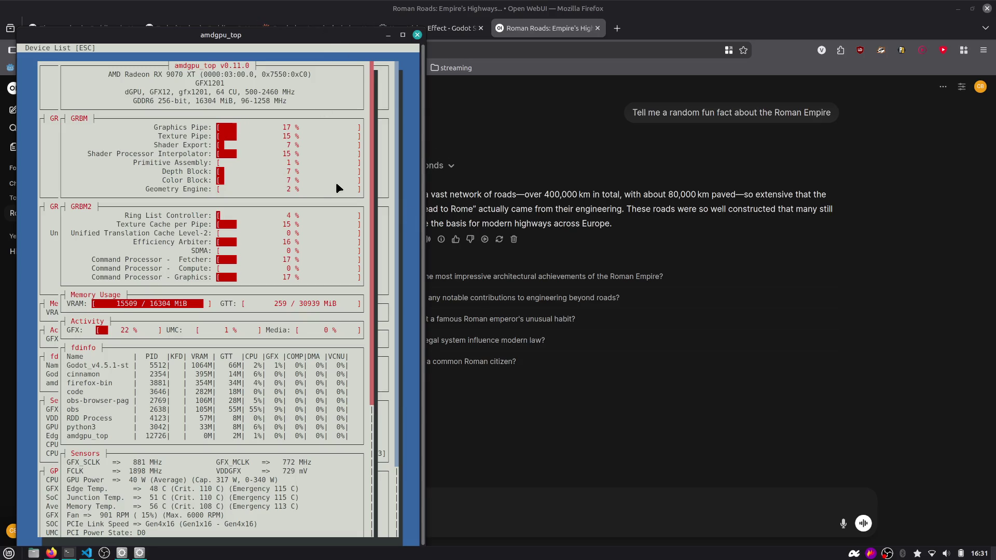
key(q)
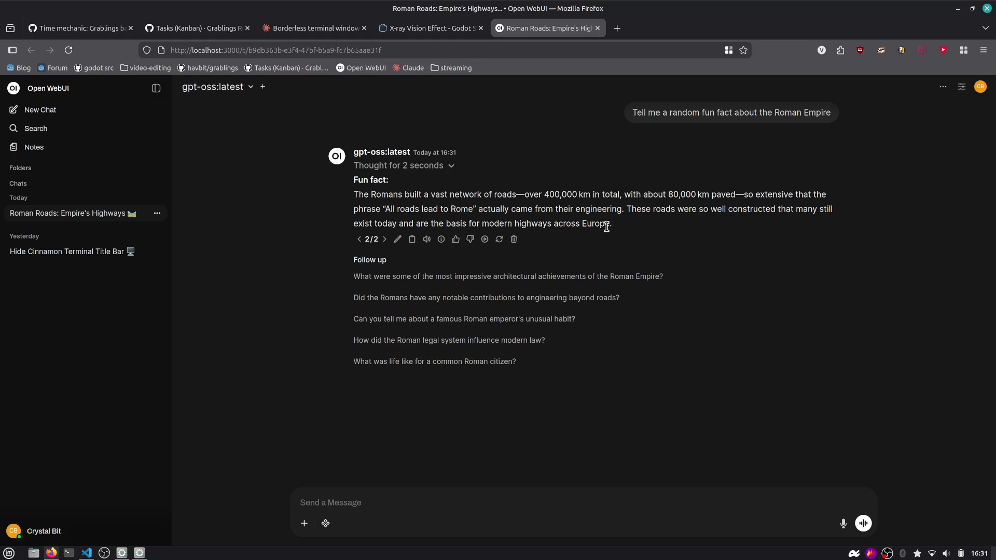
drag(612, 224, 407, 225)
Switch to Godot and select _handle_start_working in picker_creatures.gd
click(432, 178)
key(alt+Tab)
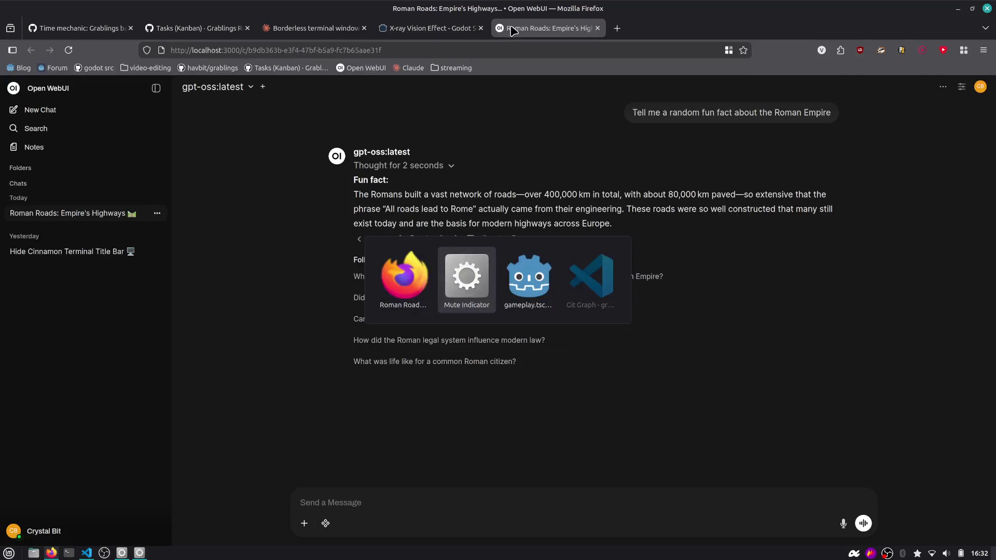
key(Tab)
click(498, 265)
scroll(505, 262, down, 3)
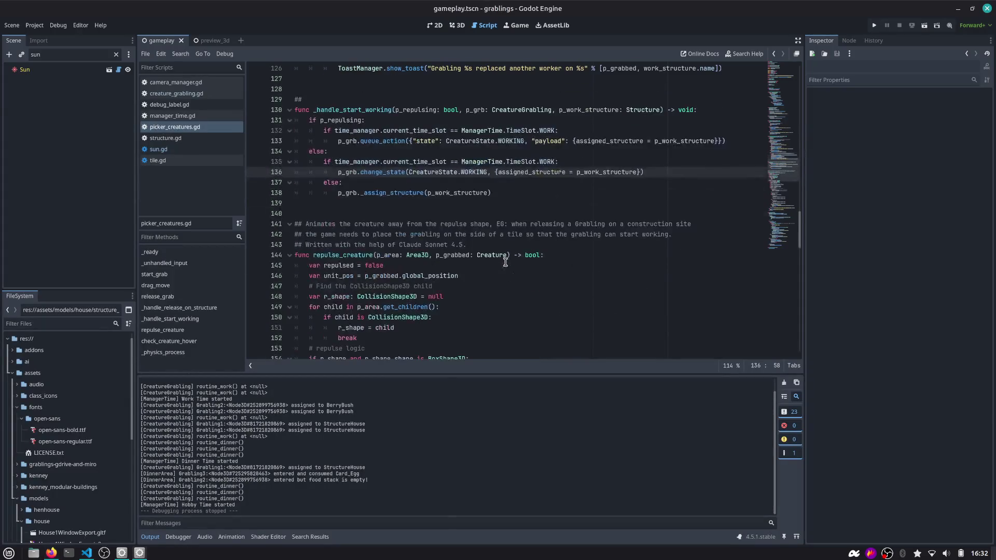
double_click(352, 110)
mouse_move(466, 128)
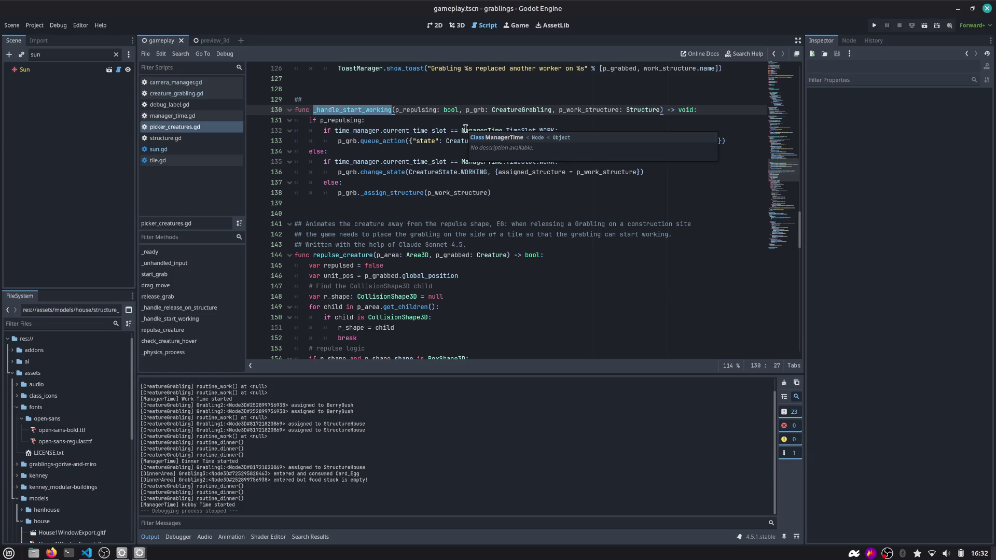
click(443, 120)
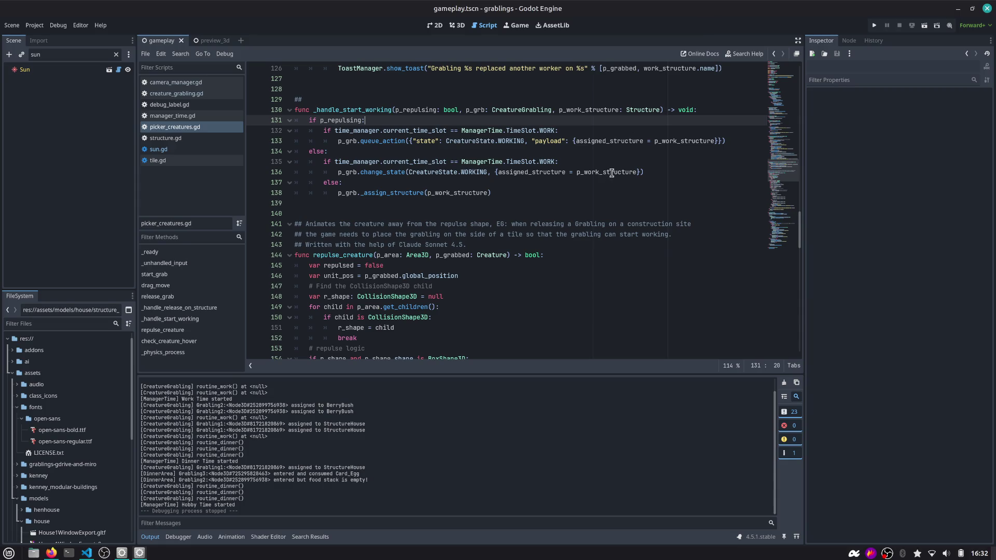
Widen the script editor by narrowing the Inspector, then restore the Godot window smaller
mouse_move(610, 172)
drag(804, 96, 812, 92)
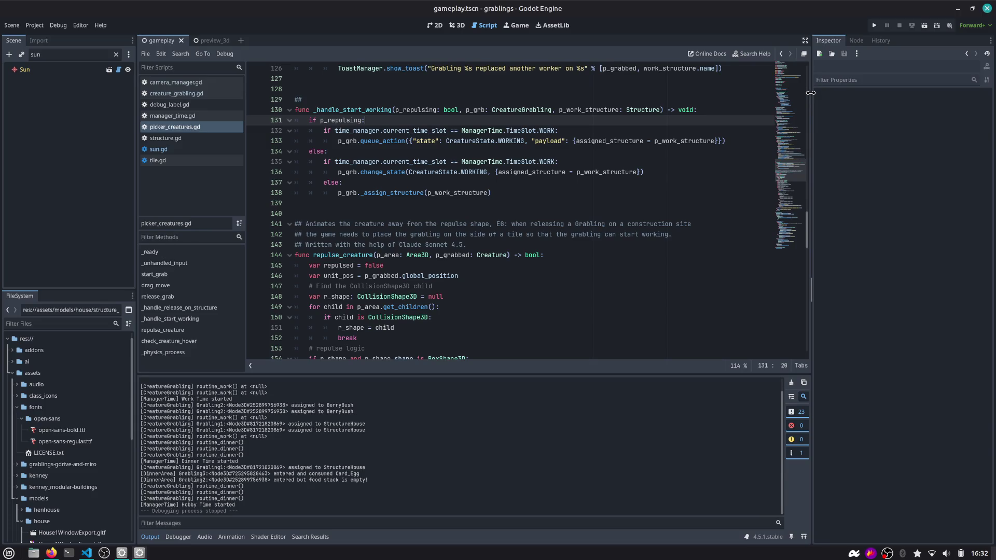
click(678, 133)
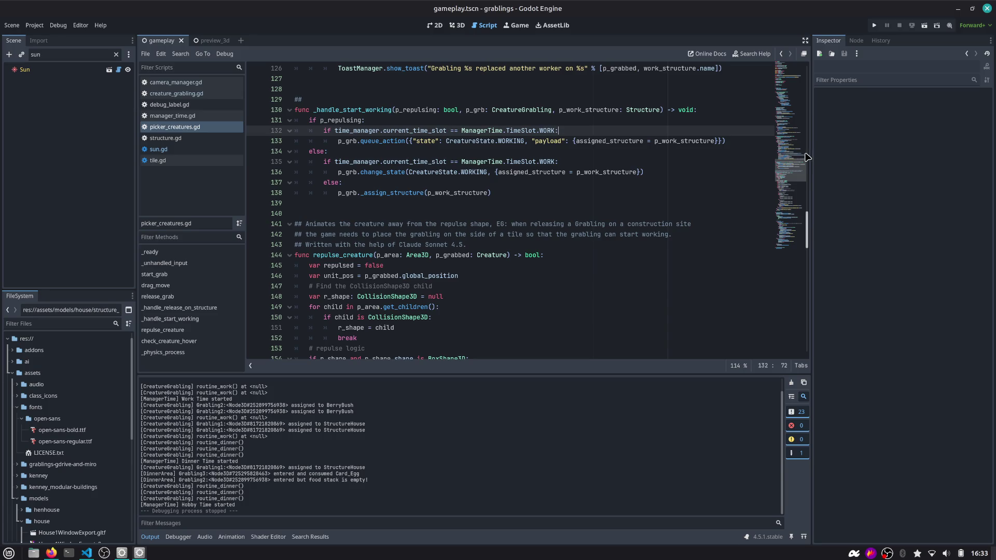
drag(812, 161, 812, 162)
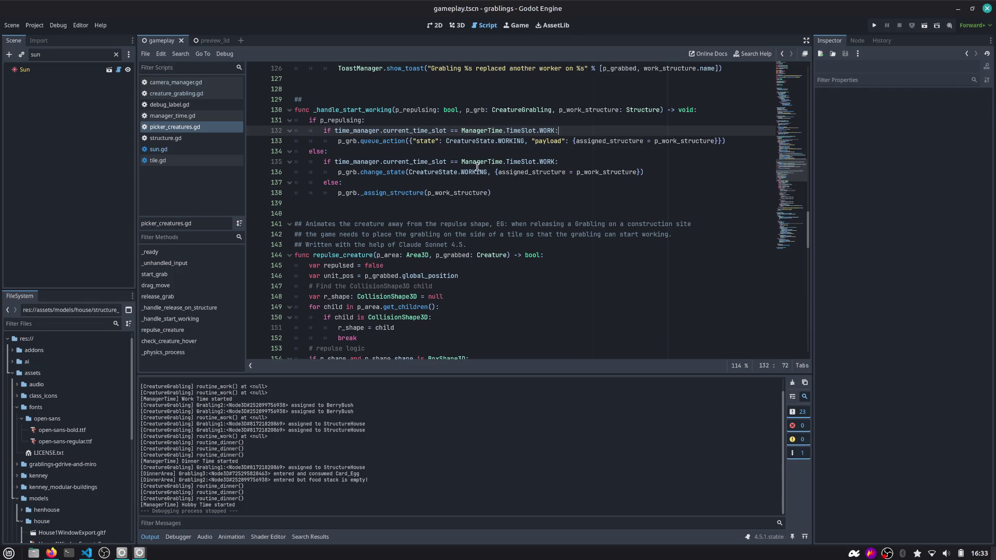
scroll(477, 164, down, 6)
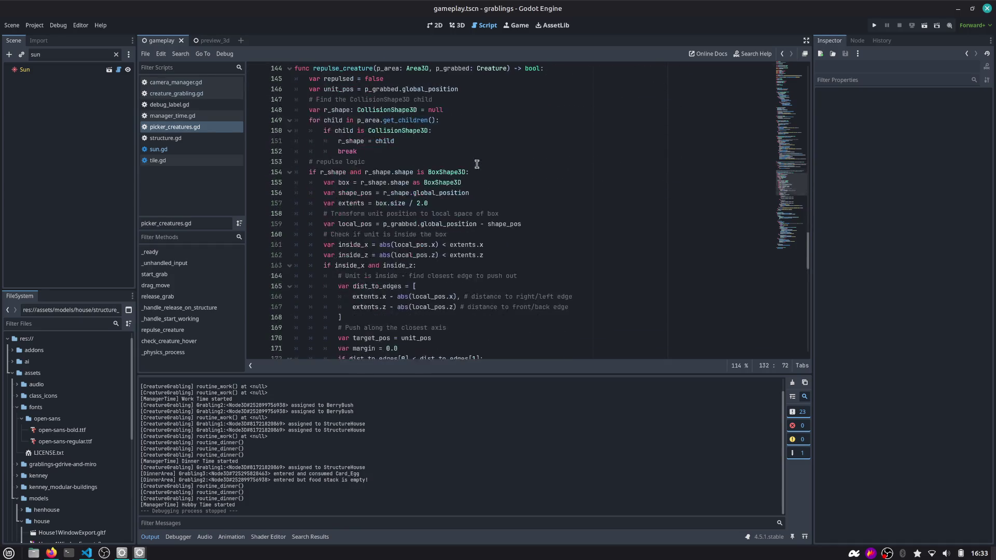
scroll(477, 164, up, 6)
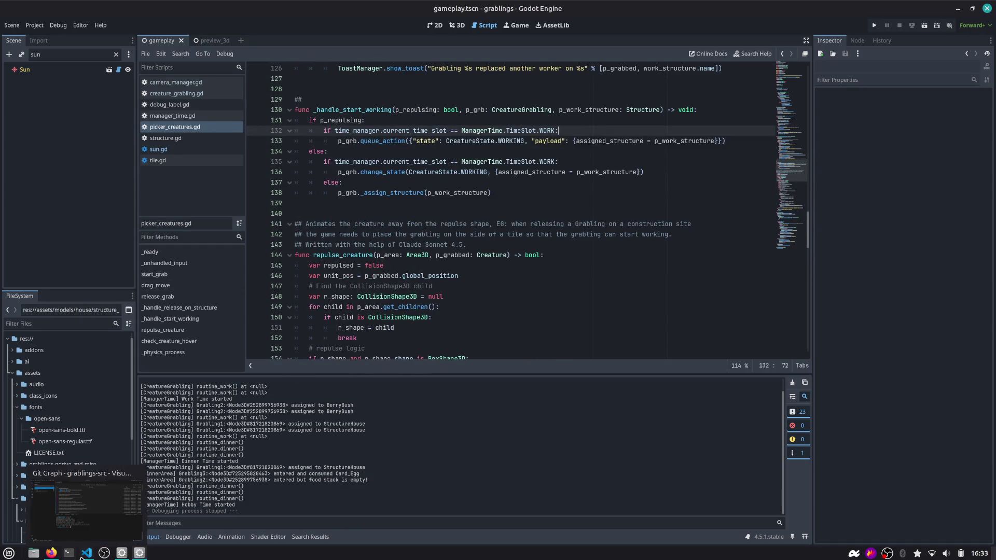
mouse_move(422, 11)
mouse_down()
mouse_move(397, 88)
mouse_move(387, 182)
mouse_move(383, 107)
mouse_move(420, 101)
mouse_move(467, 135)
mouse_up()
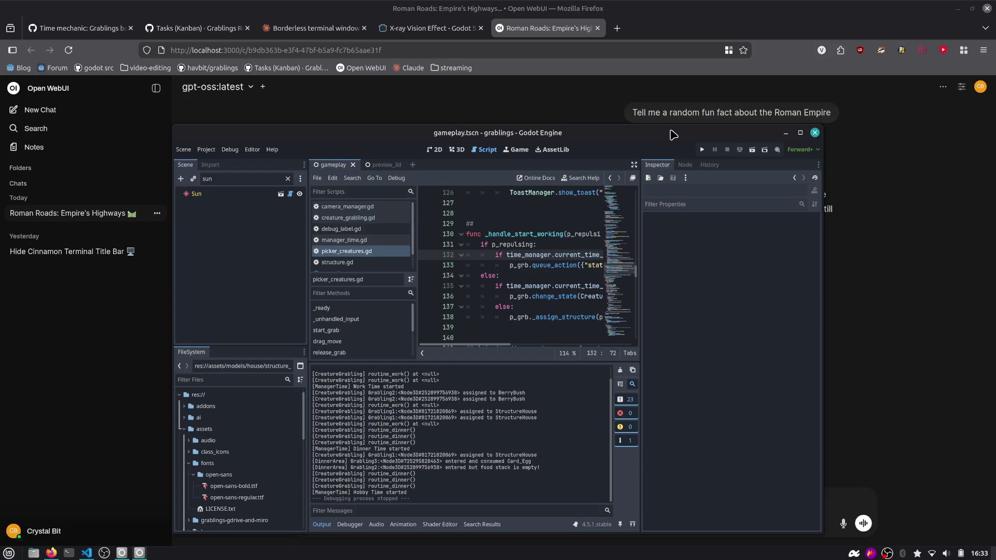
mouse_move(673, 135)
mouse_down()
mouse_move(567, 90)
mouse_move(634, 87)
mouse_move(587, 109)
mouse_move(598, 93)
mouse_up()
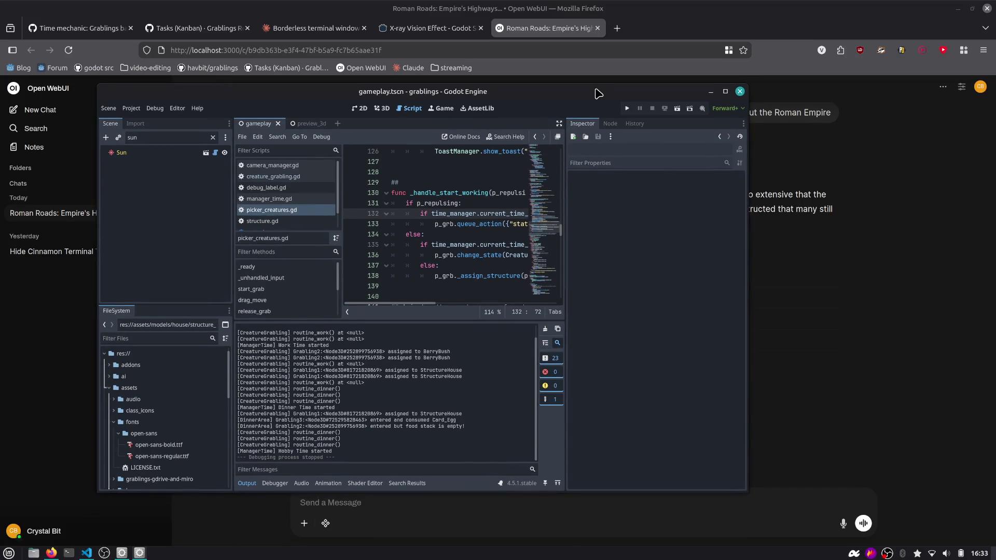
mouse_move(607, 89)
mouse_down()
mouse_move(638, 79)
mouse_move(646, 91)
mouse_up()
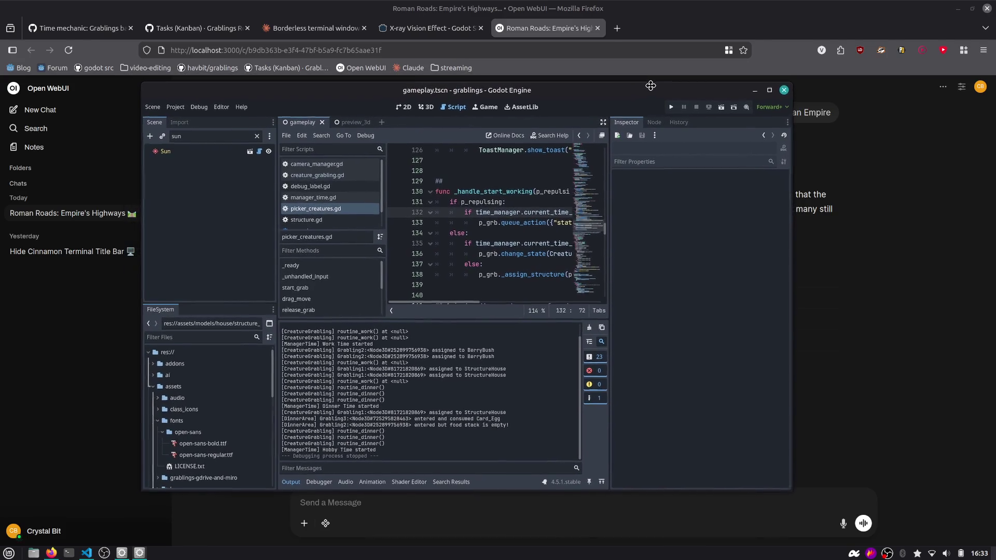
drag(649, 87, 653, 83)
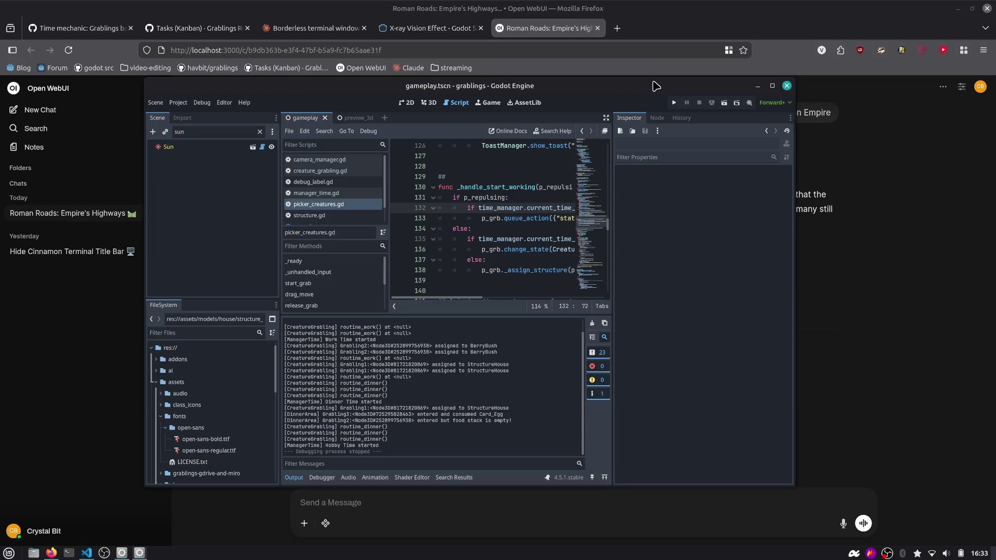
double_click(656, 85)
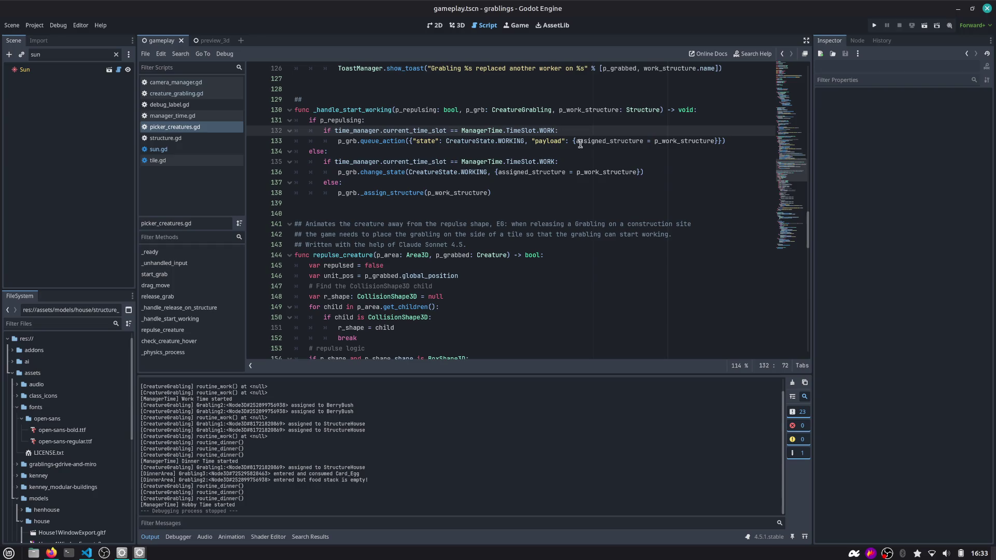
Open terminals with 'docker' typed in one tab, closing the empty extra tab
click(69, 553)
key(ctrl+alt+t)
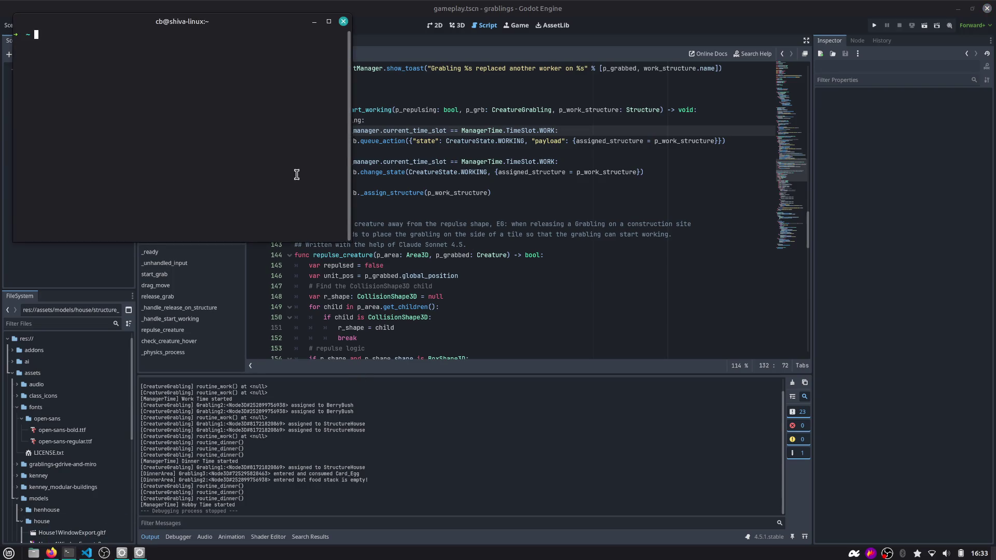
text(docker)
key(ctrl+shift+t)
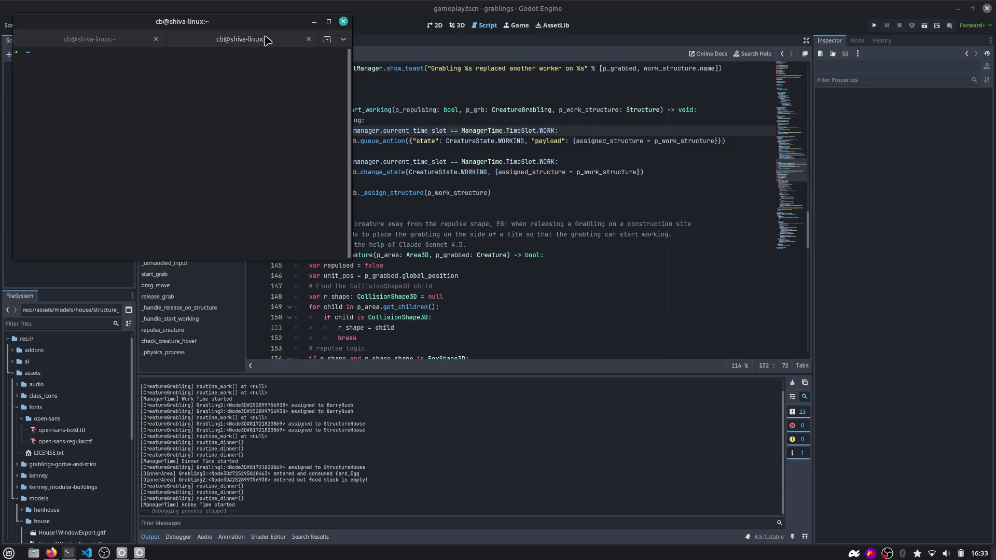
drag(300, 27, 464, 126)
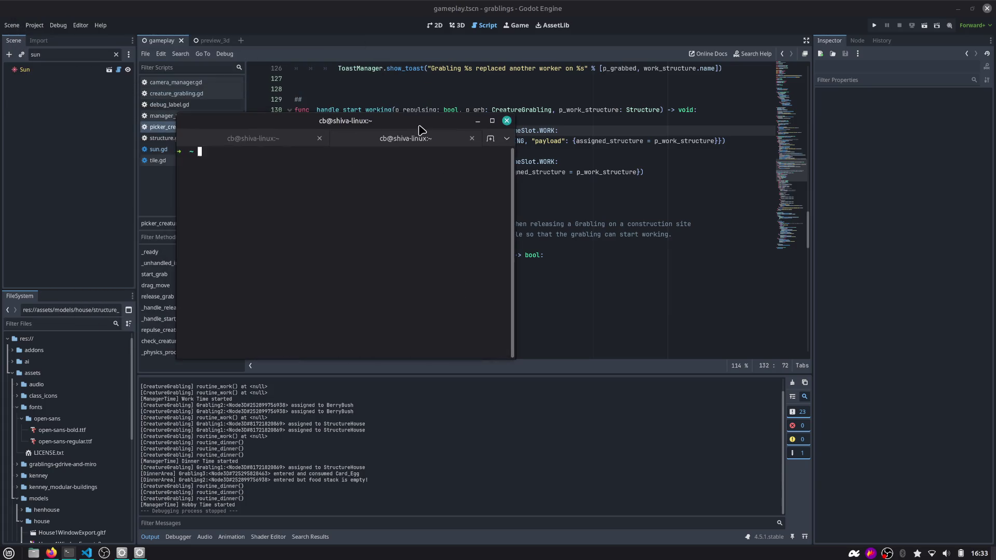
click(321, 139)
right_click(321, 141)
key(Escape)
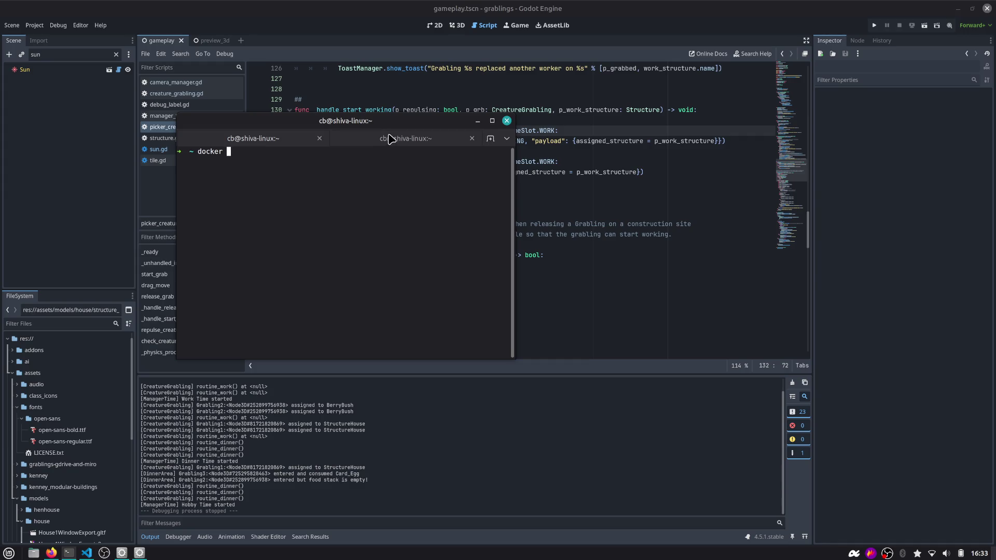
click(429, 139)
key(ctrl+shift+n)
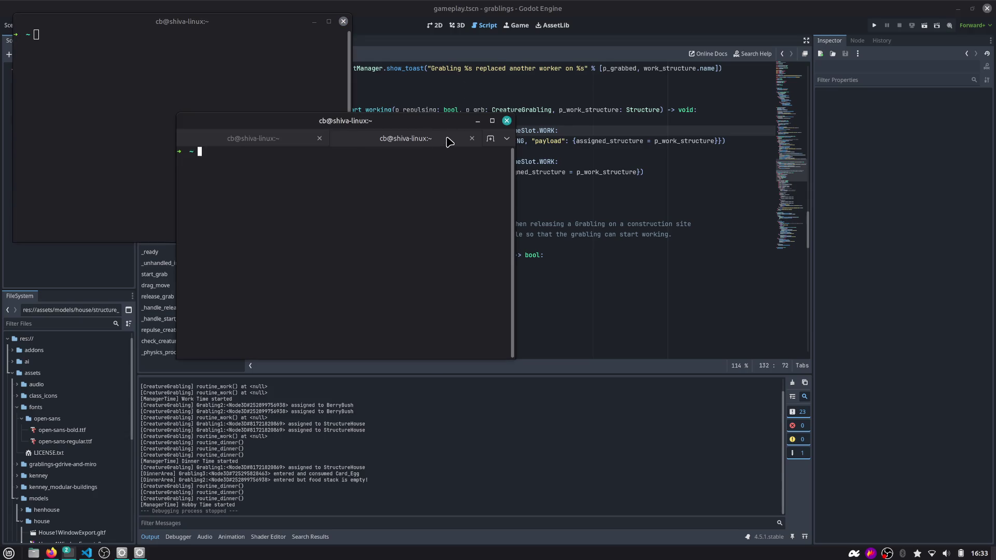
click(471, 138)
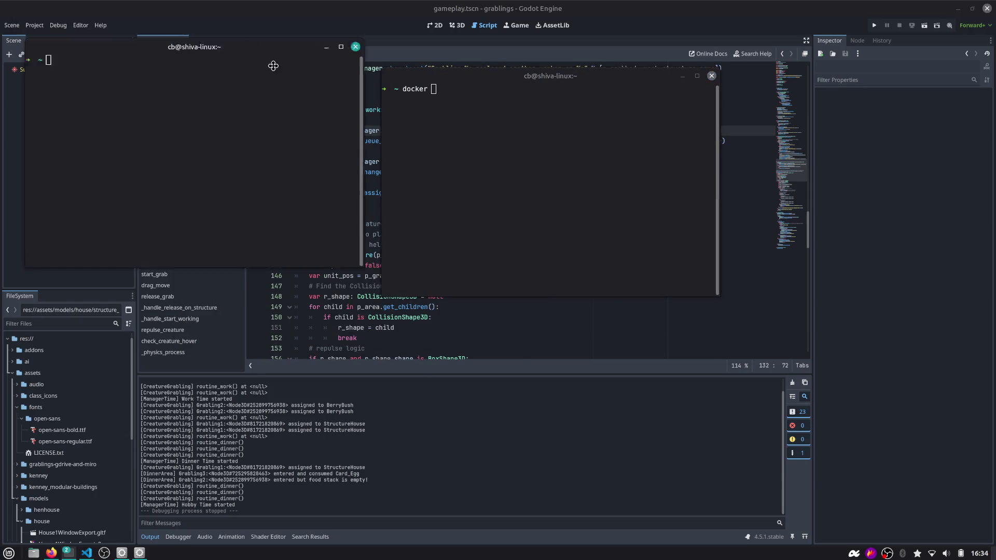
Run amdgpu_top in the new window and execute 'docker stop ollama' in the other
text(amdgpu_top)
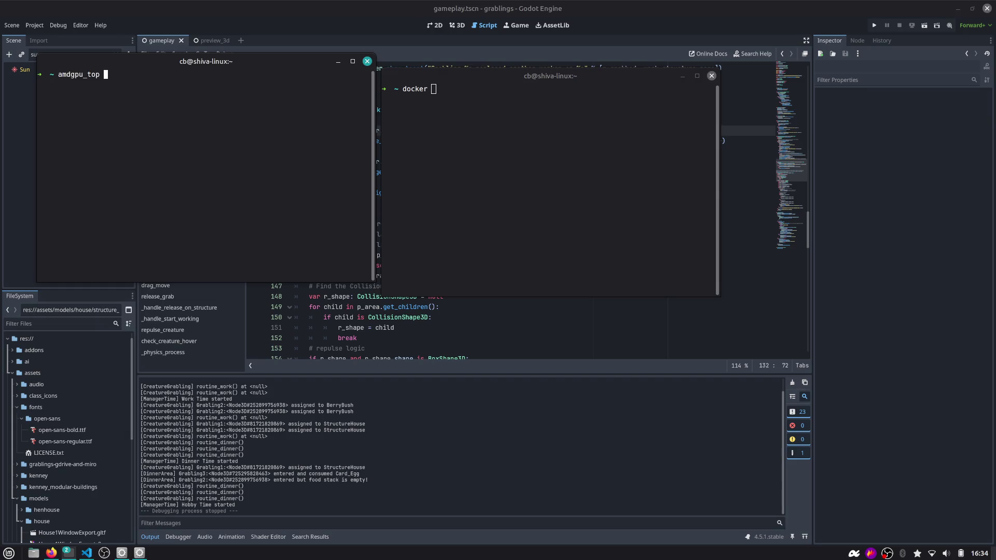
key(Return)
mouse_move(192, 237)
mouse_down()
mouse_move(196, 467)
mouse_move(194, 434)
mouse_up()
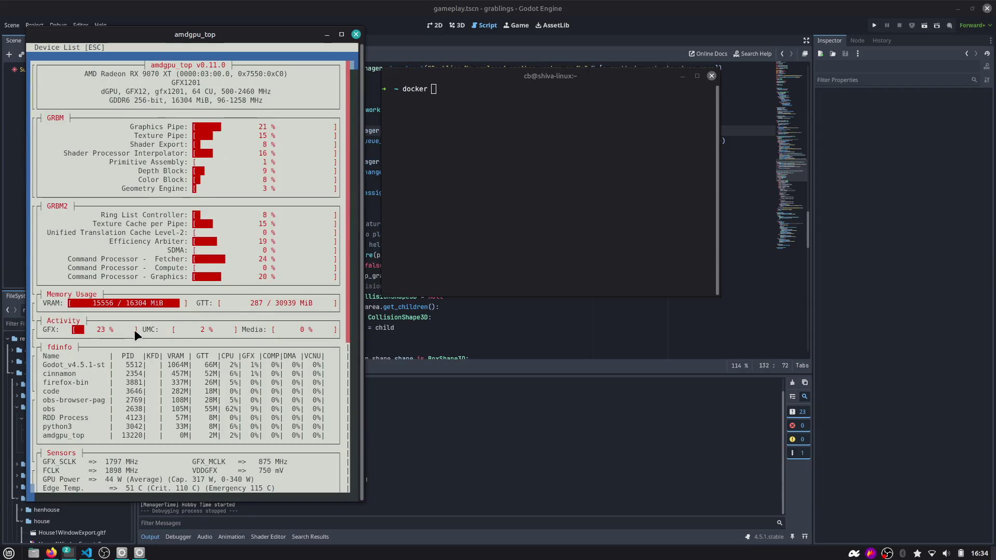
click(460, 217)
text(stop )
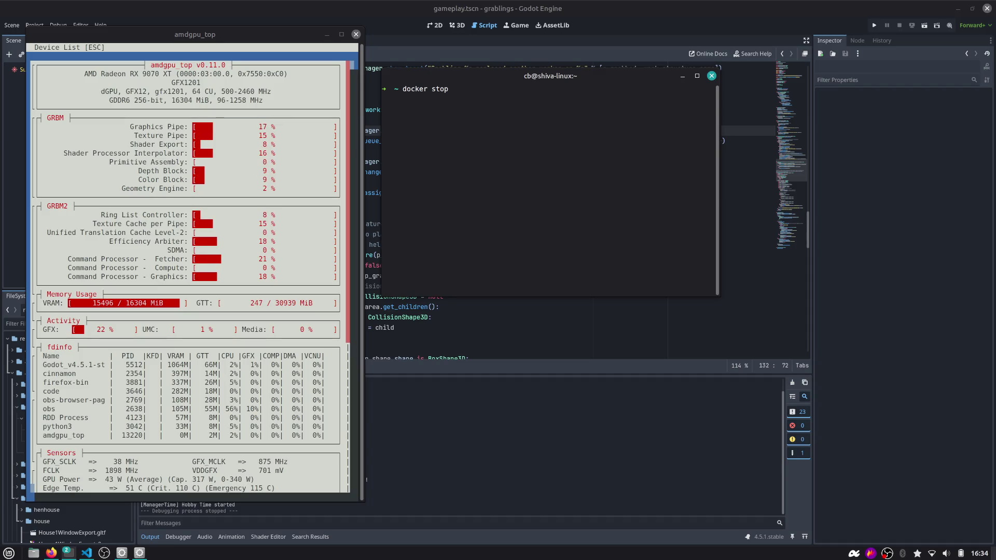
text(ollama)
key(Return)
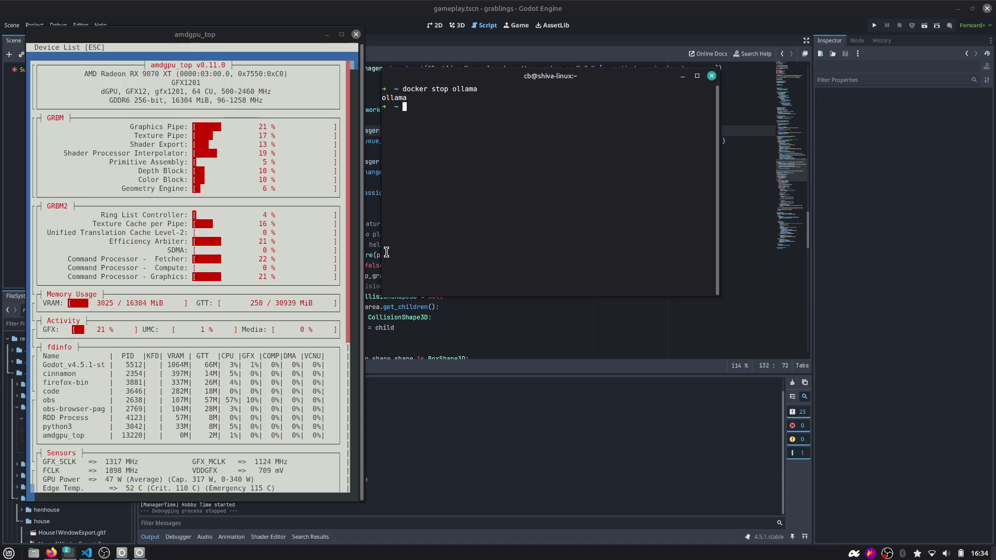
Quit amdgpu_top, close both terminal windows and return to the Godot script
click(274, 148)
key(q)
click(507, 129)
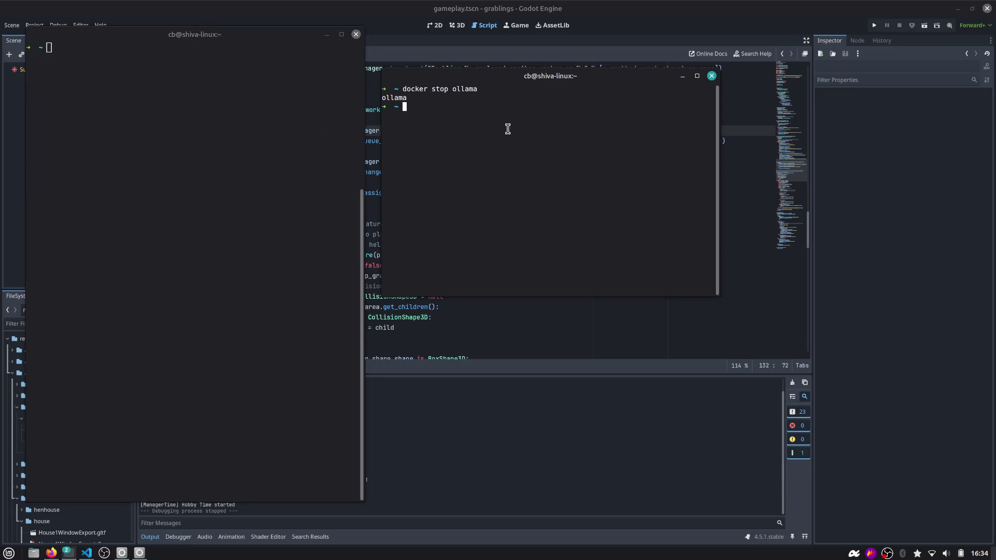
key(ctrl+d)
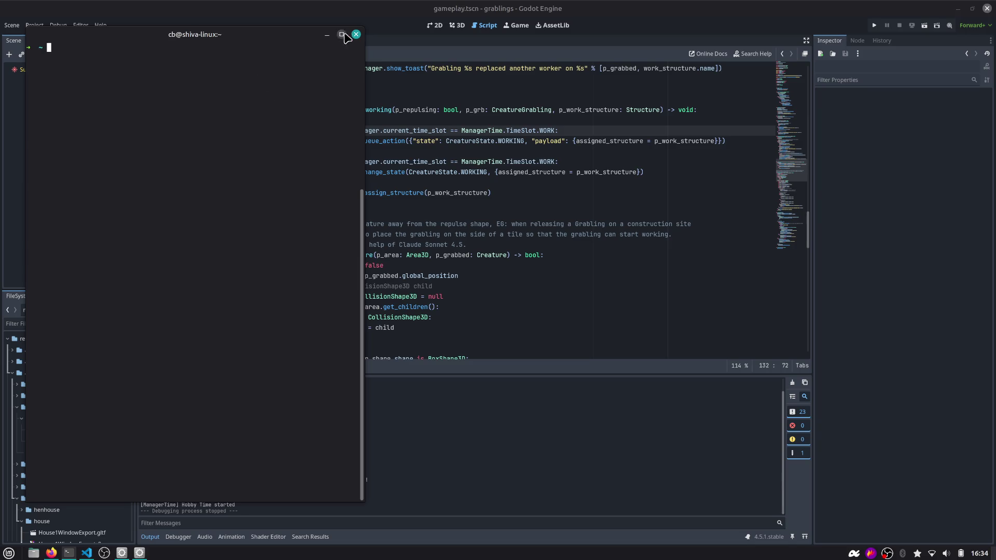
click(356, 34)
click(414, 152)
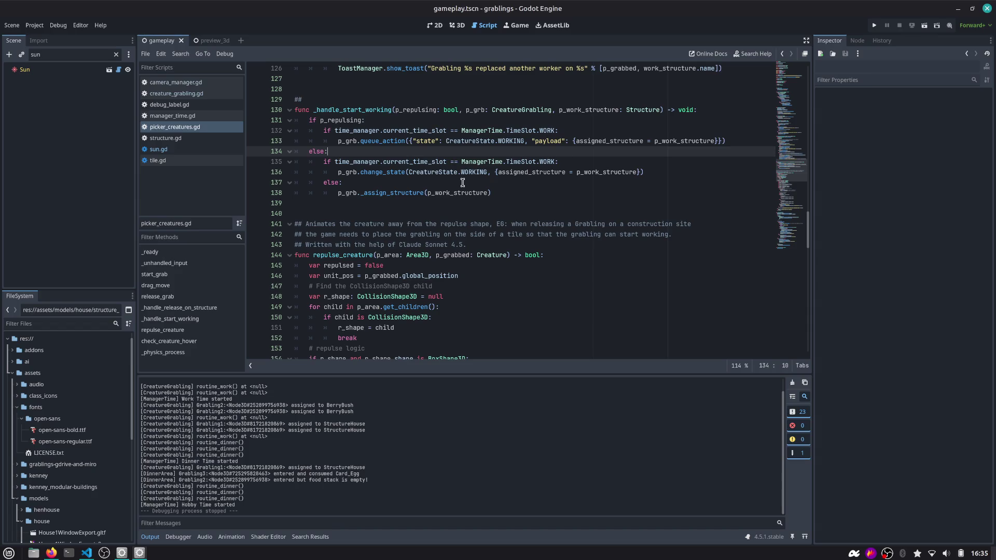
Scroll through picker_creatures.gd and clear the Output log
scroll(453, 245, down, 4)
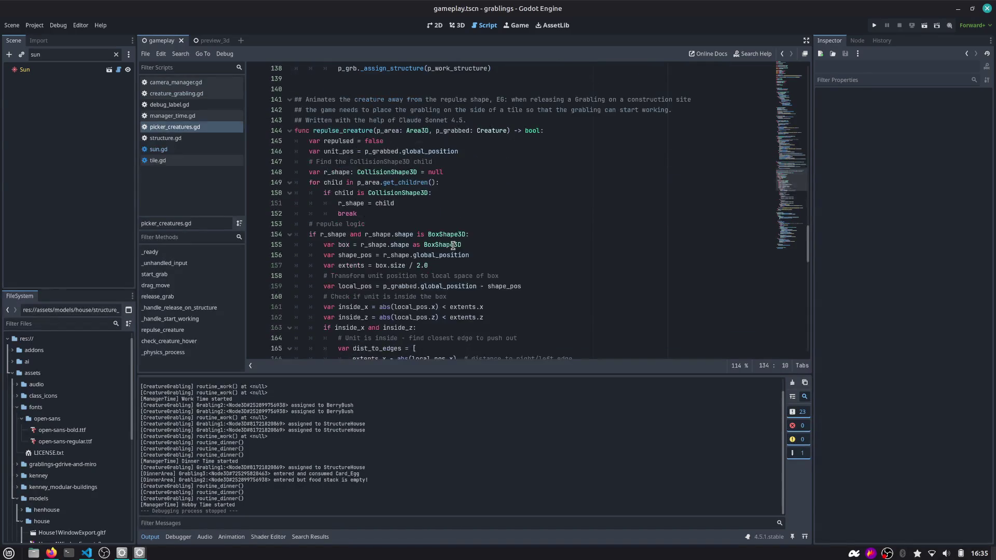
scroll(453, 245, down, 1)
scroll(453, 244, up, 2)
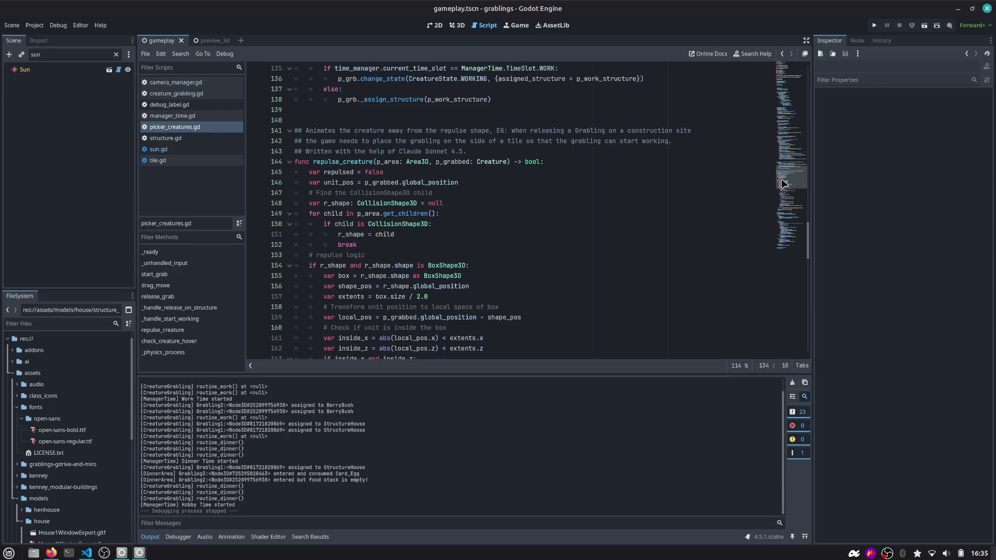
drag(782, 179, 769, 162)
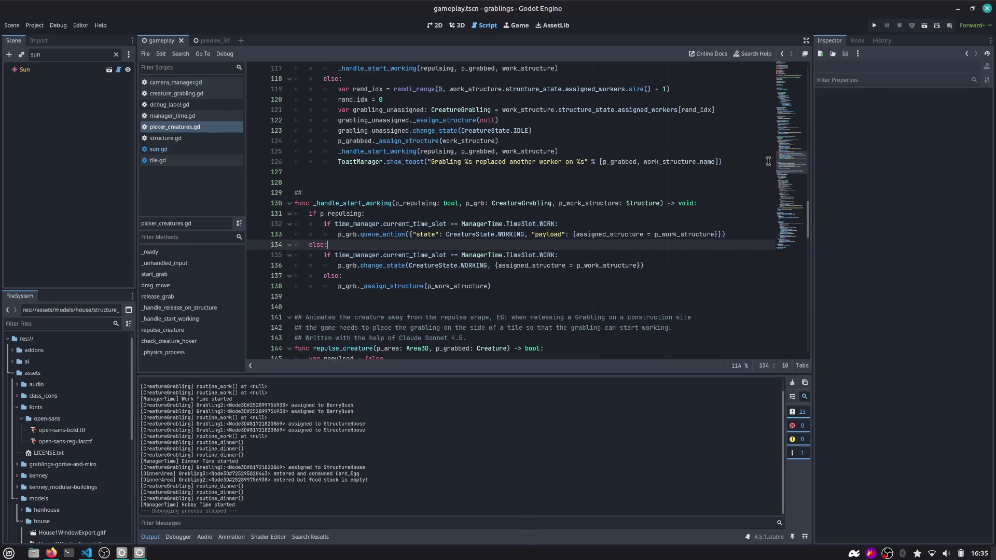
scroll(778, 158, up, 3)
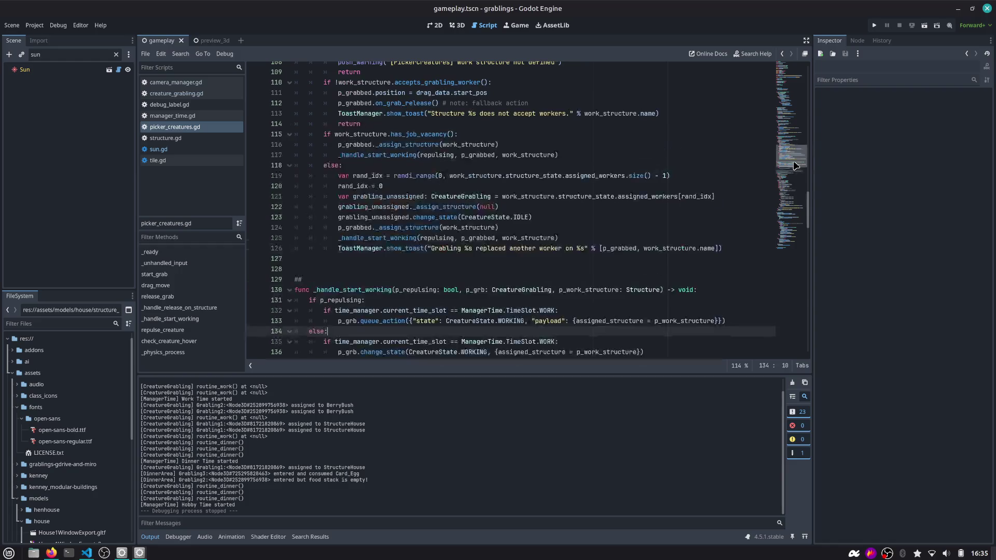
scroll(708, 194, down, 5)
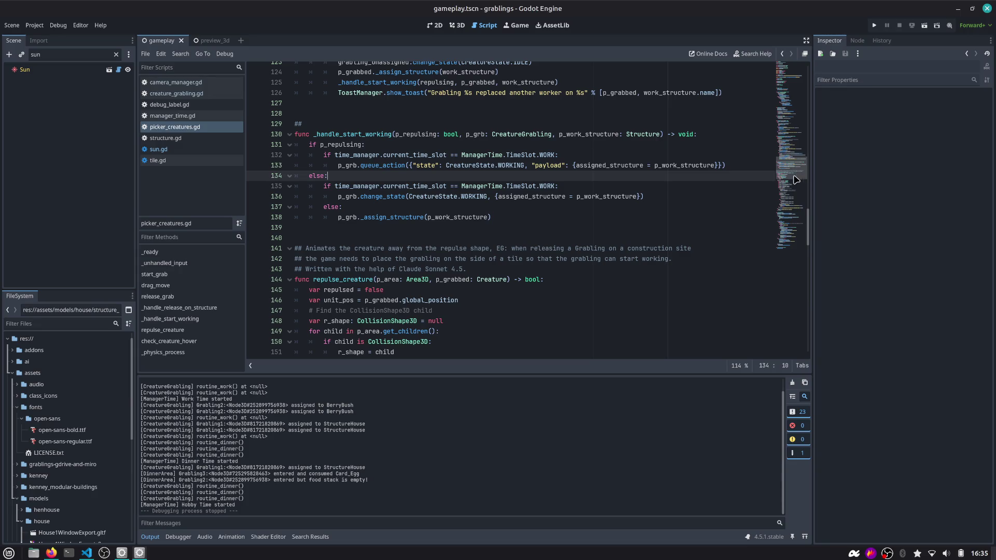
scroll(789, 169, up, 5)
scroll(787, 170, down, 4)
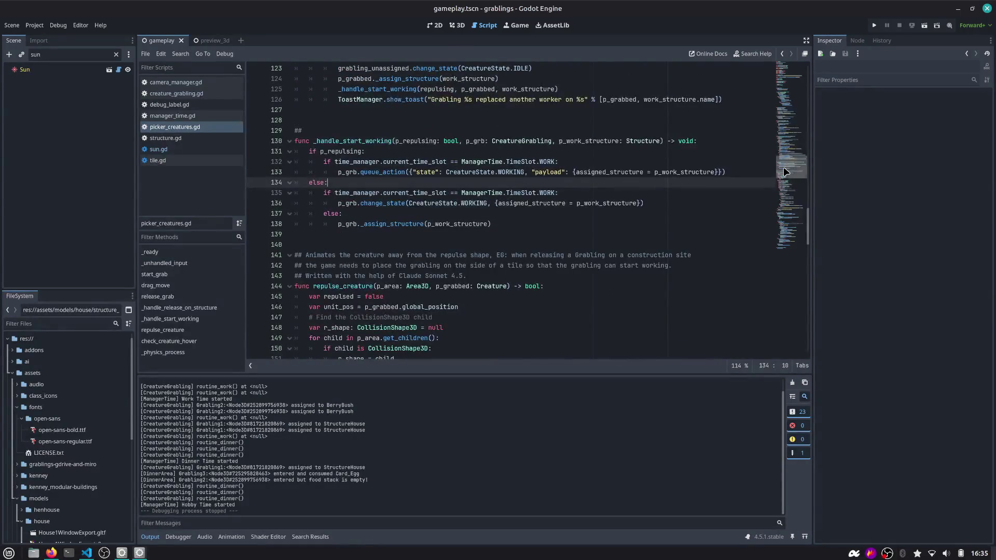
scroll(786, 170, down, 2)
click(792, 383)
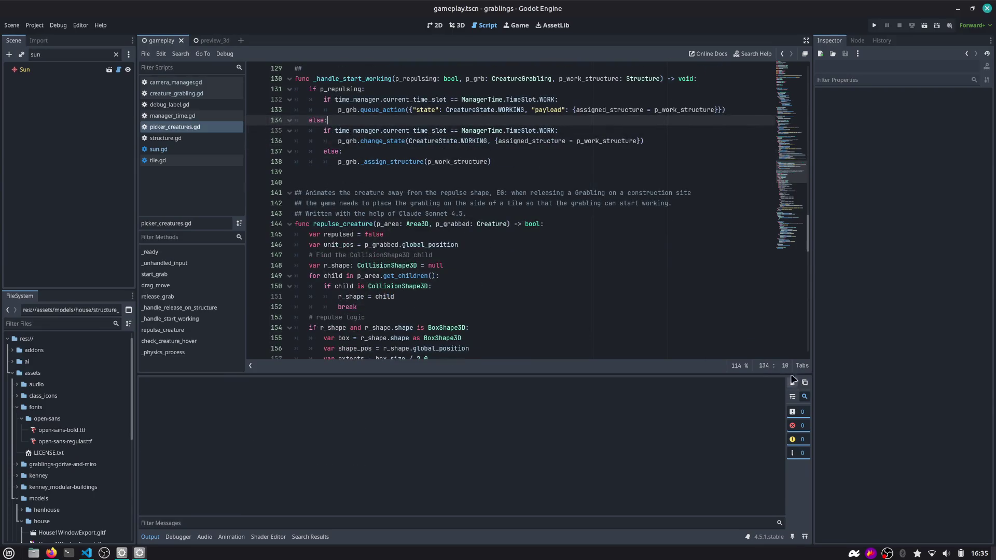
Select the repulse_creature function name and read through its code
scroll(794, 181, down, 2)
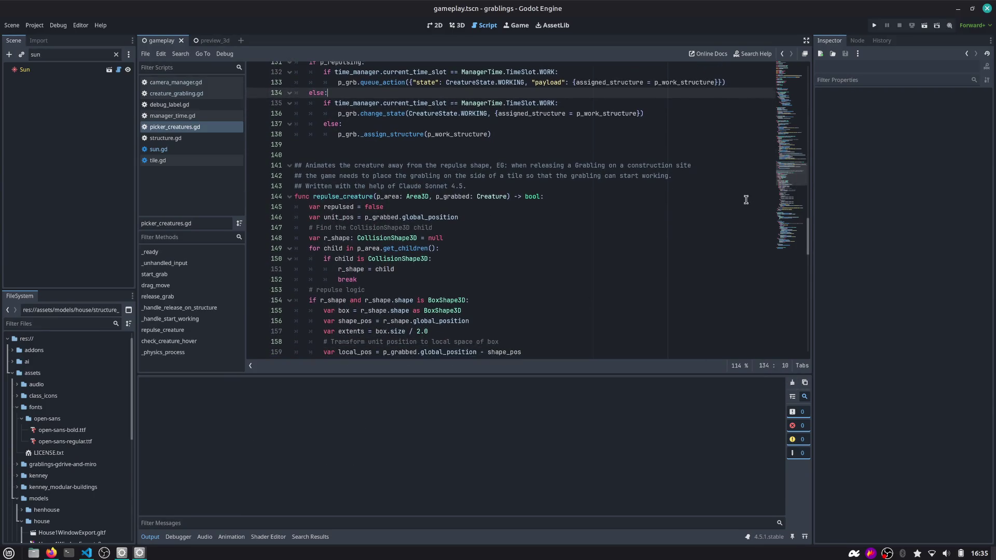
scroll(572, 181, down, 3)
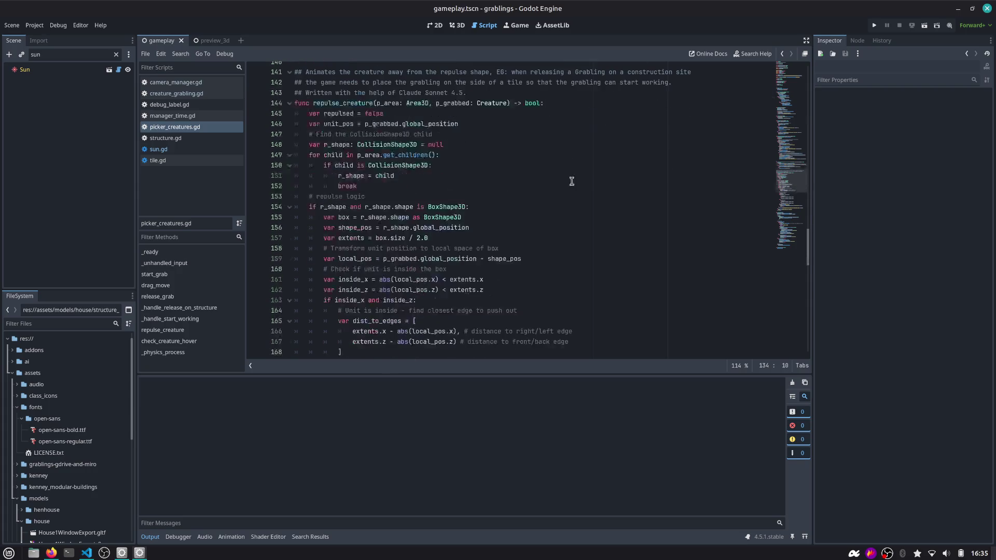
double_click(359, 105)
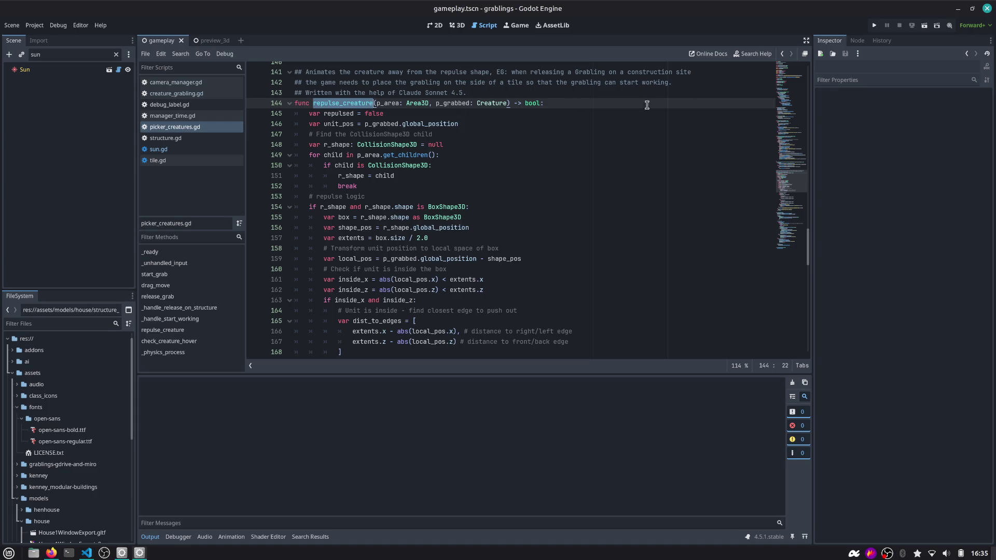
scroll(789, 189, down, 2)
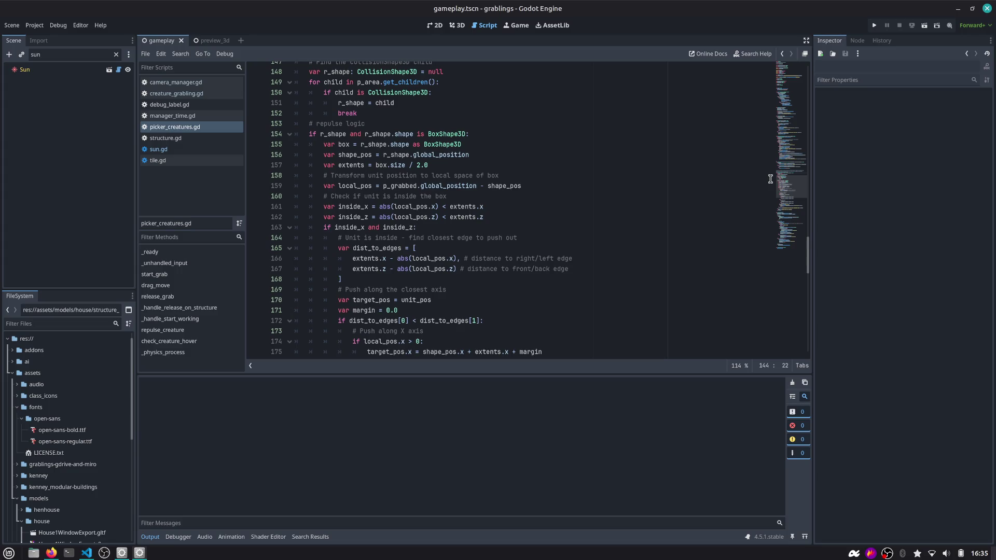
scroll(713, 156, down, 2)
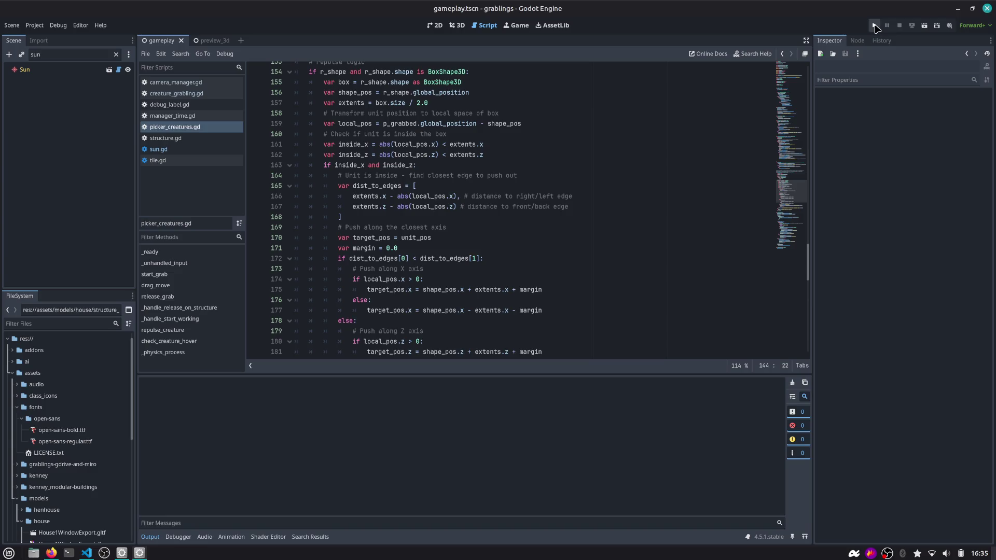
scroll(679, 138, down, 2)
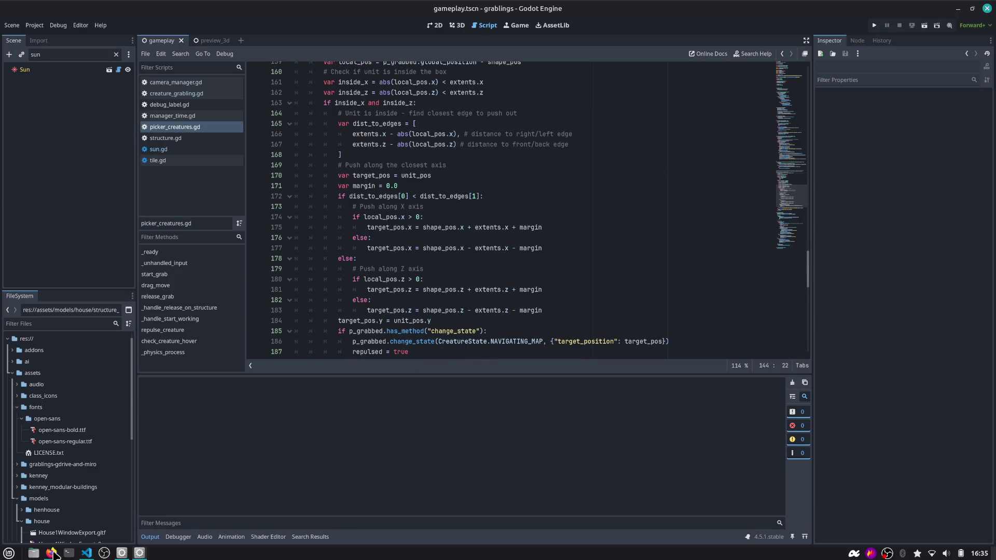
Search 'morrolinux corsi' in a new Firefox tab and open the Morrolinux.it result
click(52, 553)
click(618, 29)
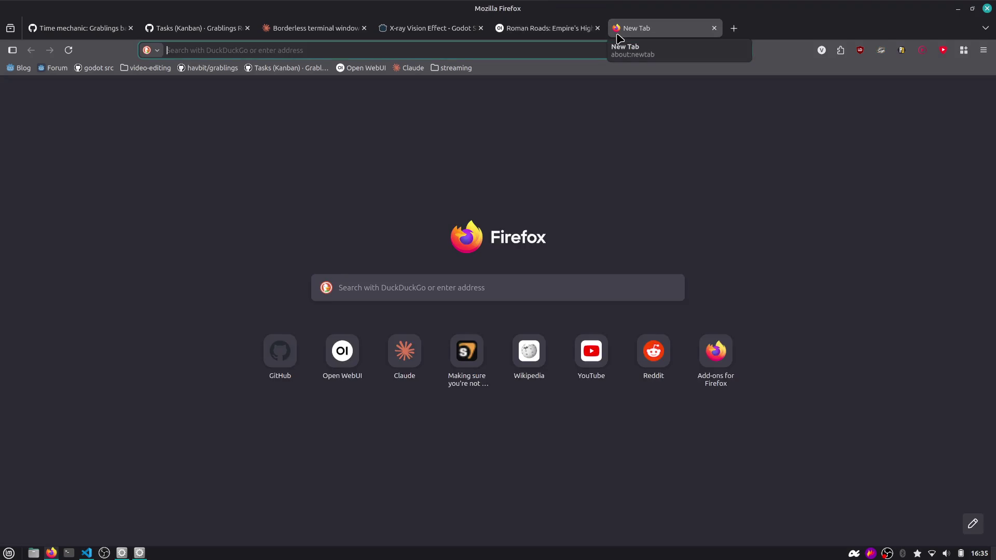
text(morrolinux)
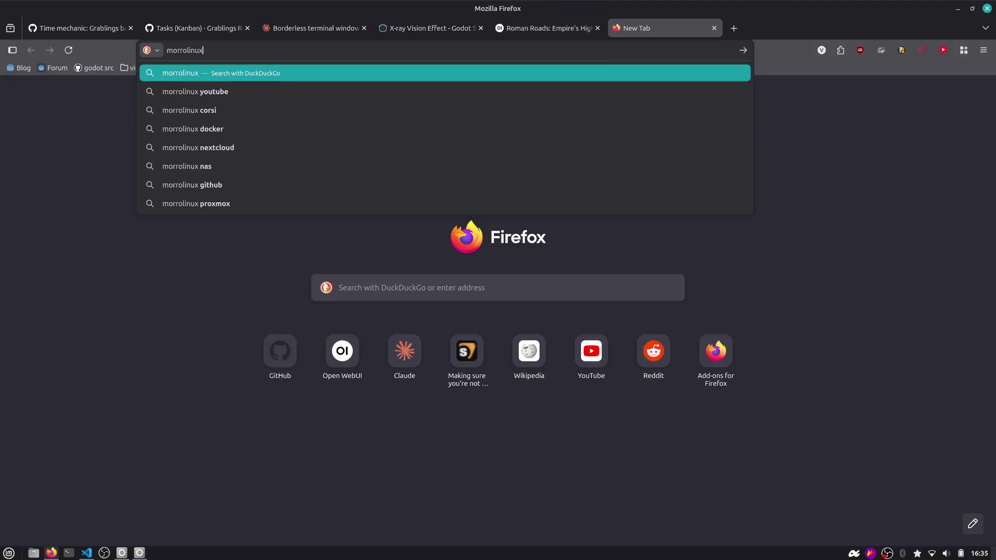
text( corsi)
key(Return)
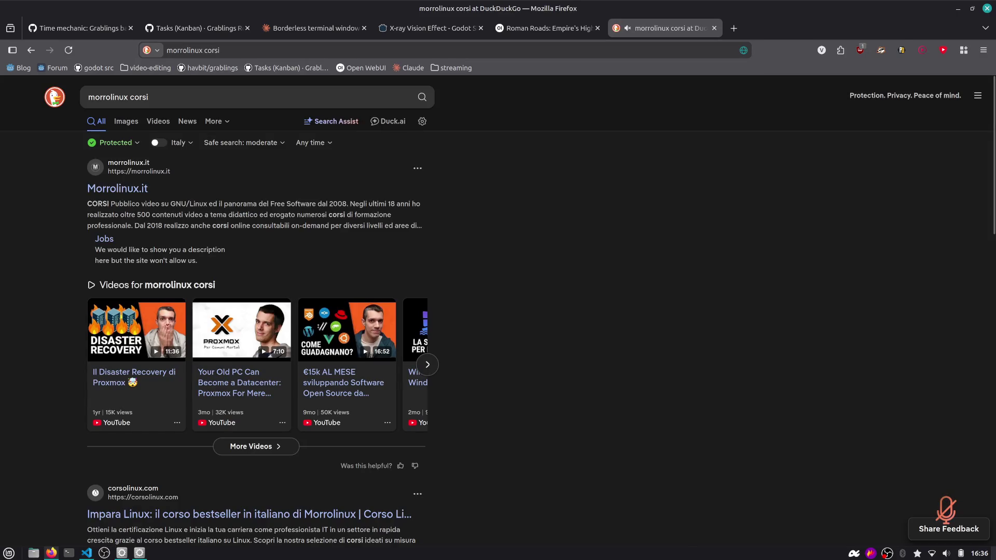
click(125, 190)
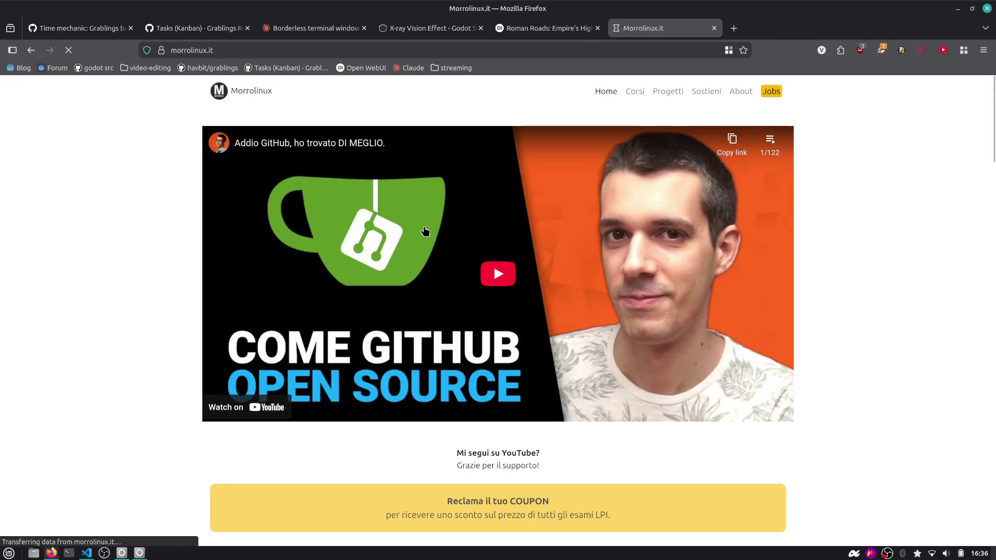
Dismiss the translation offer and scroll to the site's Corsi course listing
scroll(528, 233, down, 5)
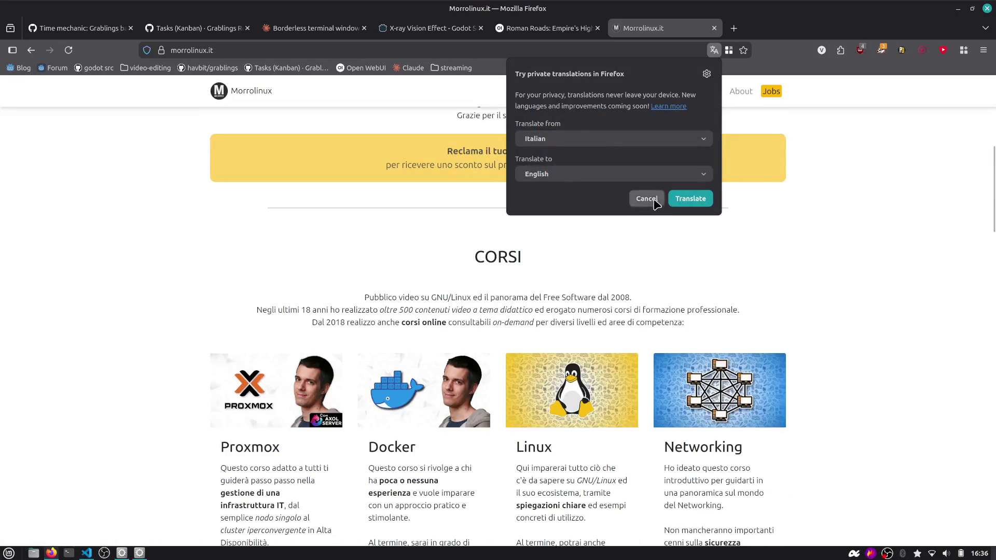
click(647, 198)
scroll(622, 213, up, 5)
scroll(373, 228, down, 8)
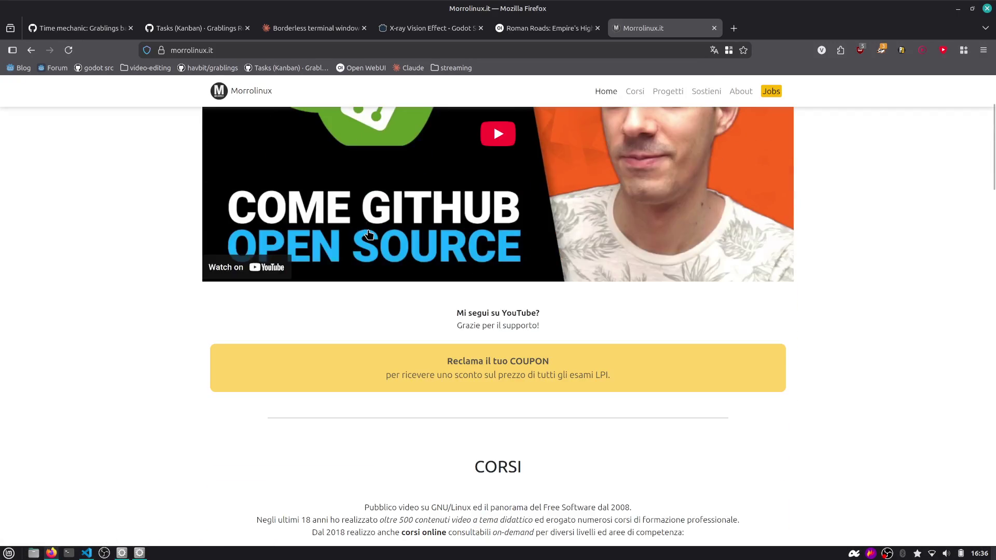
scroll(372, 234, down, 3)
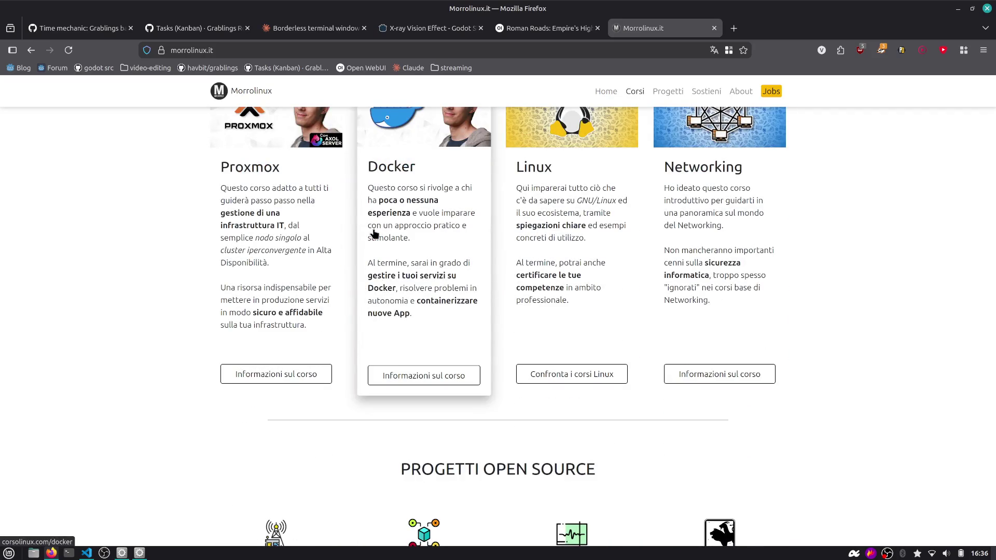
scroll(373, 234, up, 3)
scroll(537, 282, down, 1)
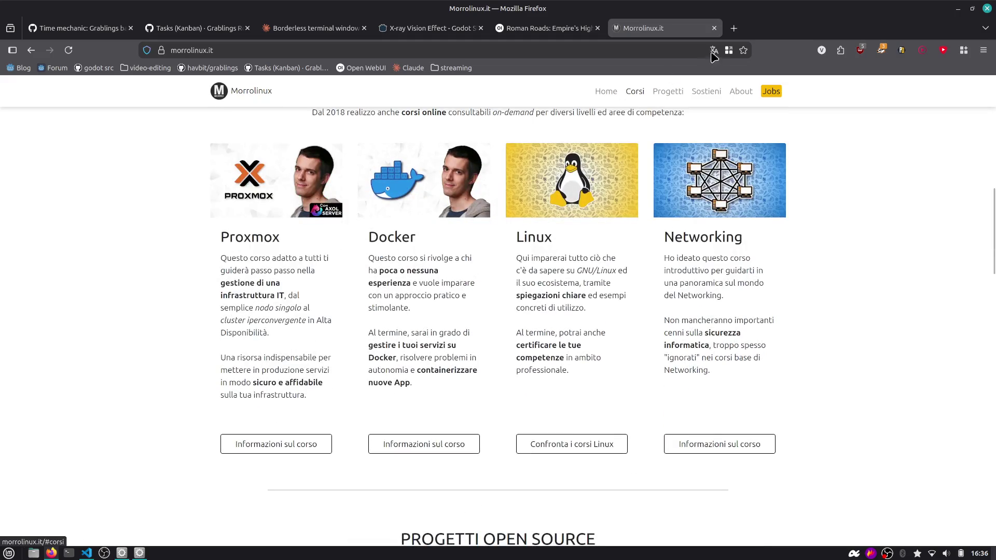
click(734, 29)
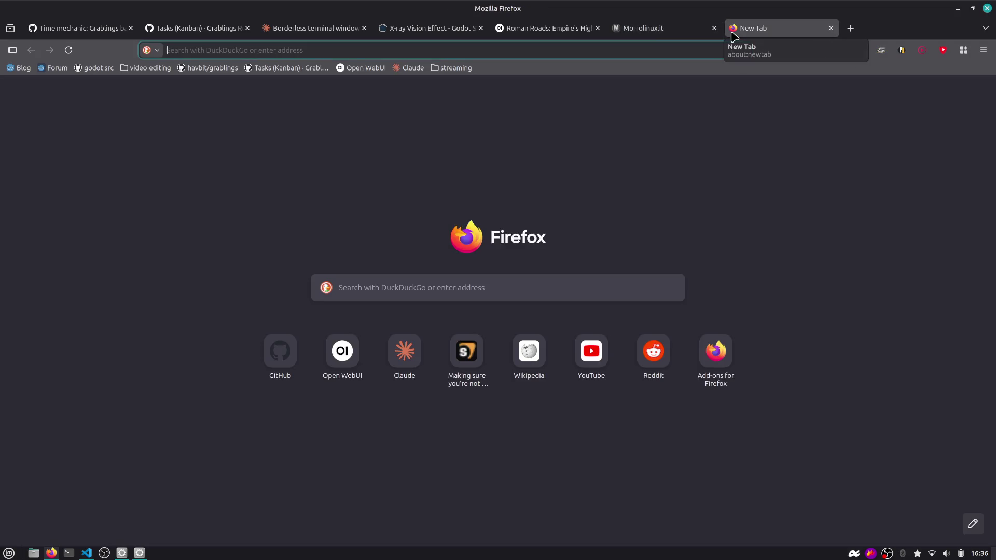
Search 'yt esadecimale', browse the Esadecimale YouTube channel, then close its tab
text(yt esa)
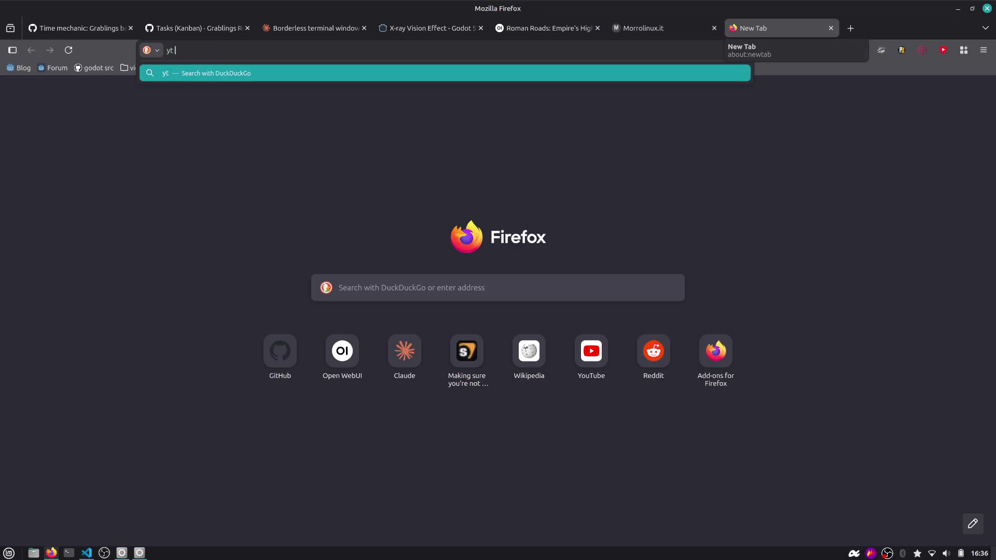
text(decimale)
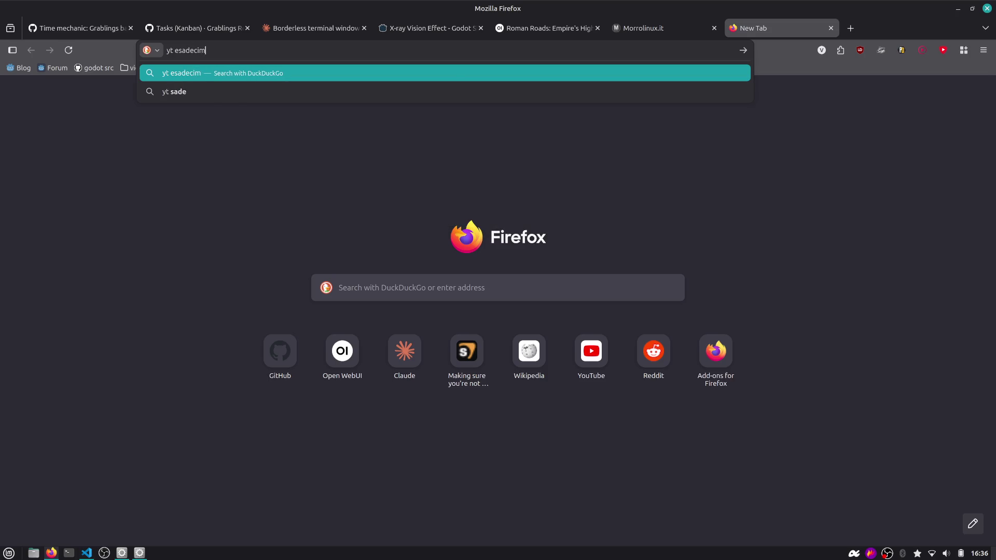
key(Return)
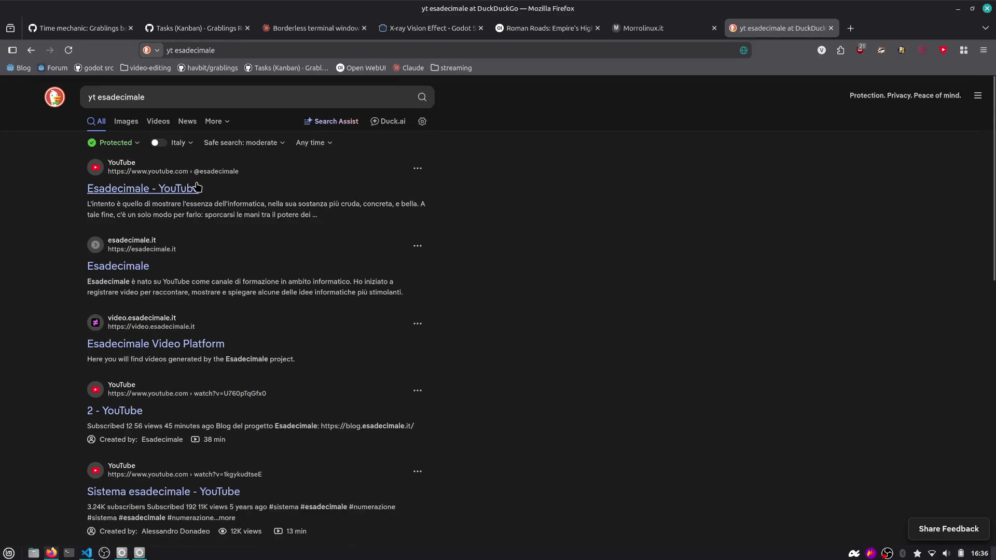
click(193, 189)
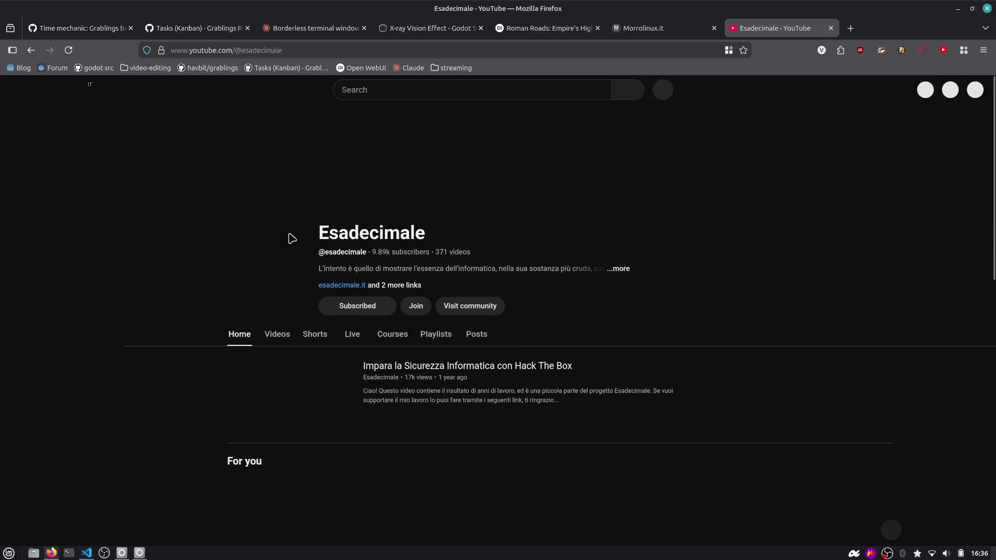
scroll(286, 296, down, 2)
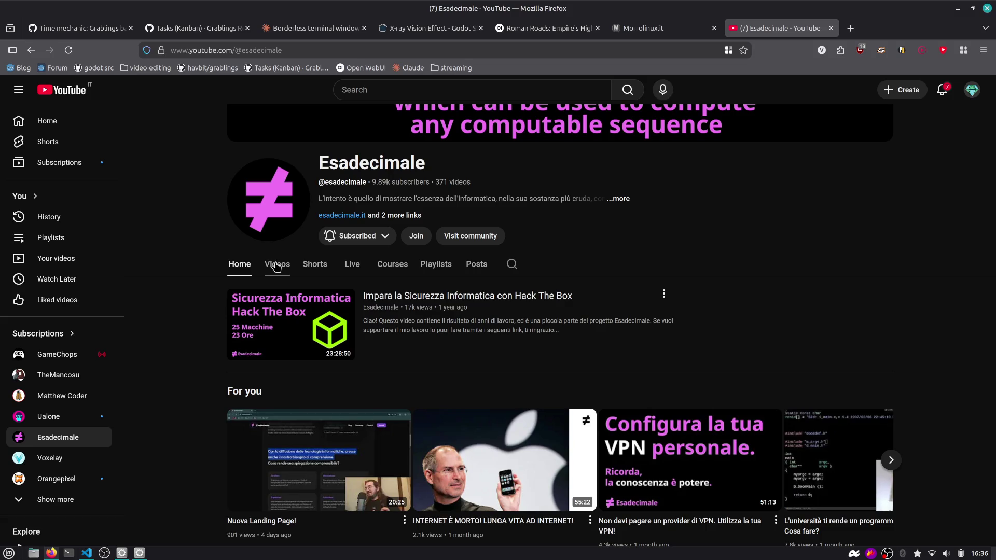
scroll(276, 266, down, 4)
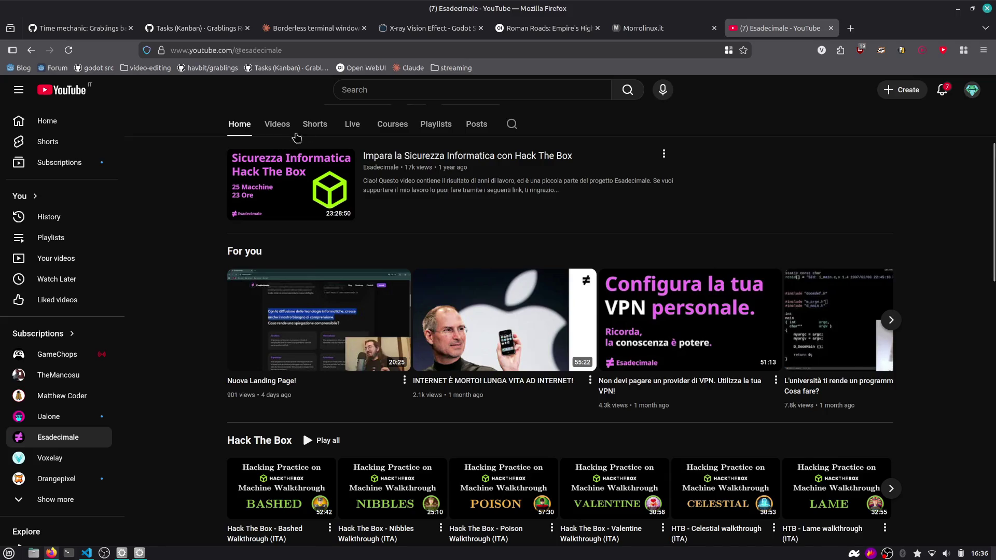
middle_click(789, 28)
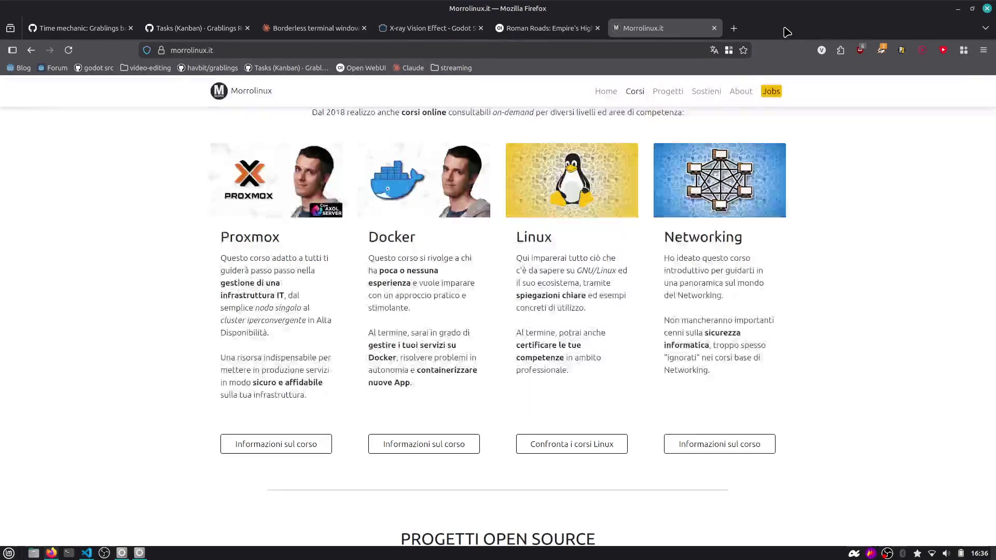
Close the Morrolinux.it tab, review issue #15's House/sleeping-place item, and launch the game in Godot
middle_click(661, 30)
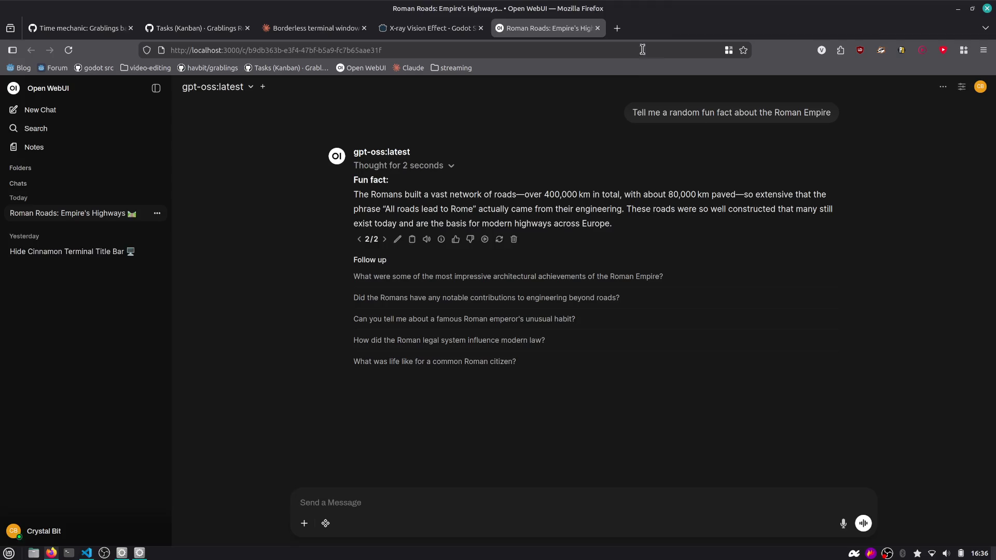
middle_click(538, 32)
click(73, 37)
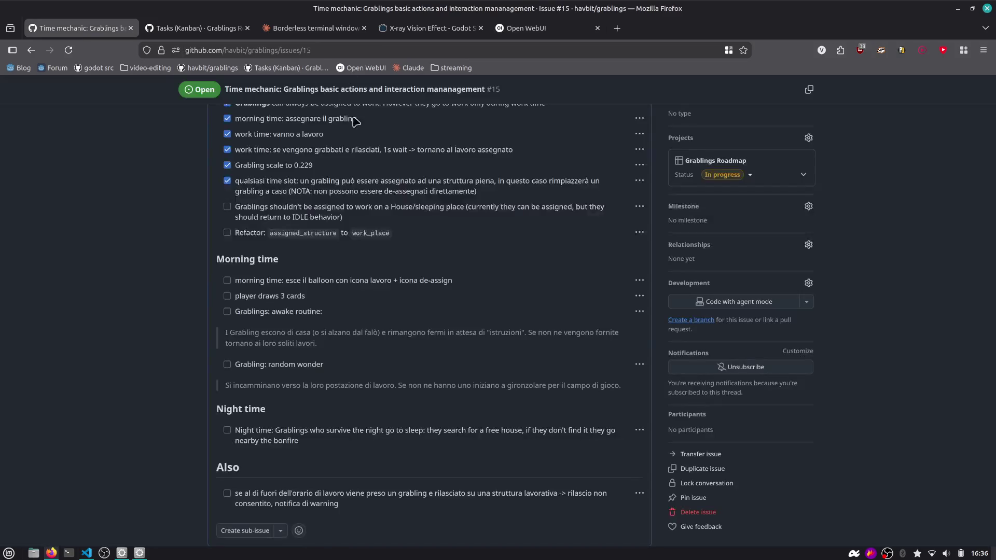
key(alt+Tab)
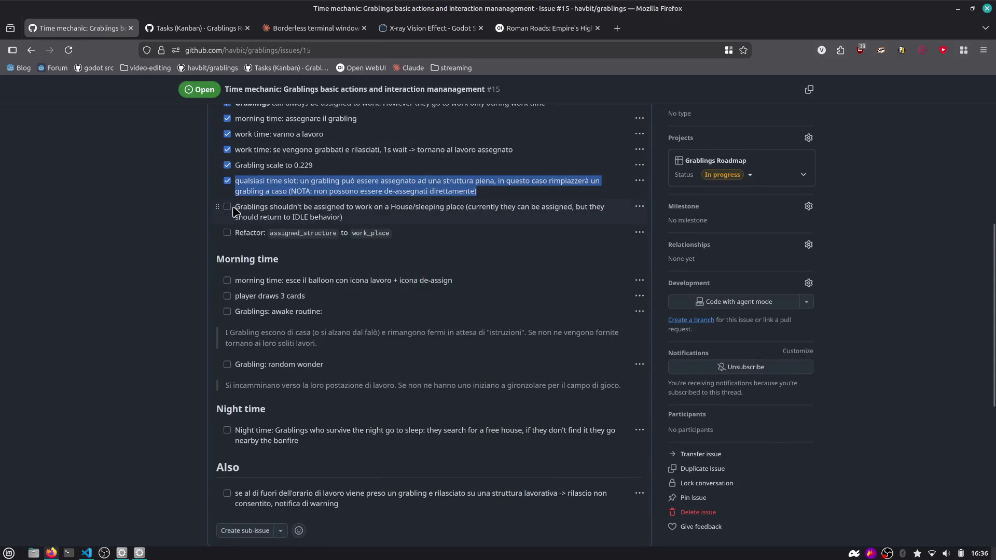
triple_click(287, 213)
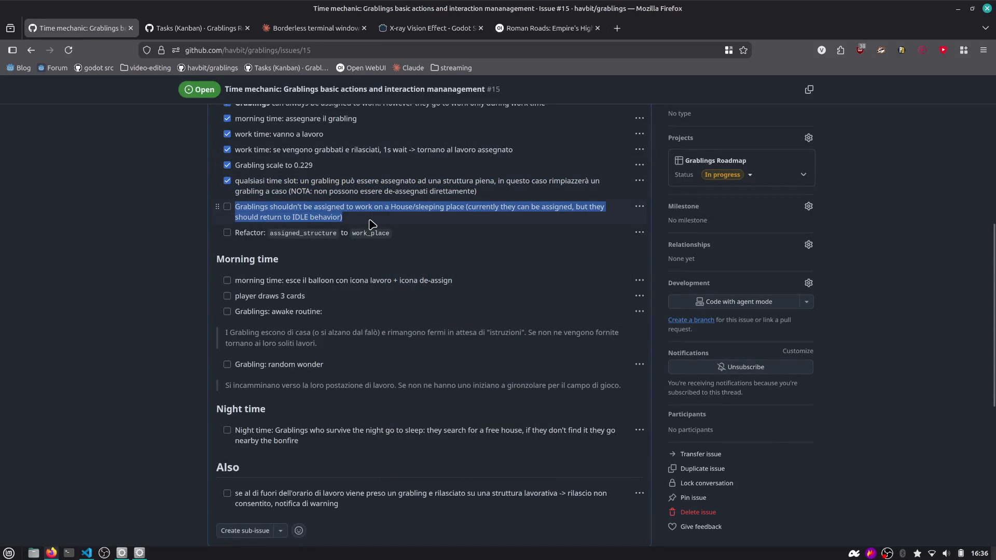
click(521, 213)
key(alt+Tab)
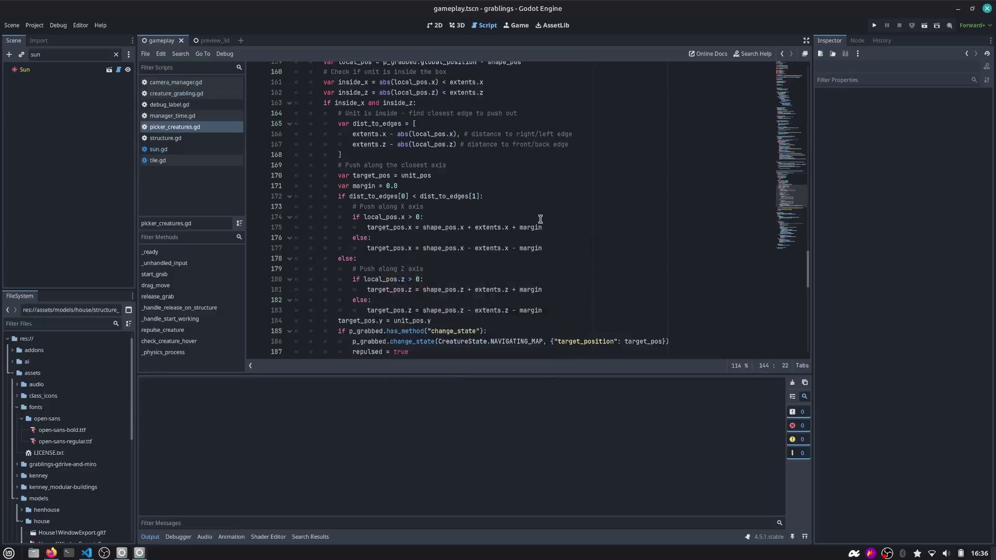
click(874, 25)
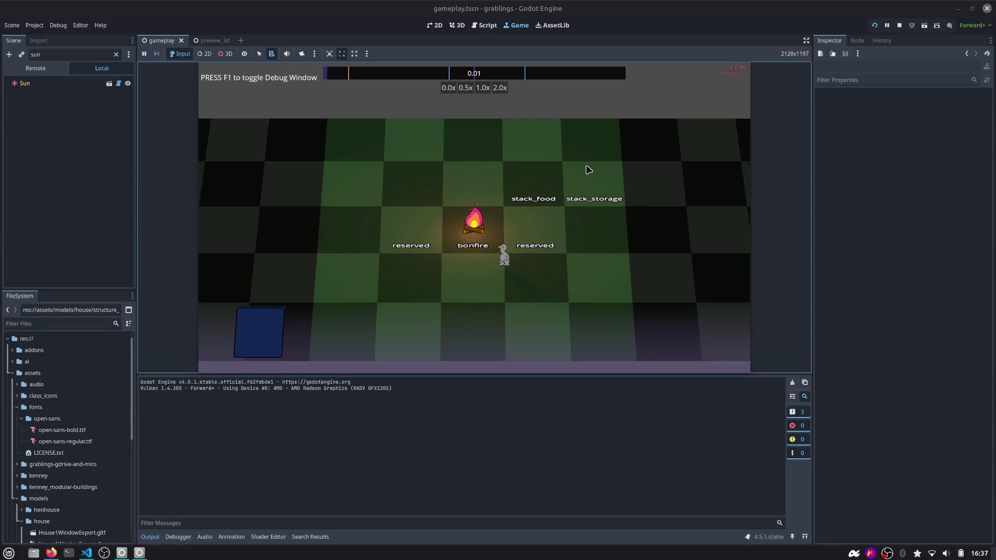
Place the house card on the board, assign a grabling to build it, then stop the game
drag(493, 329, 499, 259)
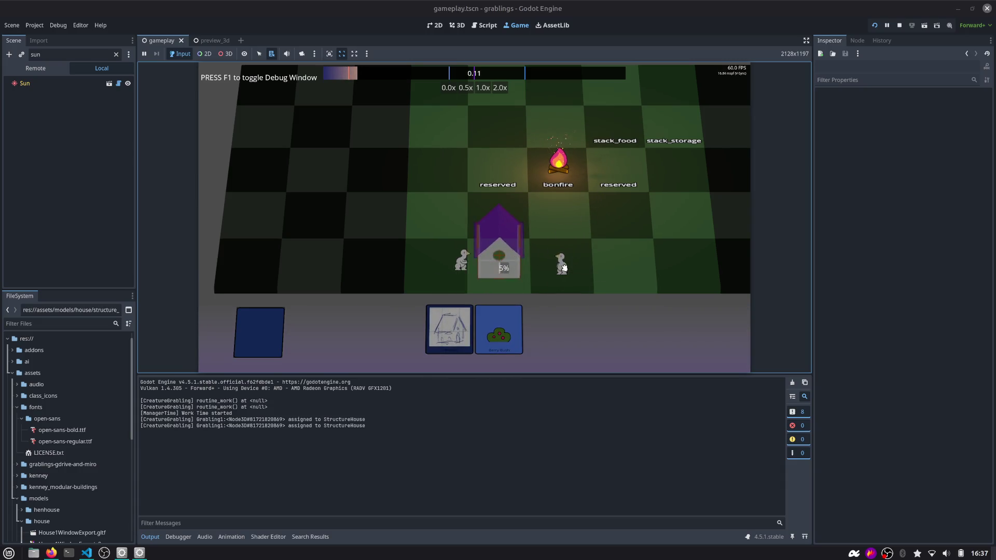
scroll(487, 200, up, 1)
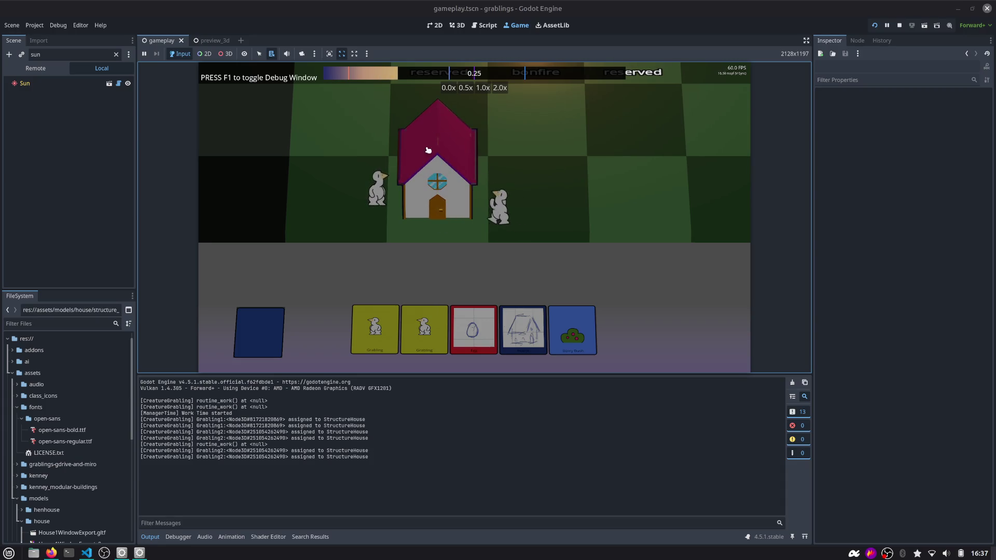
drag(379, 199, 369, 231)
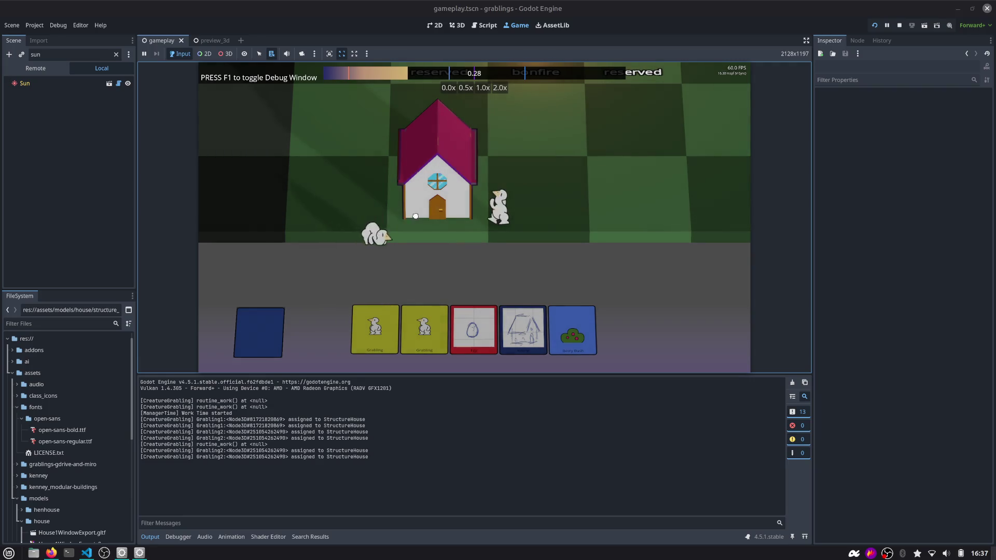
click(899, 25)
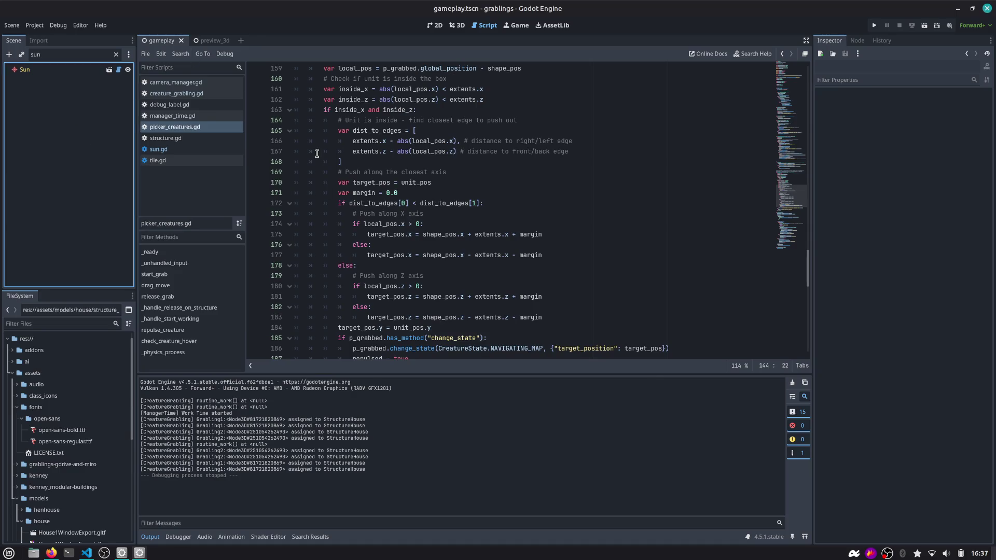
Quick-open structure_house.tscn, clear the scene filter and select the StructureHouse root node
key(ctrl+shift+o)
text(st)
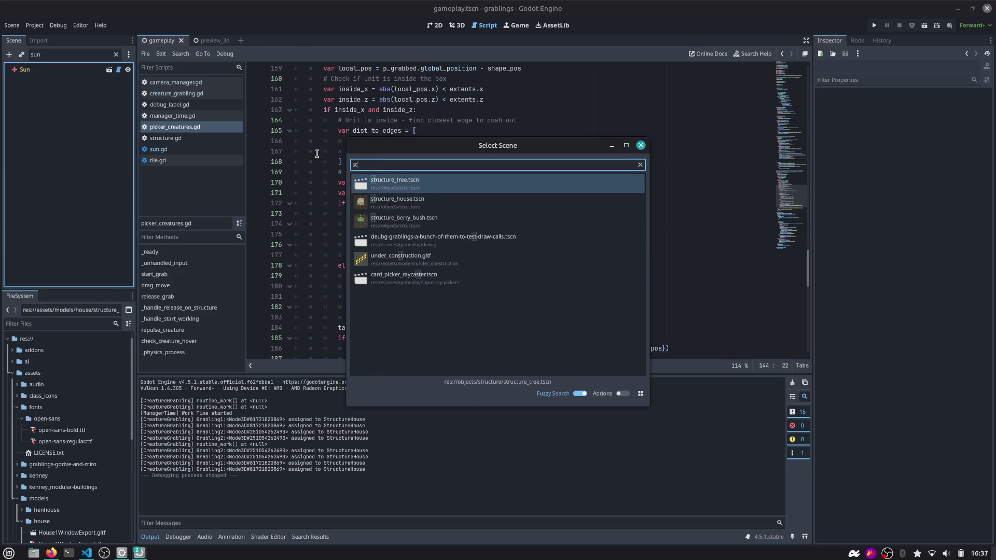
key(Down)
key(Return)
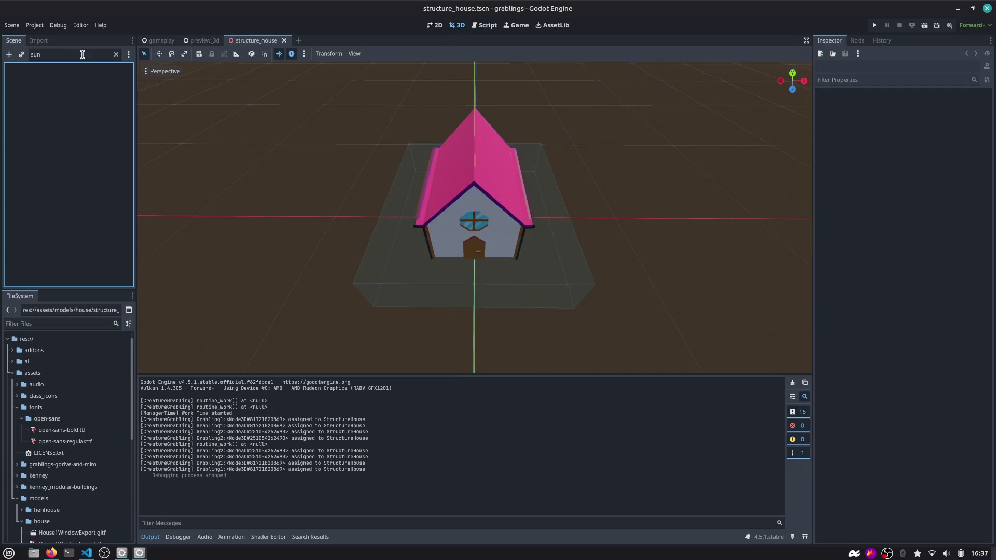
click(116, 54)
click(40, 69)
Orbit the 3D view to the house's door end and check its Structure Max Grablings 2
scroll(357, 123, up, 2)
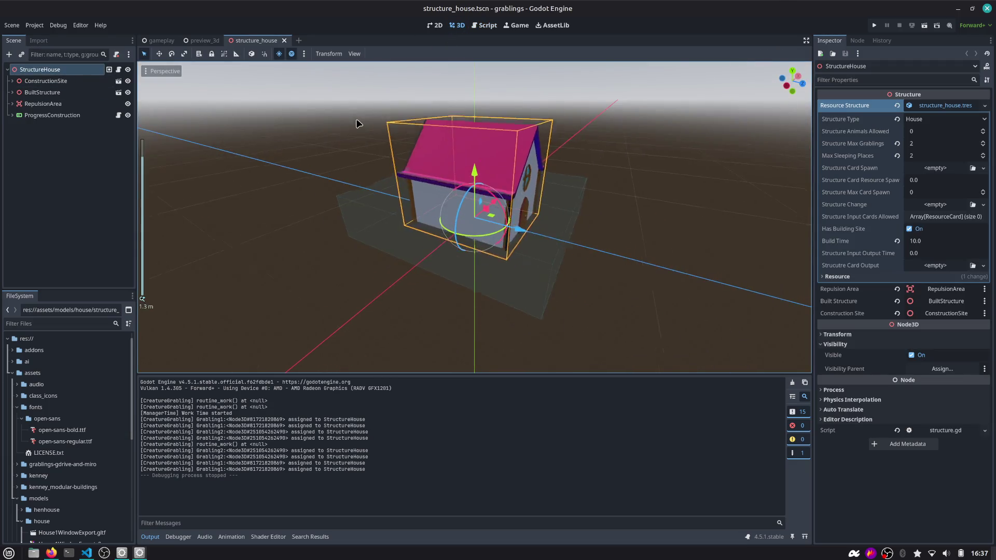
scroll(446, 138, up, 4)
scroll(444, 139, down, 3)
scroll(444, 139, up, 3)
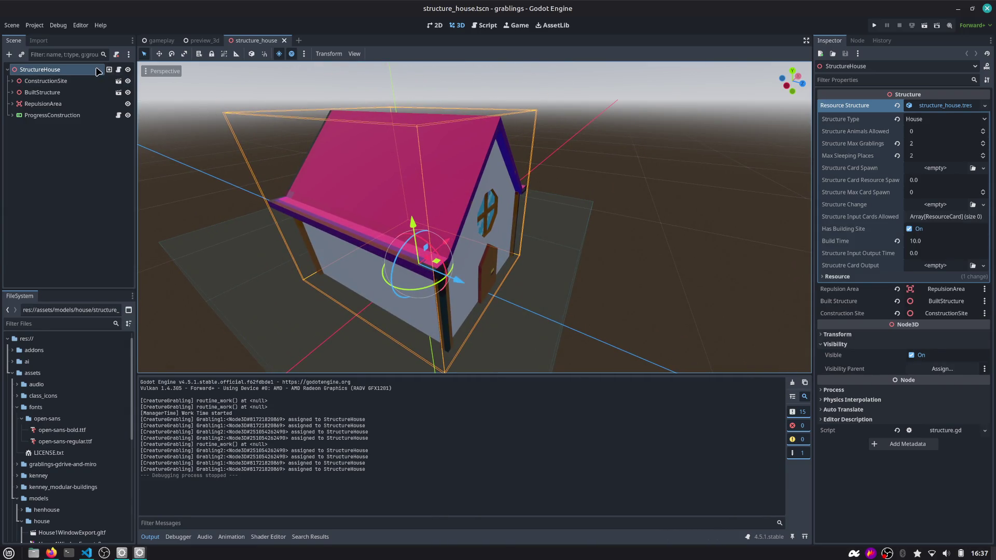
drag(571, 158, 504, 147)
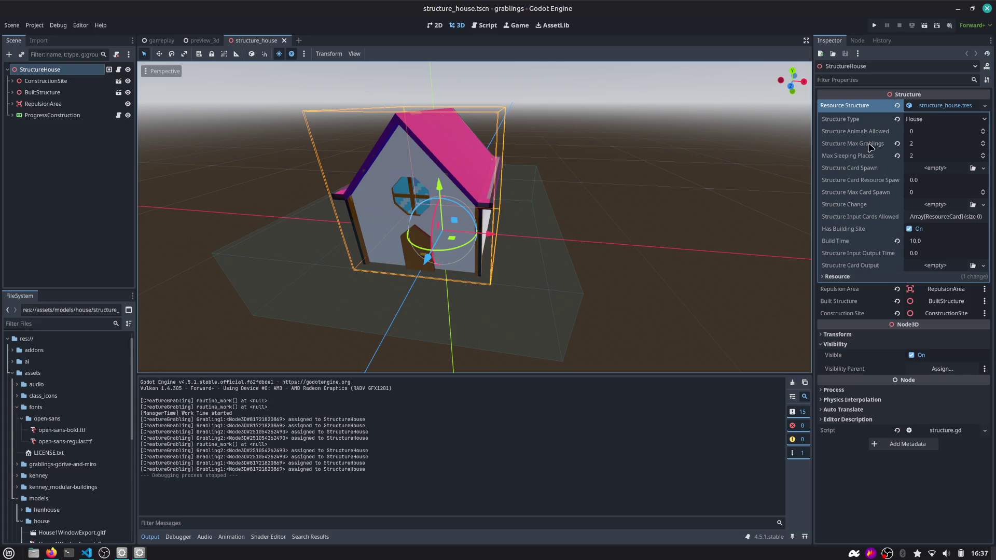
mouse_move(871, 148)
click(487, 25)
Quick-open resource_structure.gd and close all other open scripts
click(450, 110)
key(ctrl+alt+o)
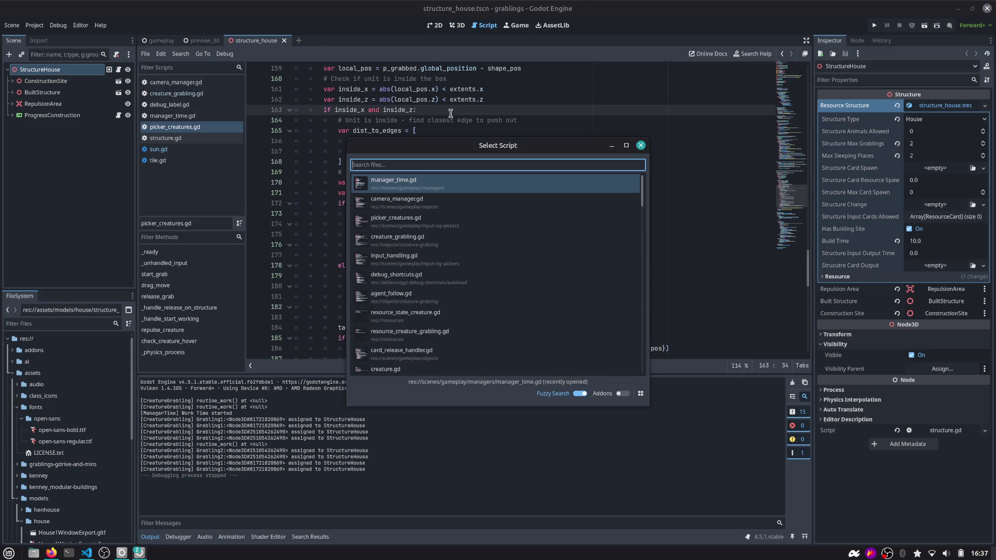
text(resource_struct)
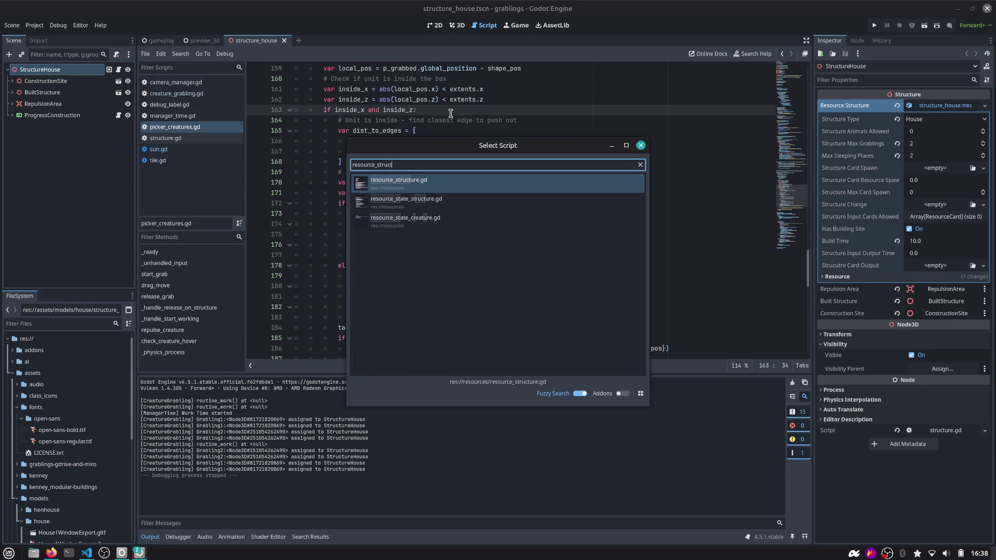
key(Down)
key(Down)
key(Up)
key(Up)
key(Return)
scroll(787, 78, up, 3)
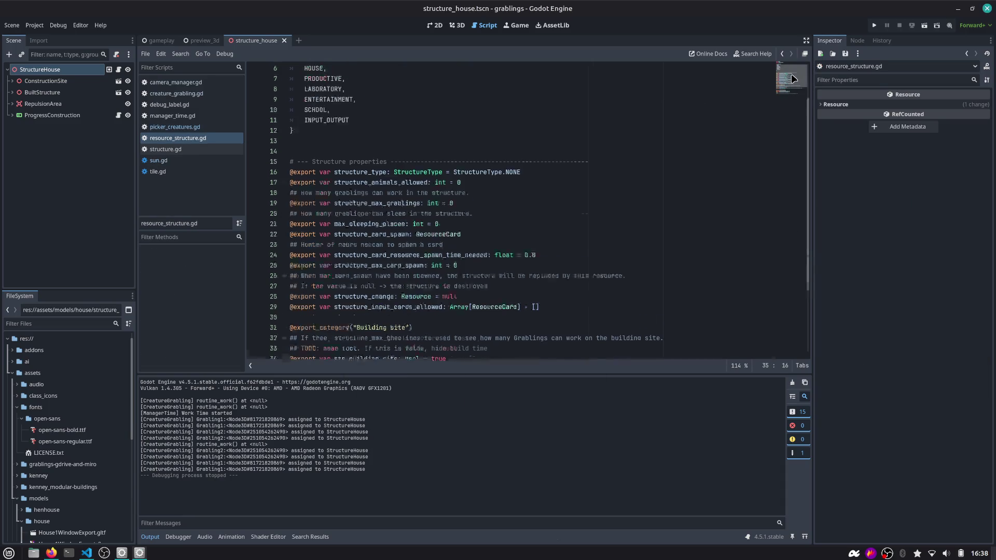
right_click(177, 138)
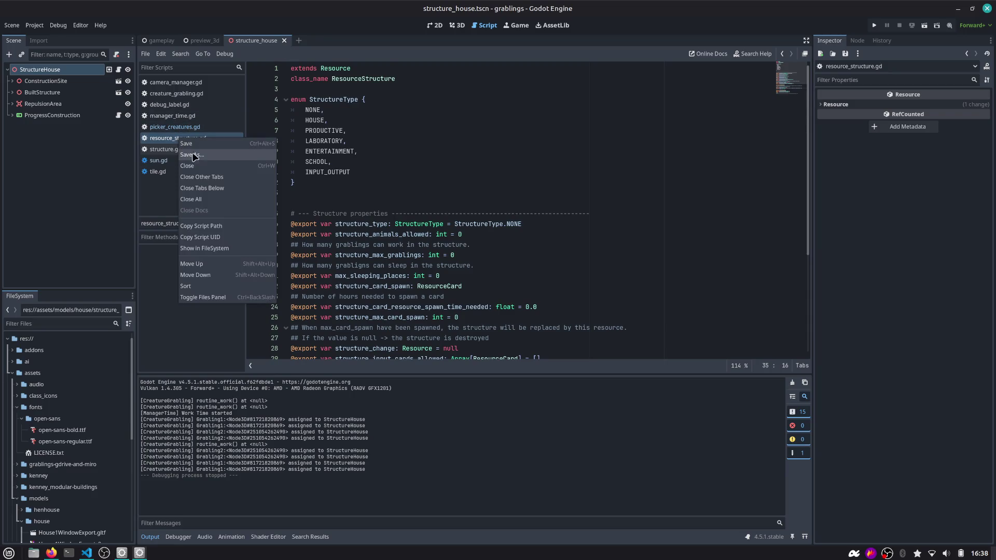
click(214, 180)
Search the project for structure_max_grablings and jump to its line-32 match
double_click(365, 79)
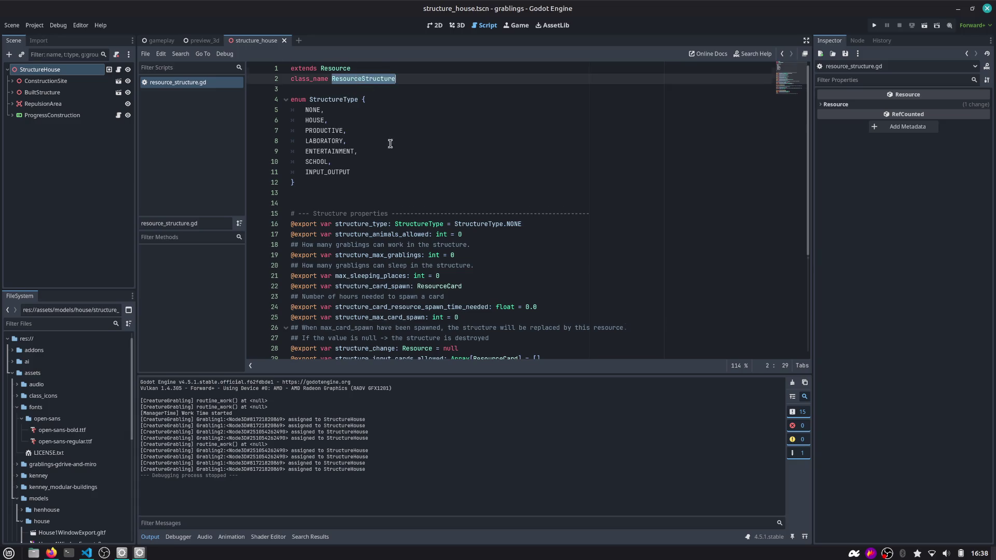
scroll(390, 143, down, 3)
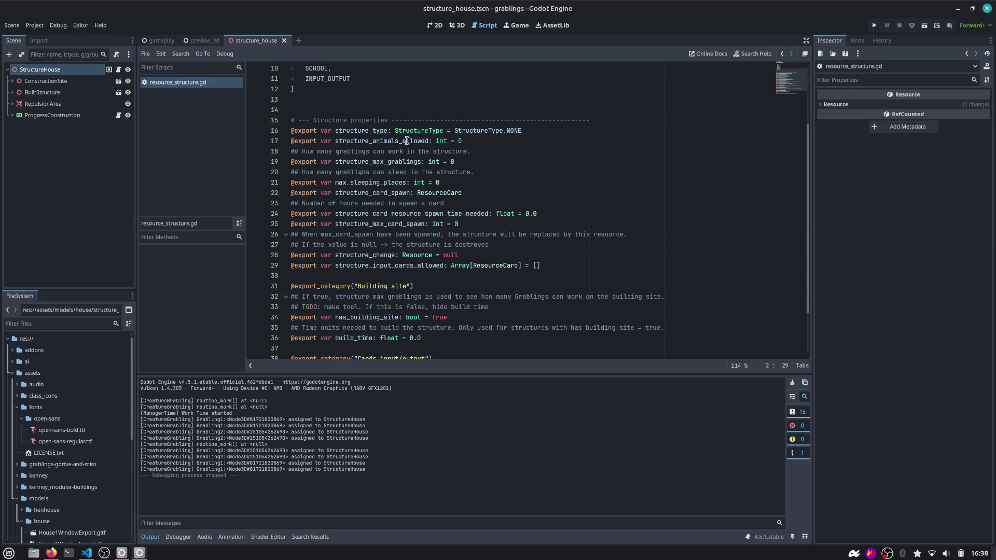
double_click(370, 162)
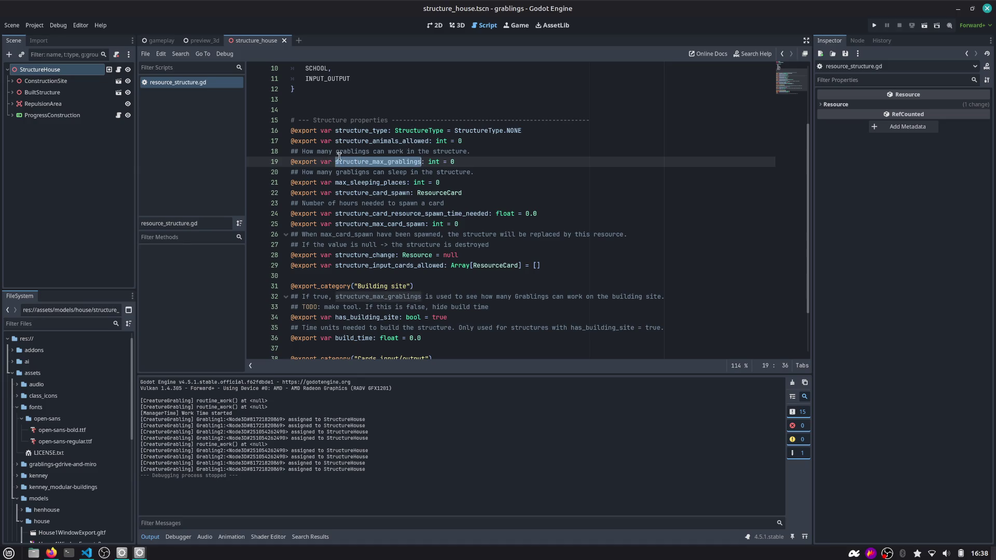
double_click(370, 162)
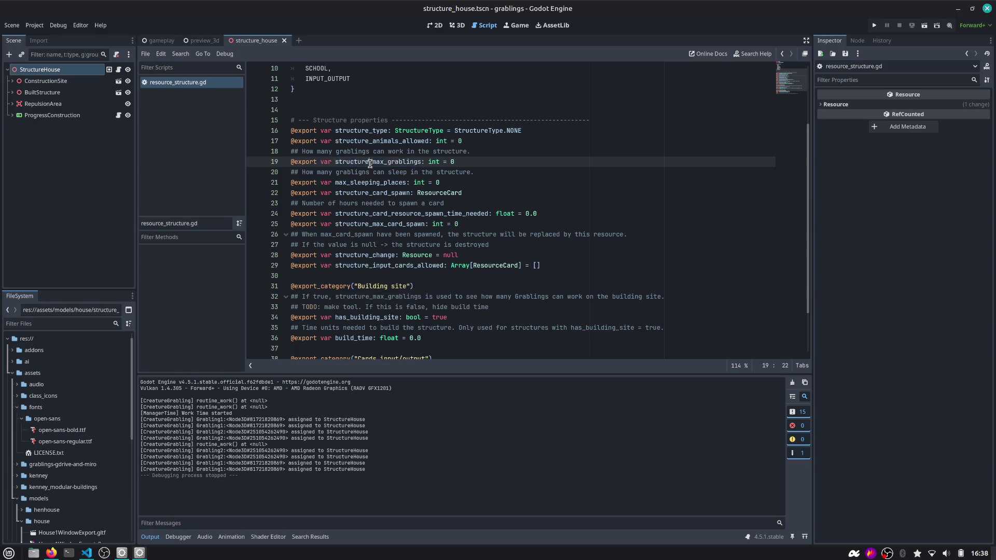
key(ctrl+shift+f)
key(Return)
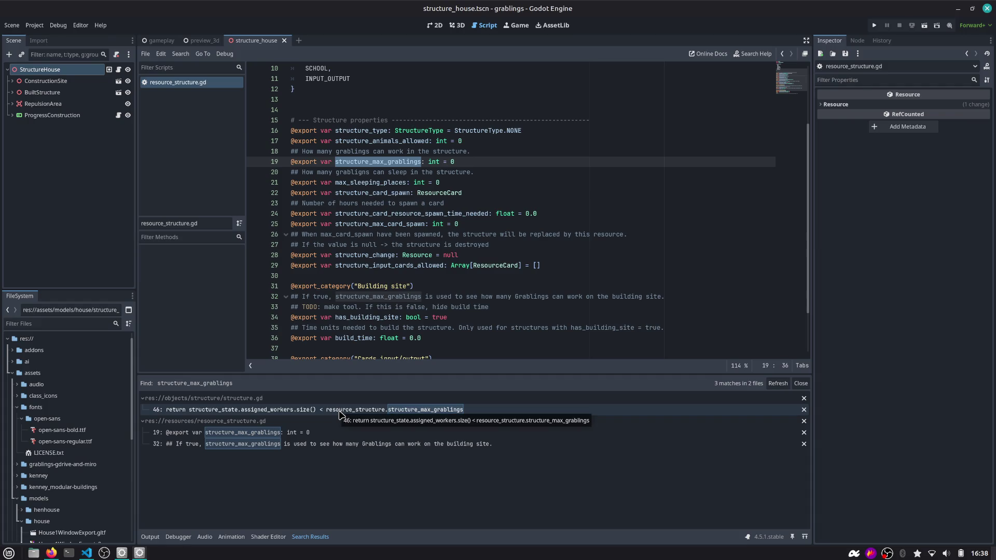
click(232, 443)
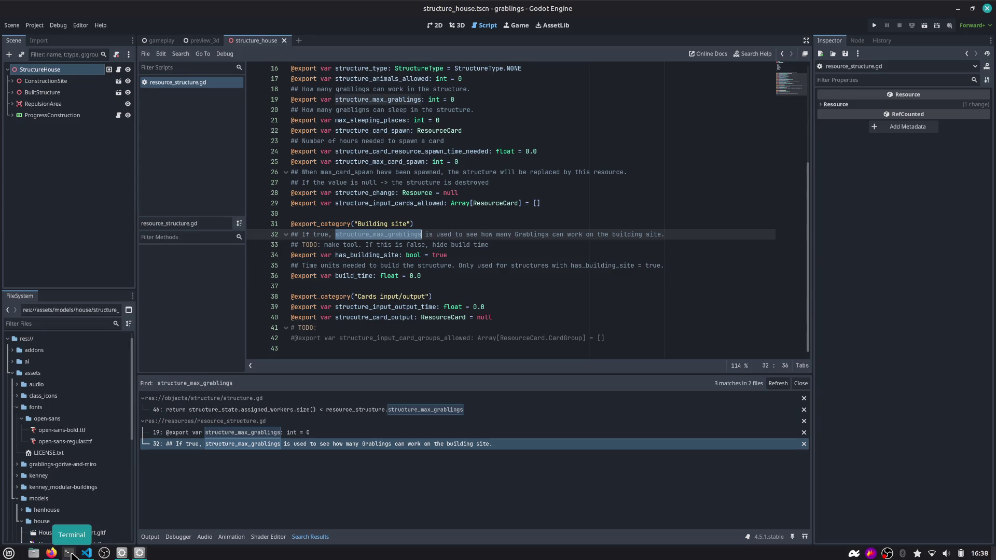
Briefly open and close a terminal, then bring GitHub issue #15 to the front
click(69, 554)
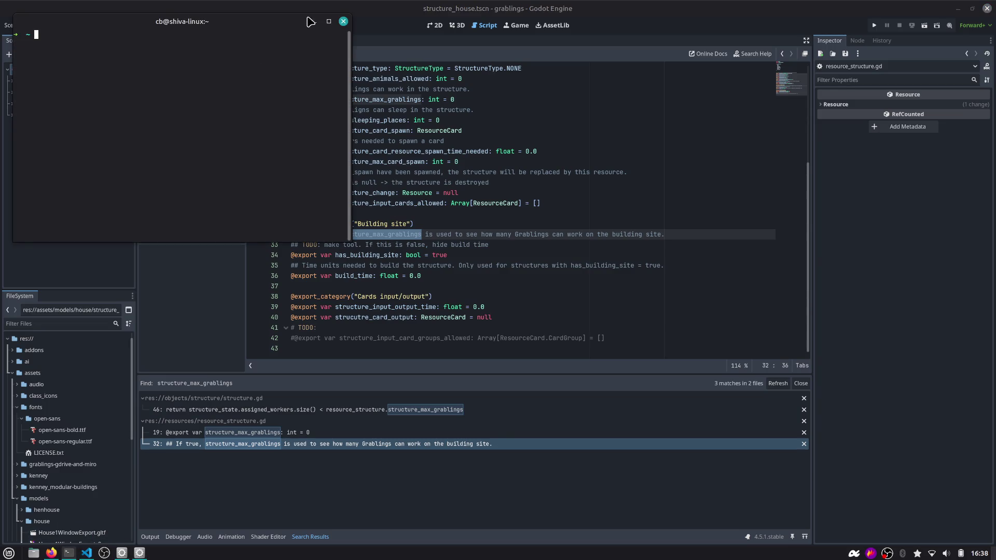
click(343, 21)
click(51, 553)
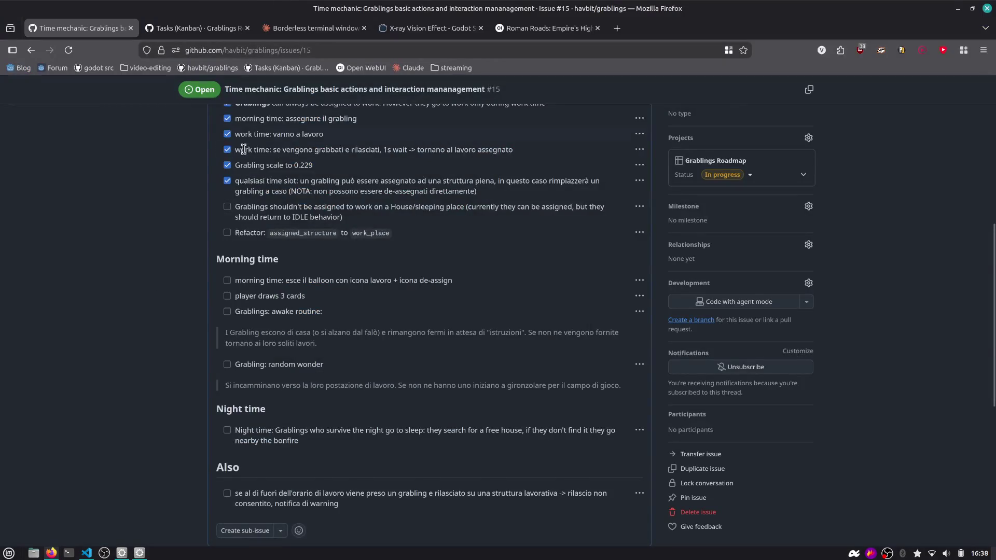
Open the GitHub issue #15 description for editing
scroll(320, 241, up, 4)
scroll(626, 125, up, 3)
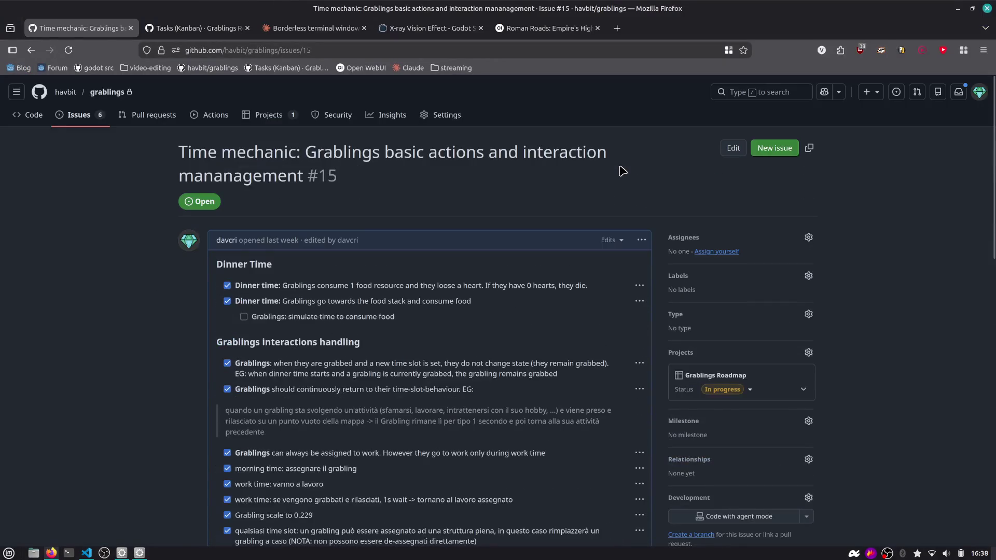
click(639, 240)
click(658, 303)
scroll(517, 303, down, 10)
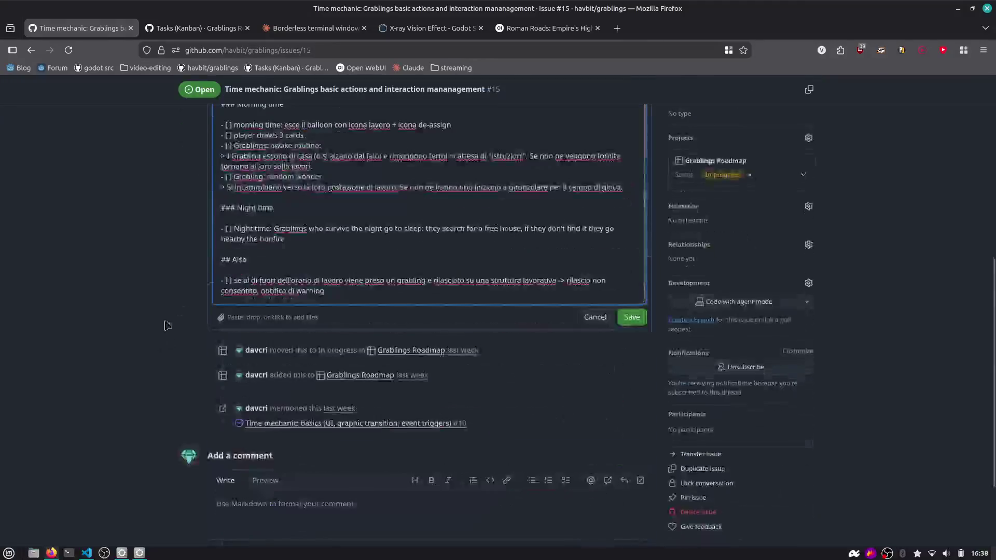
Add a bold 'NOTE for Havana: max_grablings_building_site' line before Night time and save the description
click(303, 195)
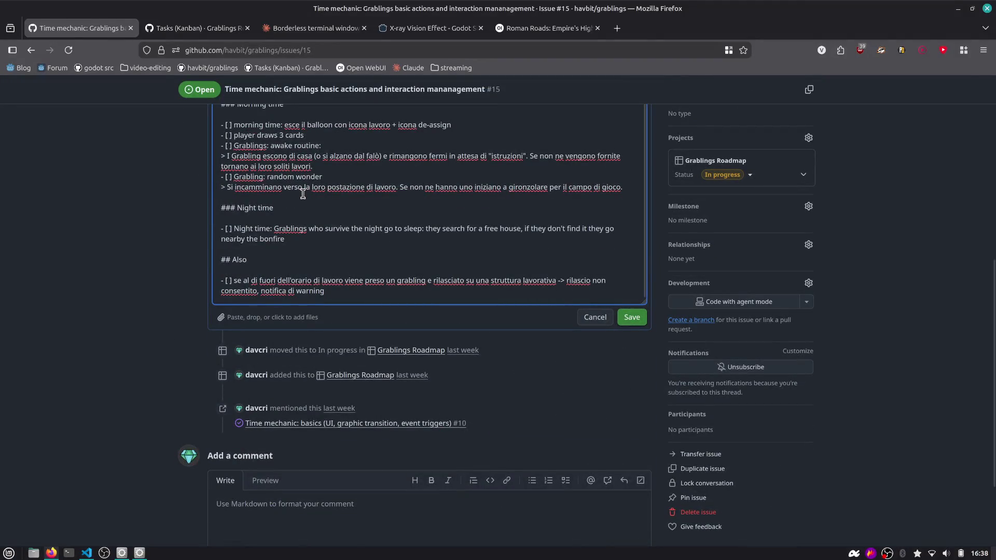
key(Return)
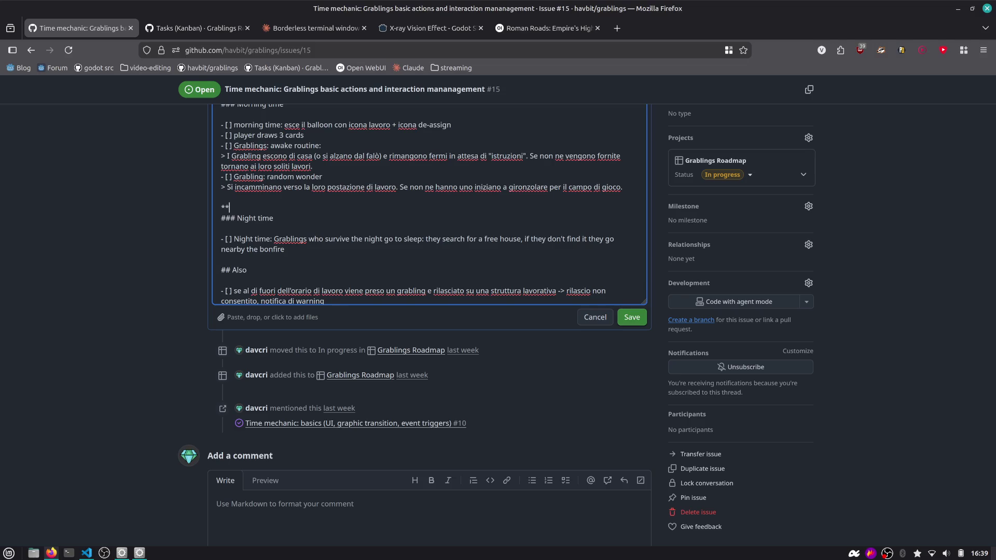
text(NOTE )
text(for )
text(Havana**: )
text(max_)
text(grabl)
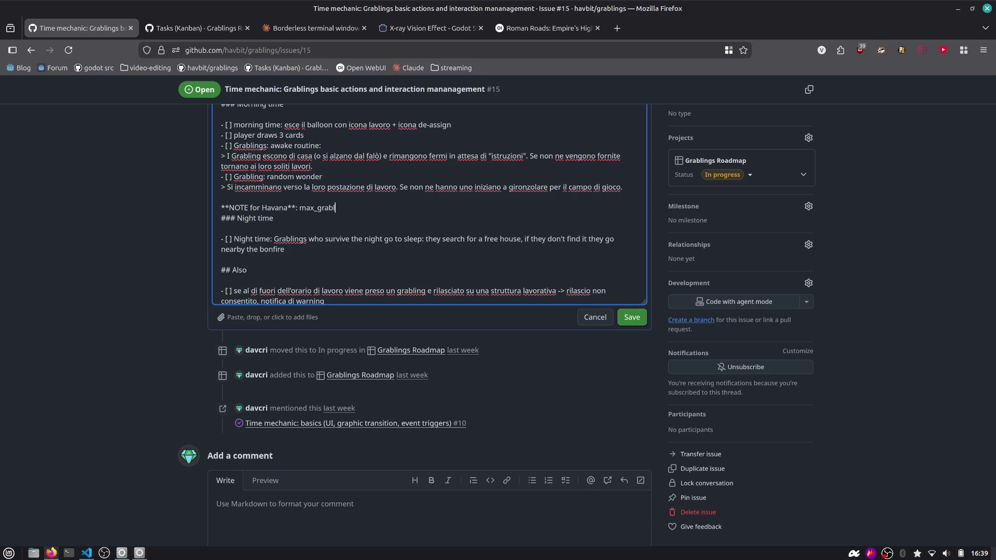
text(ings )
text(bi)
text(lding_si)
text(te)
key(Return)
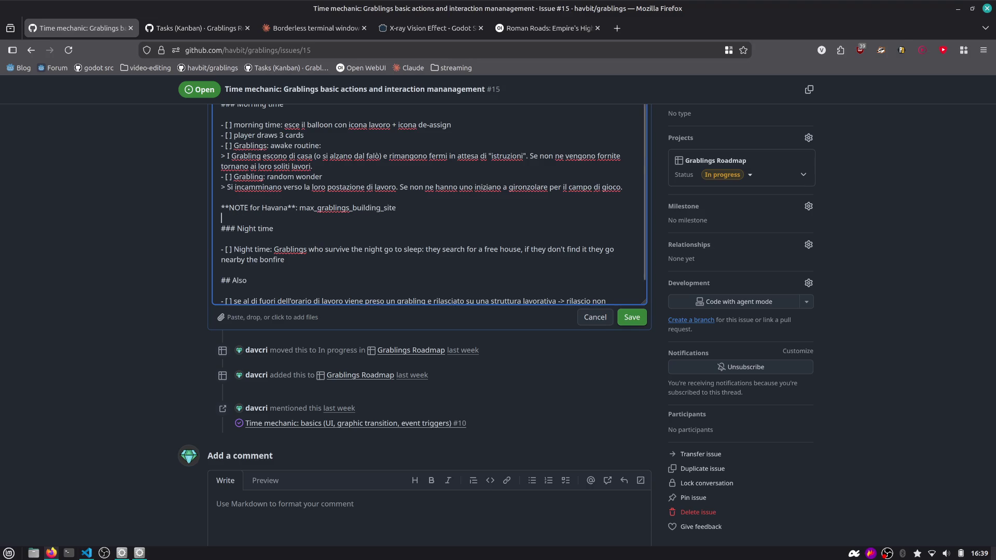
click(632, 317)
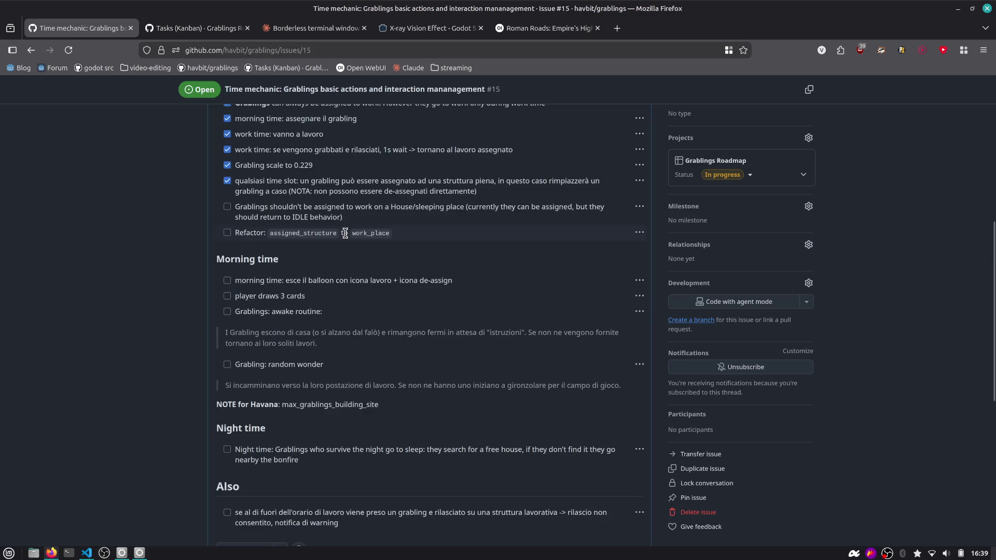
key(alt+Tab)
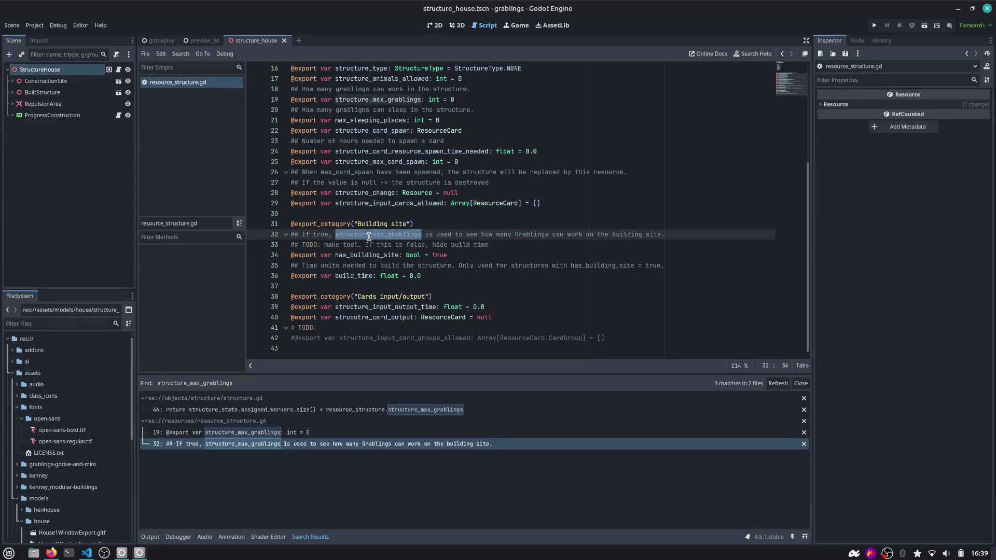
Declare 'static var building_site_max_grablings = 2' on line 35 of resource_structure.gd and save
click(428, 234)
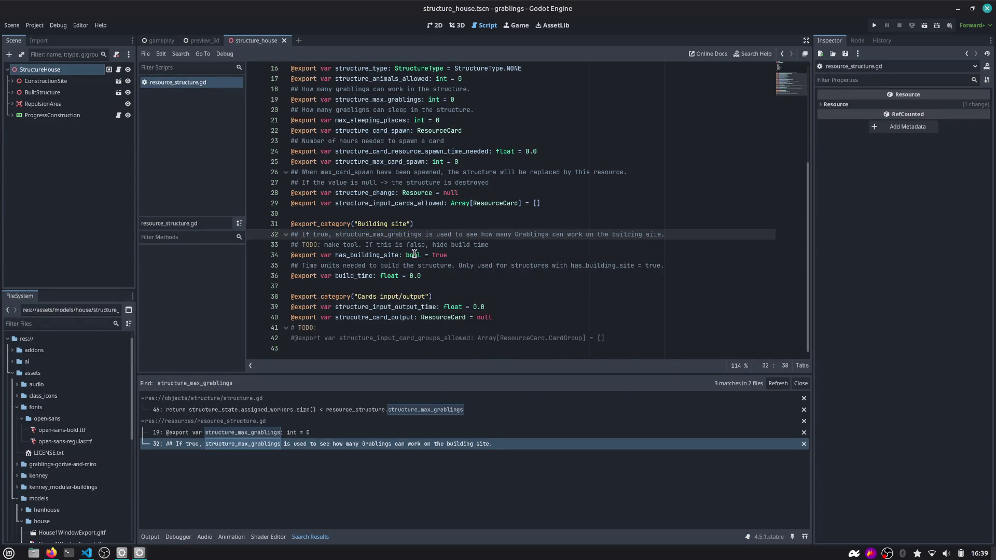
key(Down)
key(Down)
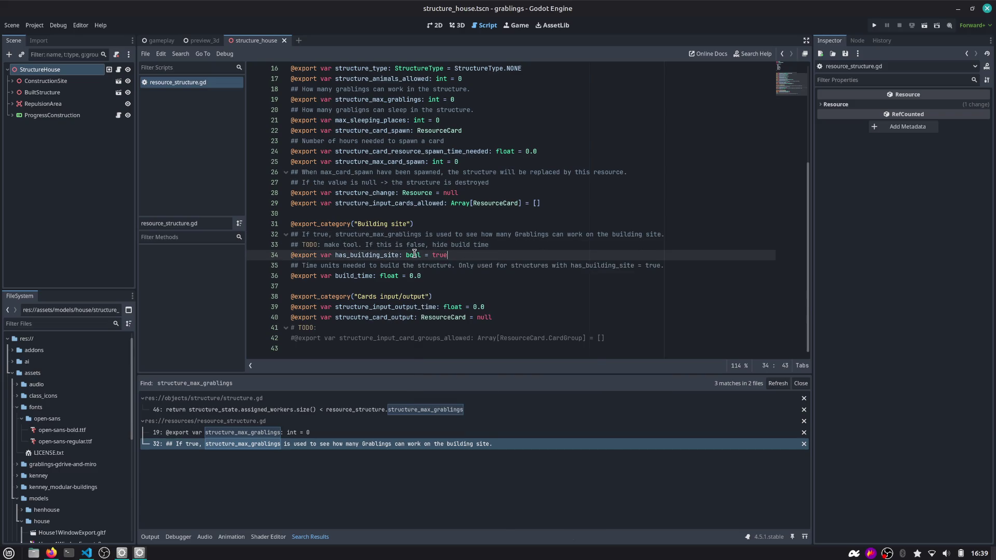
key(Return)
text(xport var _)
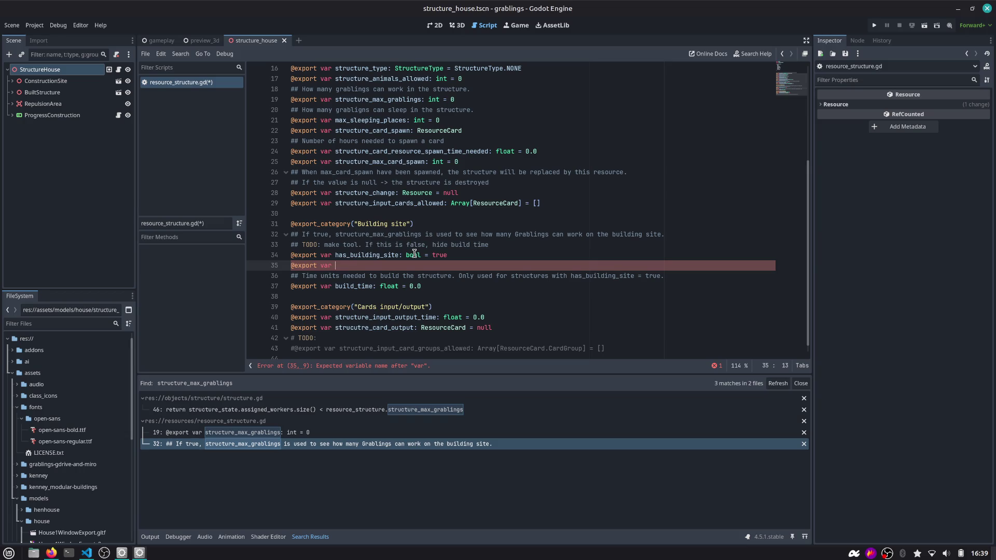
key(shift+Home)
text(static va)
key(ctrl+s)
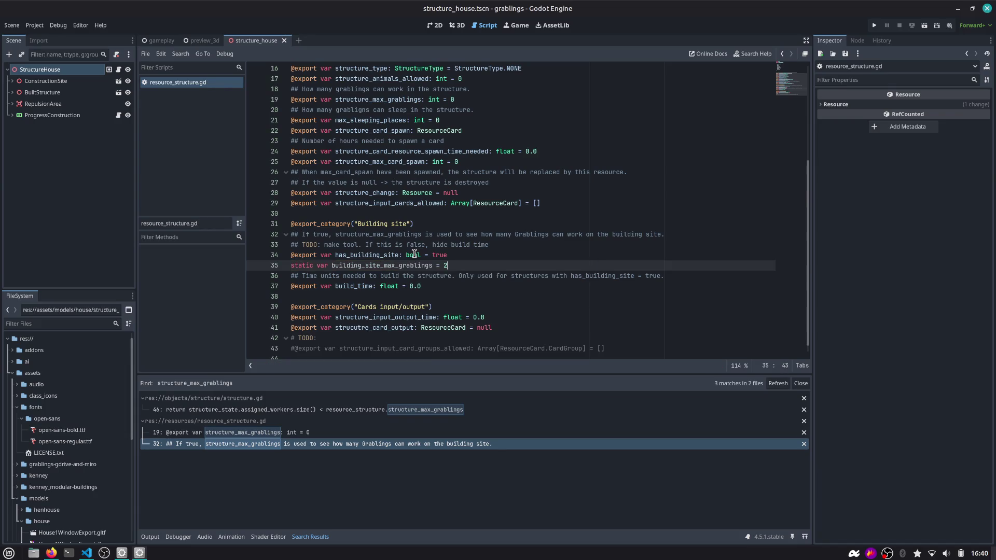
double_click(406, 265)
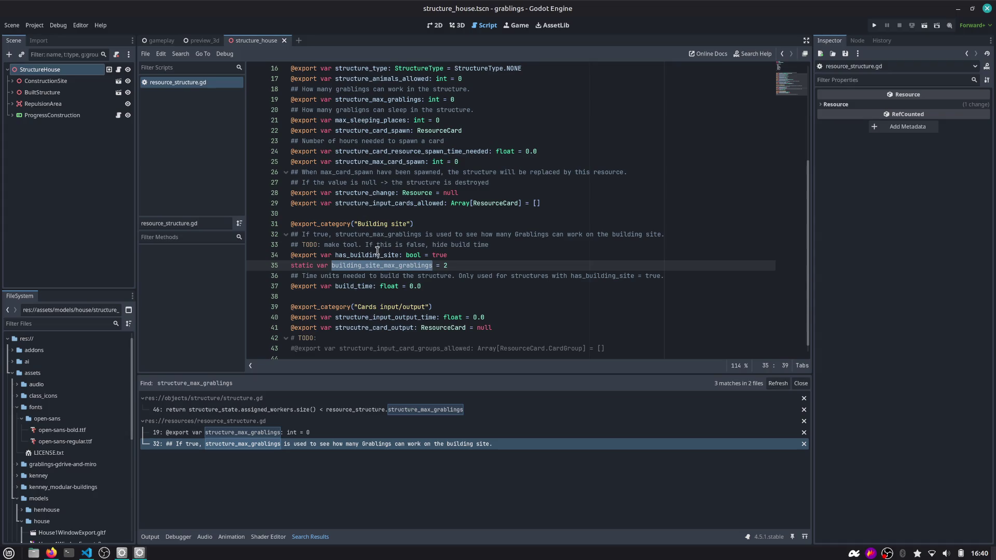
Search the project for structure_max_grablings and open the structure.gd line 46 match
click(376, 245)
double_click(384, 235)
double_click(386, 98)
key(ctrl+shift+f)
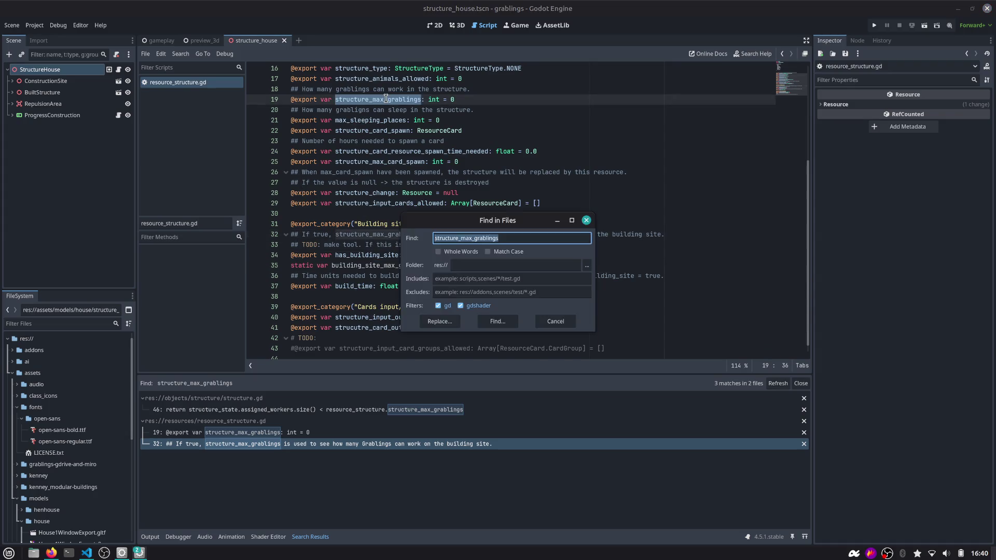
key(Return)
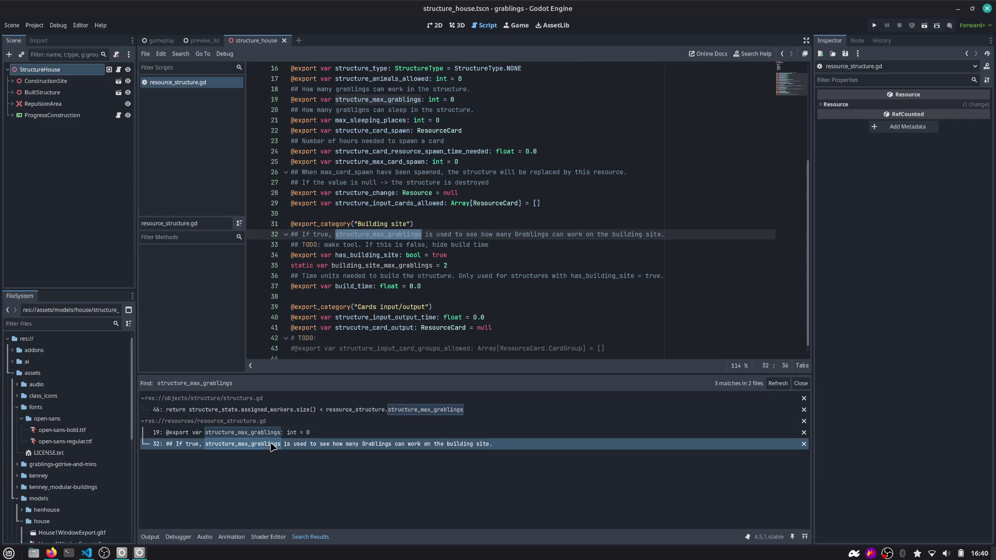
click(280, 410)
Review has_job_vacancy's structure_max_grablings check and the Structure class header in structure.gd
scroll(441, 192, up, 3)
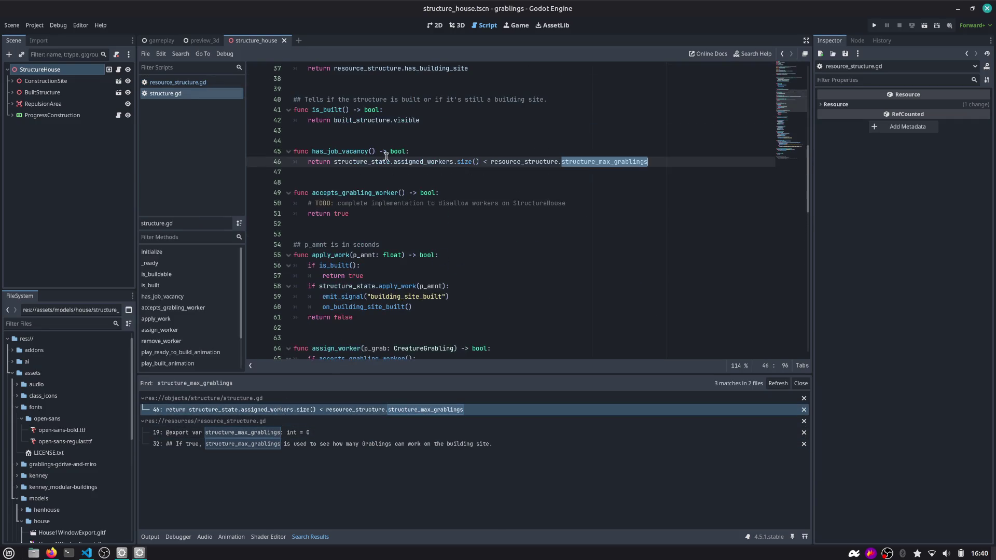
double_click(342, 152)
double_click(612, 163)
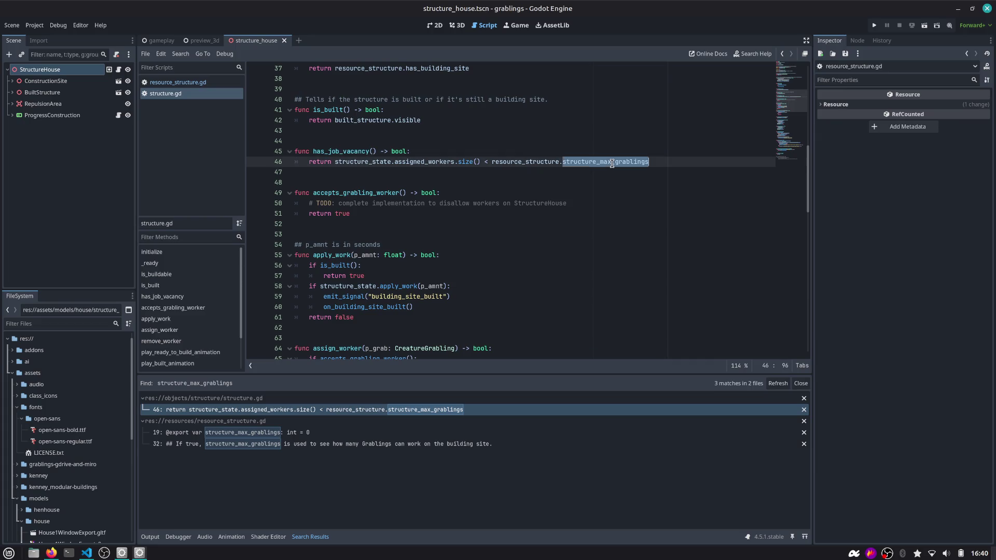
double_click(332, 152)
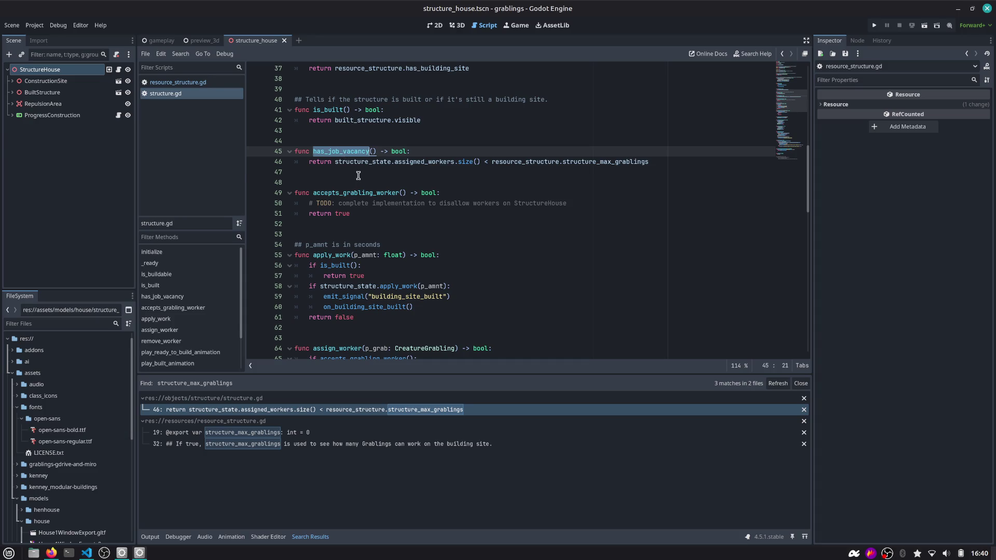
click(358, 176)
scroll(788, 98, up, 10)
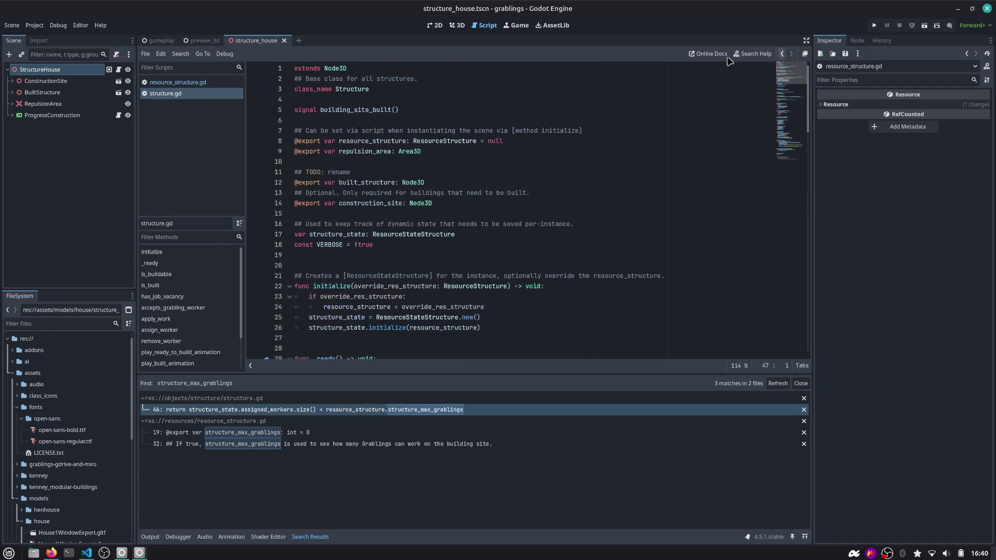
double_click(345, 89)
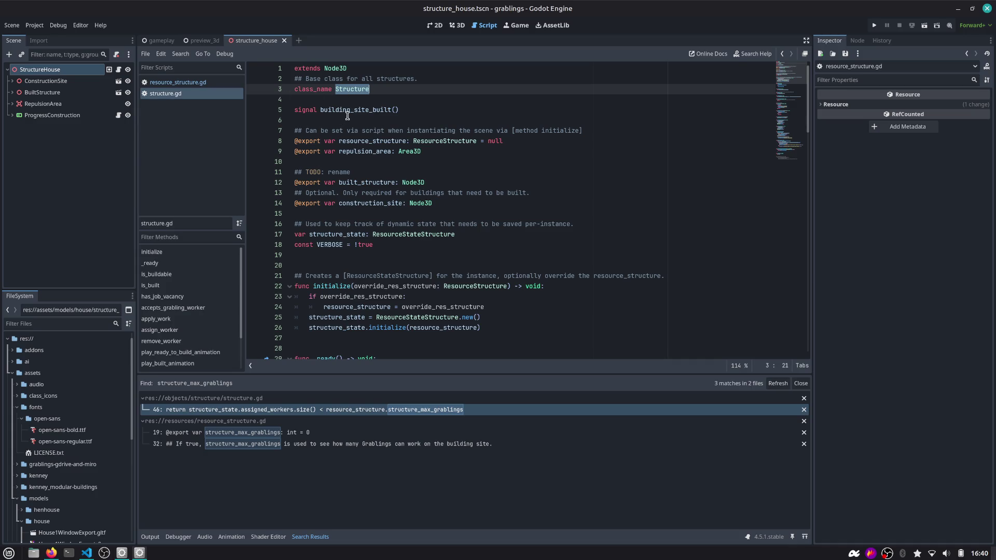
scroll(348, 117, down, 10)
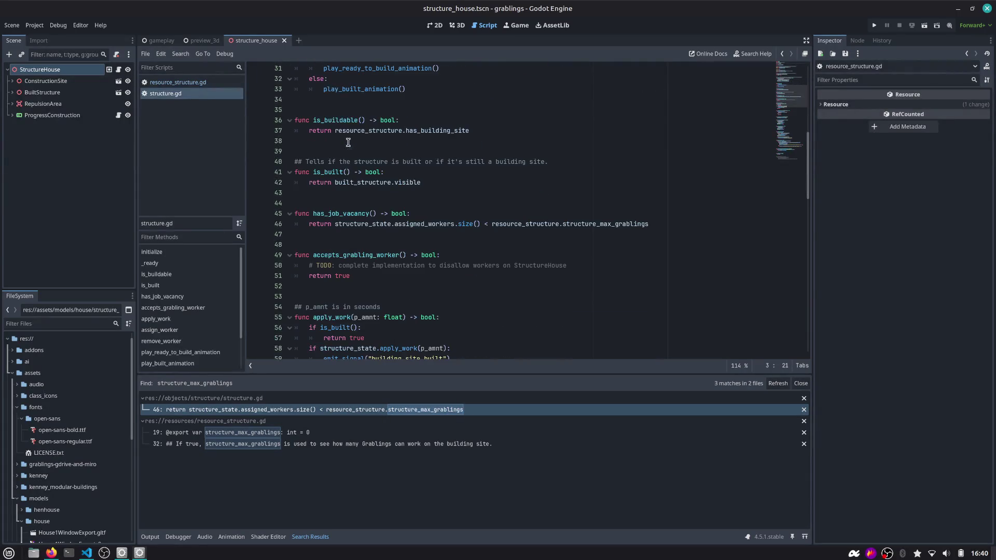
scroll(353, 159, down, 1)
double_click(348, 182)
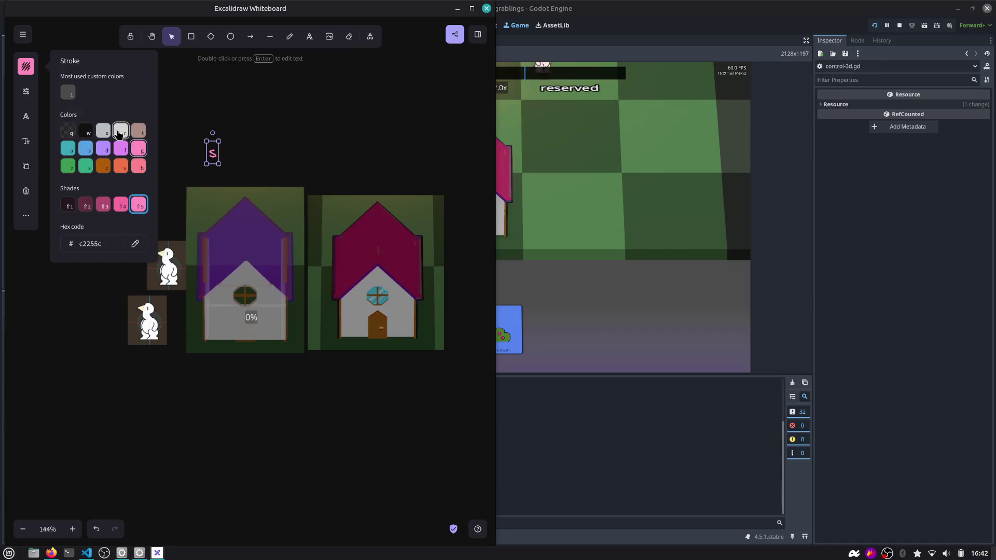
Change the label above the houses to 'building_sitE_max_grablings' and move it left
double_click(213, 154)
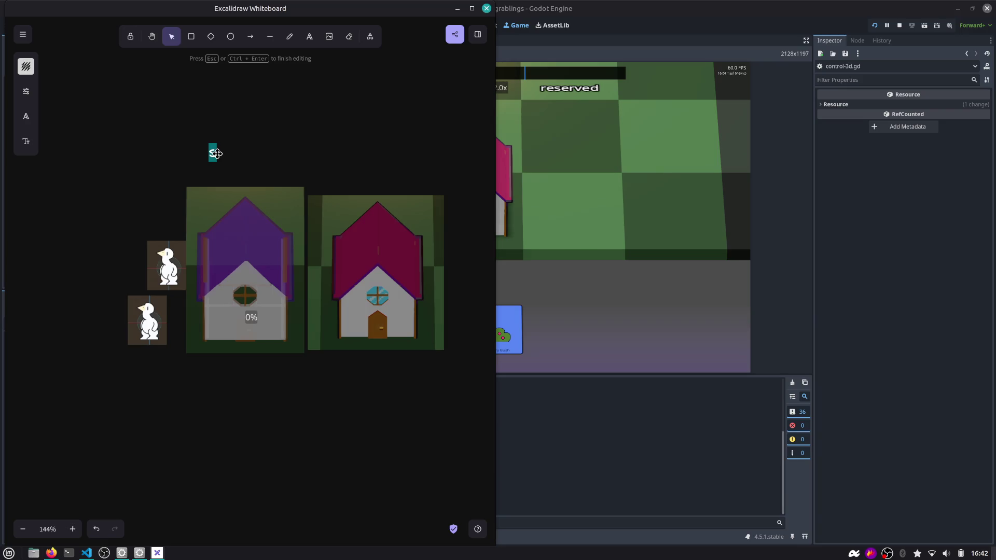
text(building_)
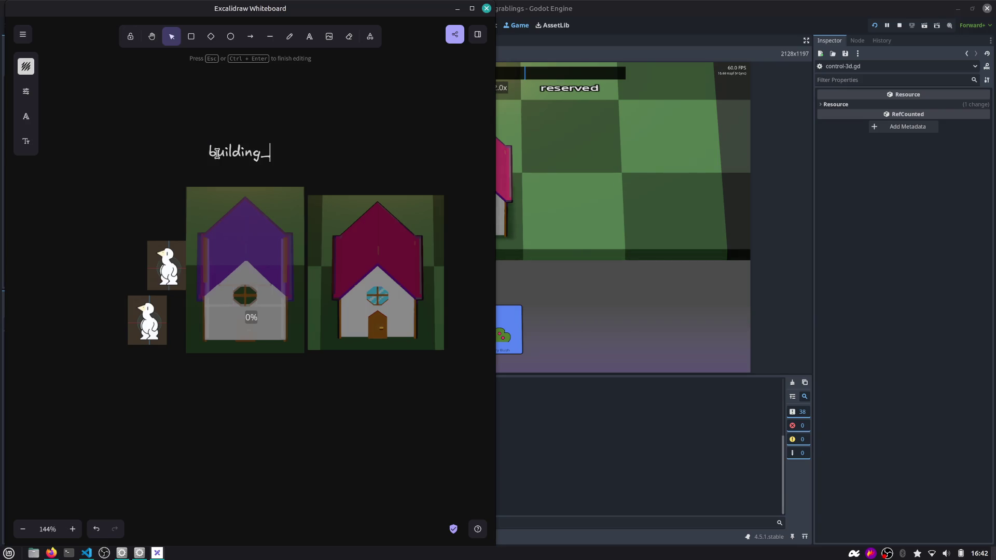
text(xit)
key(BackSpace)
key(BackSpace)
text(ite)
key(BackSpace)
key(BackSpace)
key(BackSpace)
text(sitE_max_grablings)
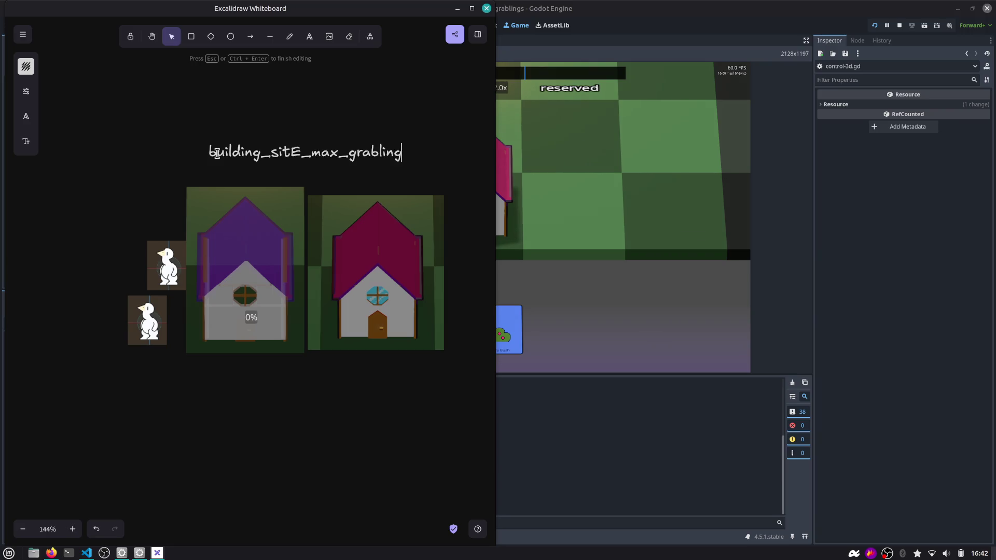
key(Escape)
drag(270, 160, 195, 178)
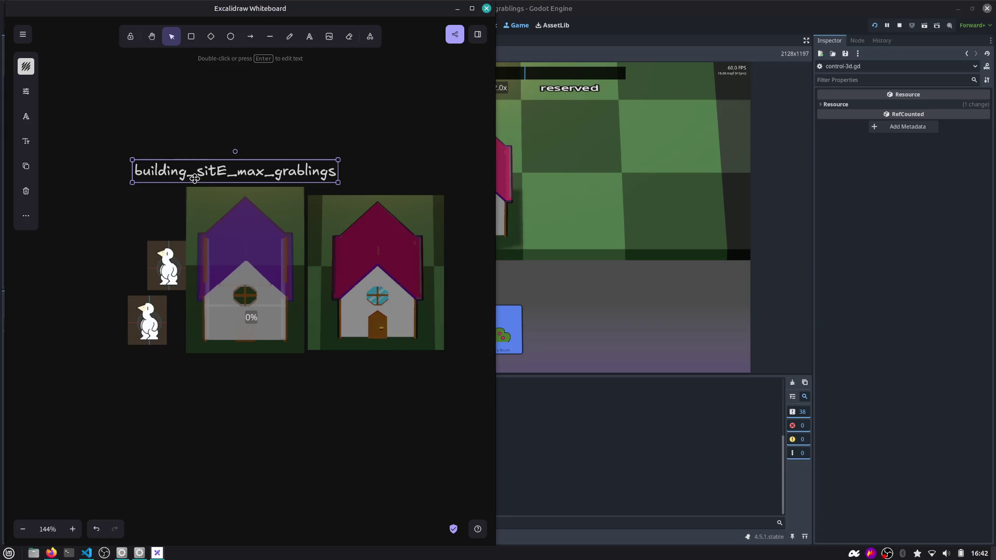
Stack the duck pictures at left, move the pink house right, and raise the label
drag(169, 265, 117, 264)
drag(133, 307, 113, 338)
drag(116, 276, 121, 307)
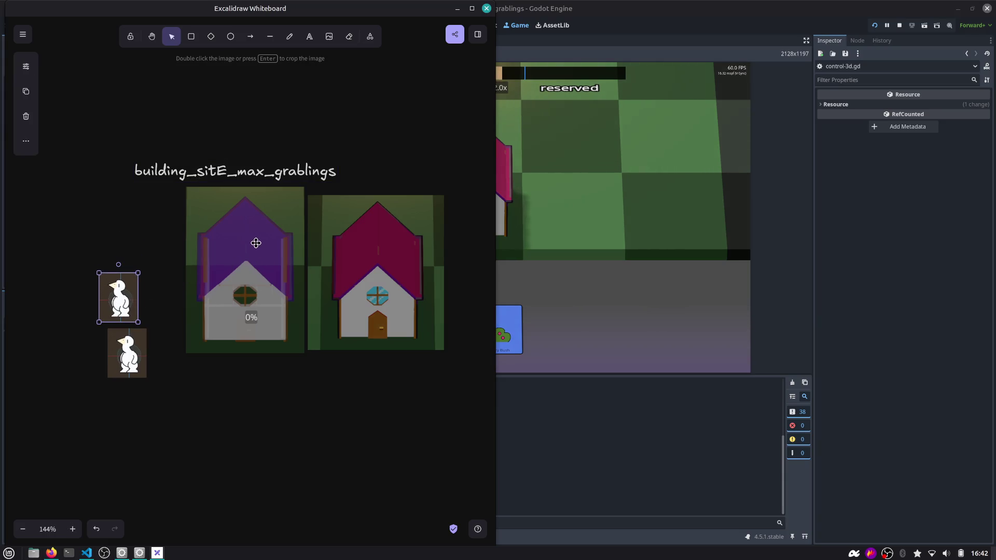
drag(368, 271, 374, 271)
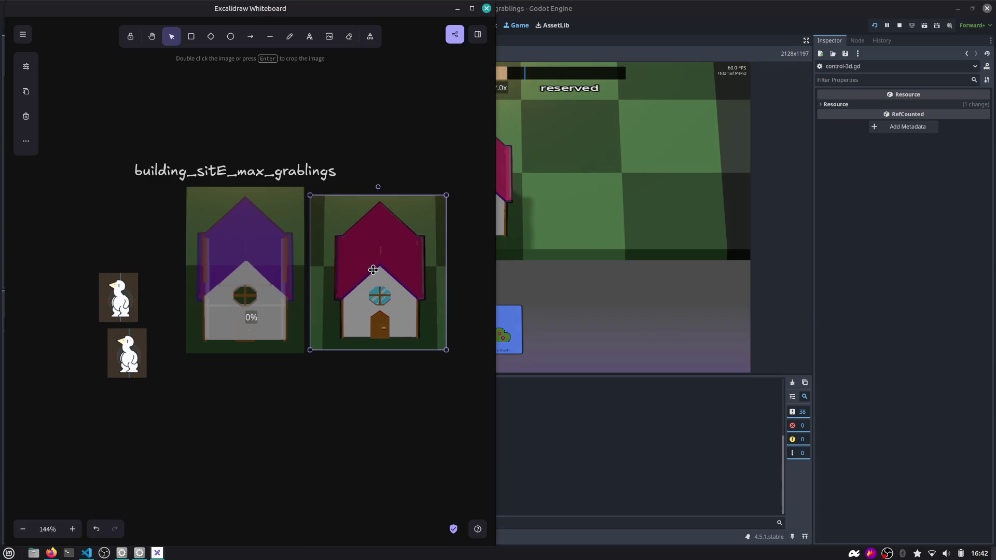
mouse_move(118, 298)
mouse_down()
mouse_move(121, 346)
mouse_move(125, 311)
mouse_up()
click(124, 337)
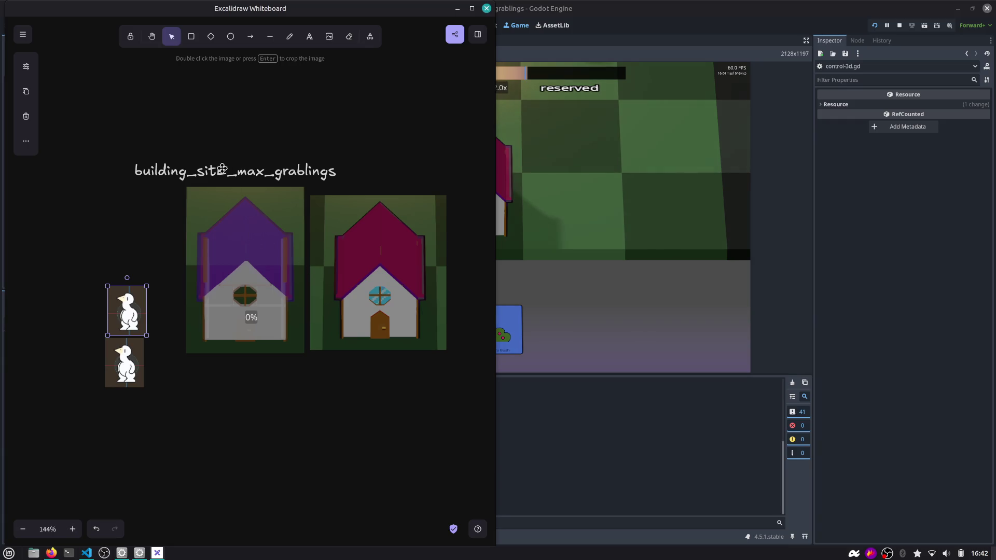
click(228, 218)
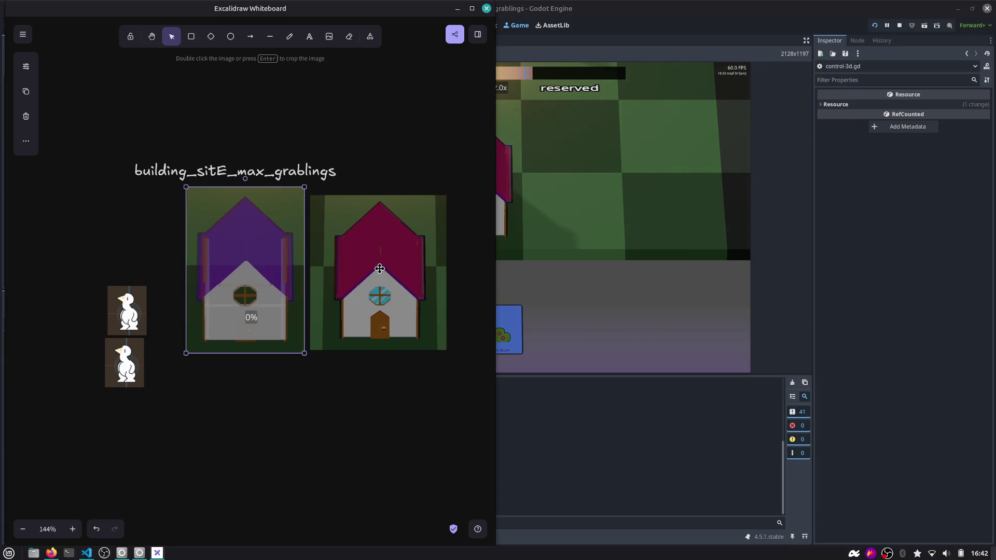
click(384, 228)
drag(375, 214, 427, 214)
click(241, 176)
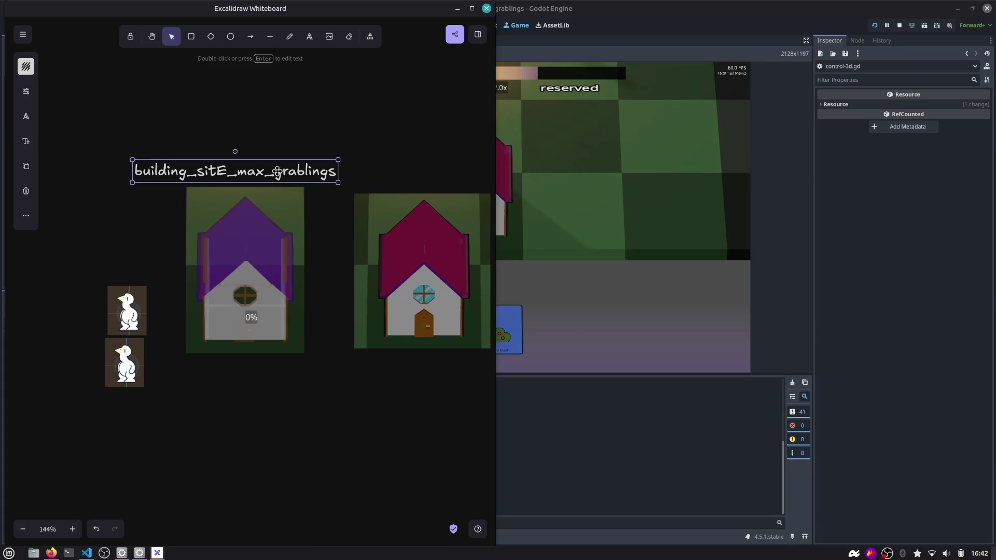
drag(241, 175, 241, 160)
Append '= 2' to the label and reposition it above the purple house
double_click(241, 169)
key(Escape)
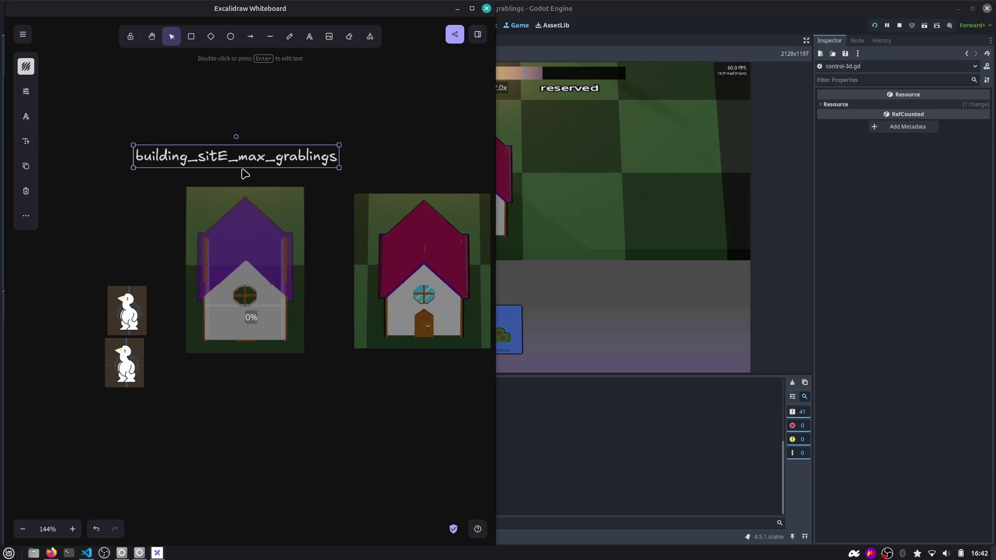
double_click(260, 168)
key(End)
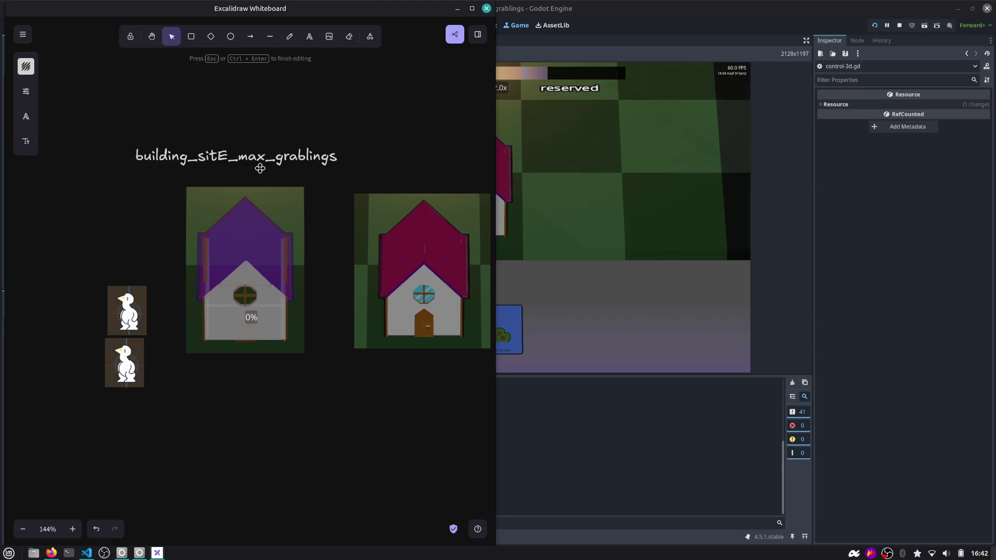
key(Return)
text(= 2)
click(255, 122)
drag(255, 160, 224, 168)
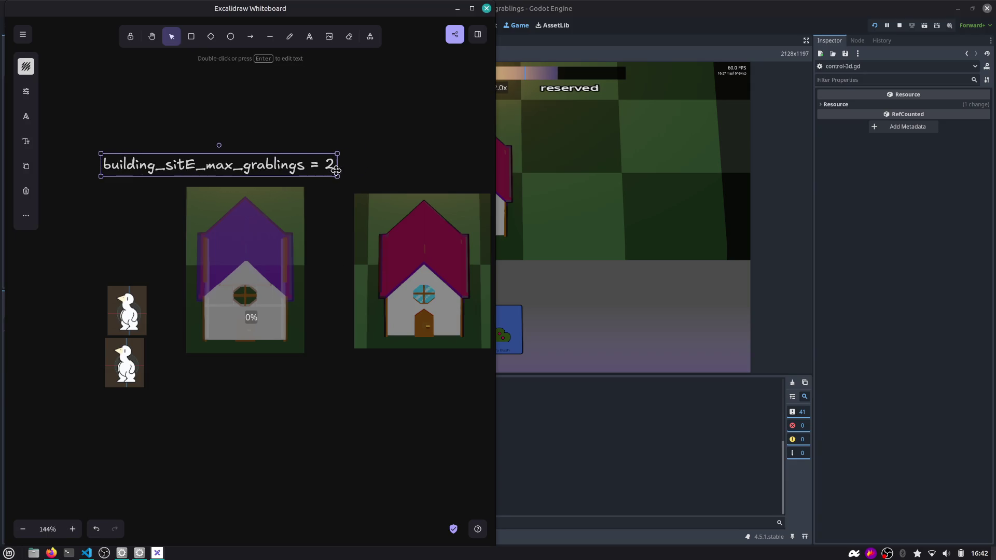
click(401, 184)
scroll(363, 166, right, 4)
double_click(331, 166)
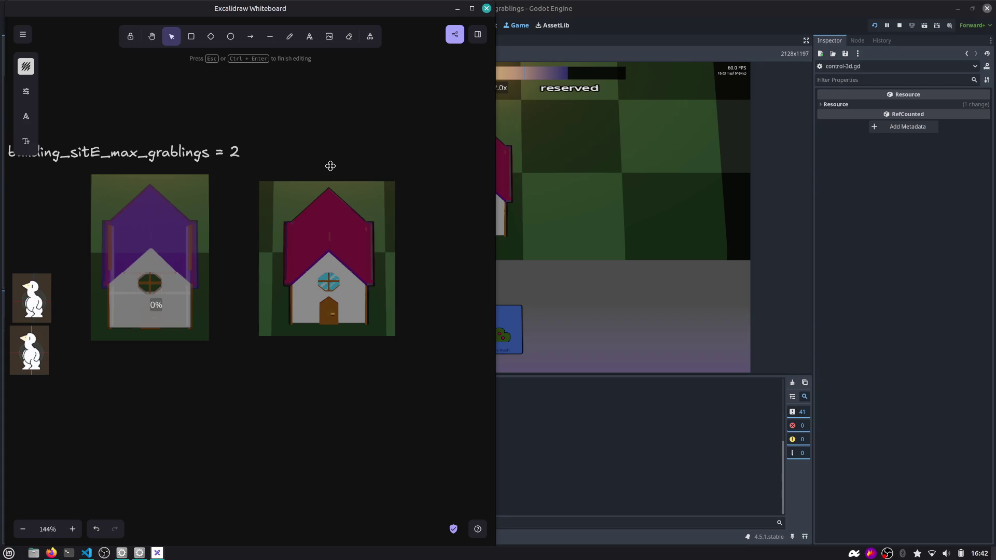
Add a 'max-_workers_allowed = 0' label and place it above the pink house
text(max-_workers_allowed)
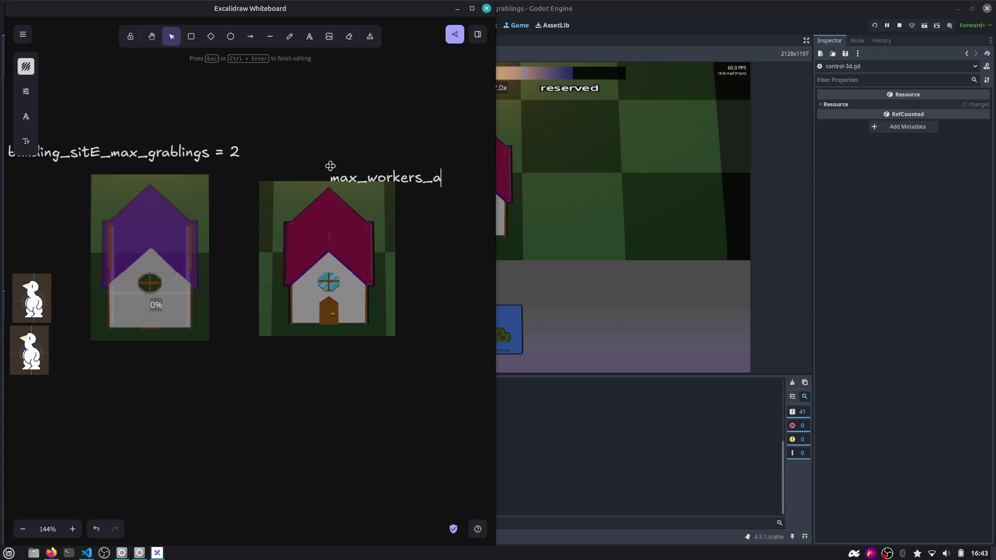
text( = 0)
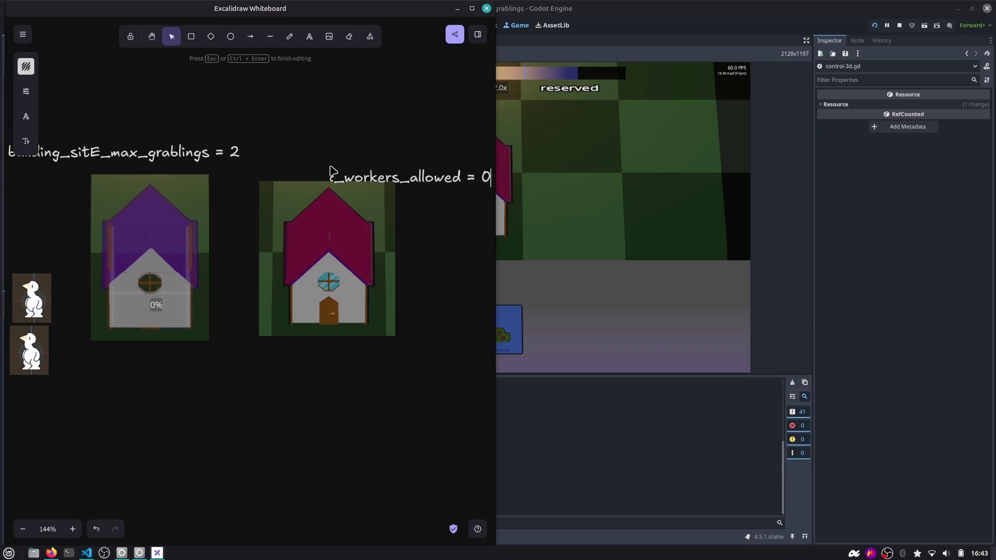
key(Escape)
mouse_move(378, 170)
mouse_down()
mouse_move(301, 156)
mouse_move(333, 172)
mouse_up()
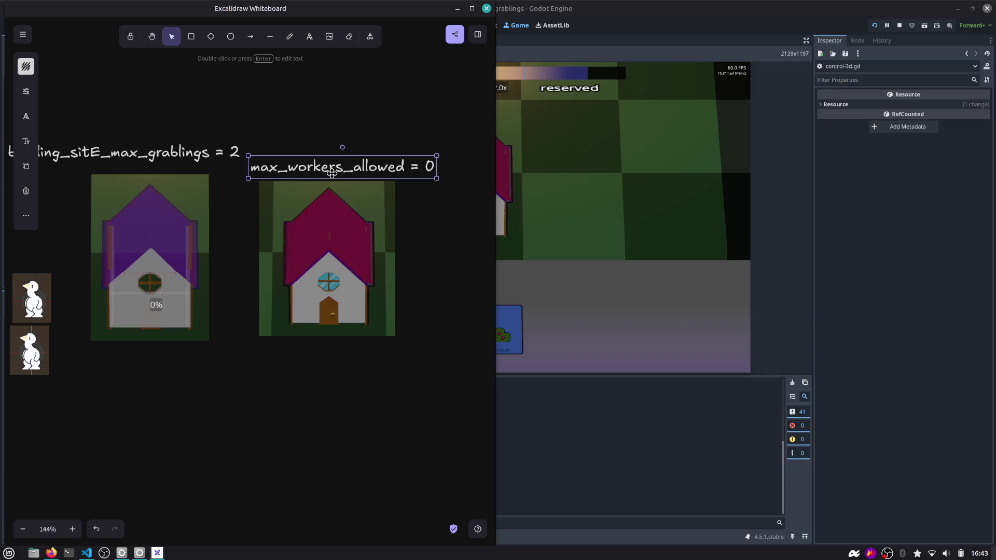
Nudge the purple house left and move both goose pictures to the right
scroll(295, 188, left, 2)
click(205, 239)
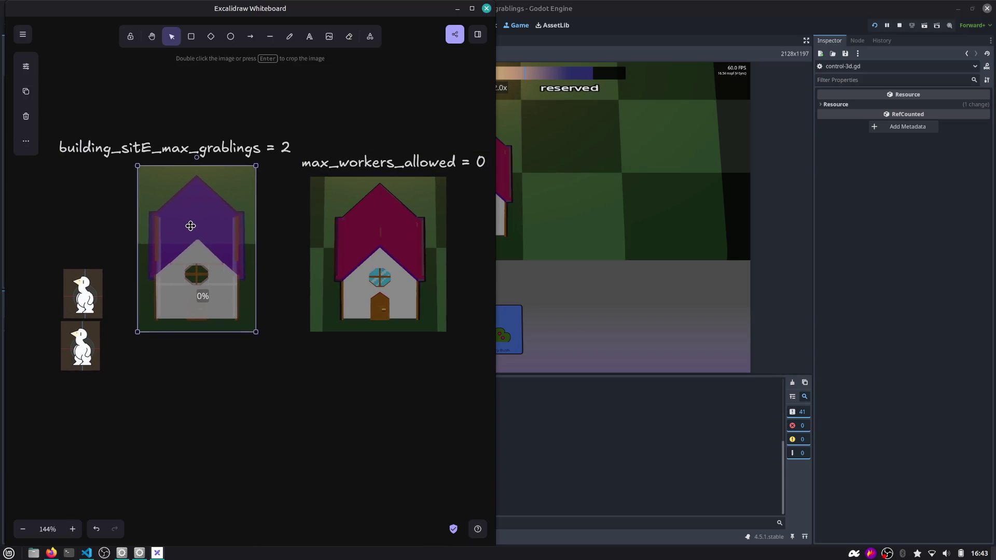
drag(191, 226, 186, 224)
click(343, 233)
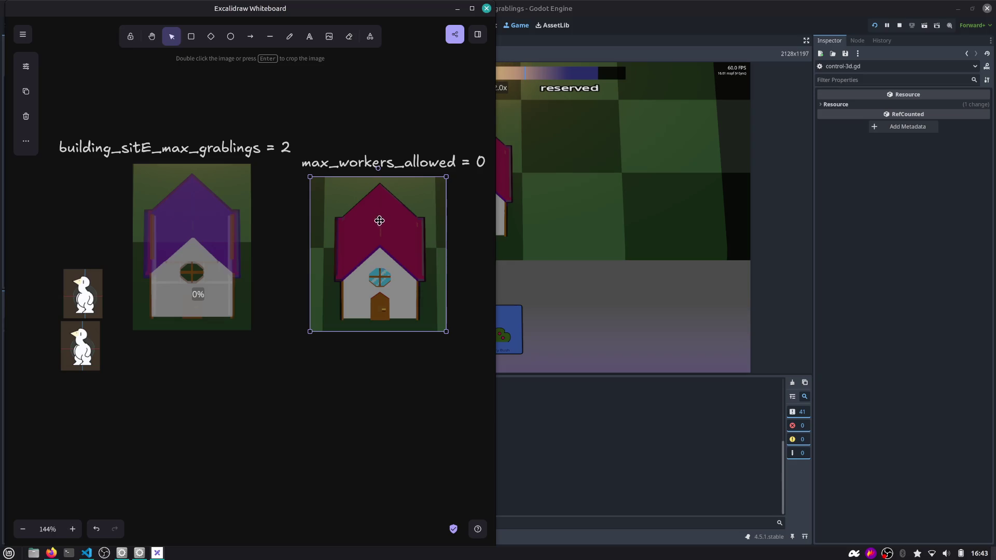
drag(81, 295, 100, 295)
drag(90, 329, 121, 333)
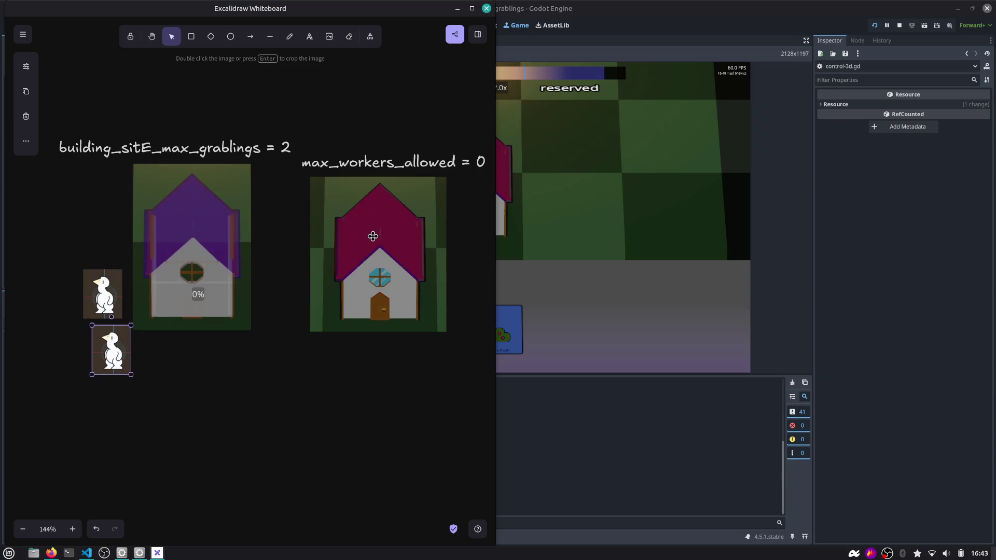
click(104, 275)
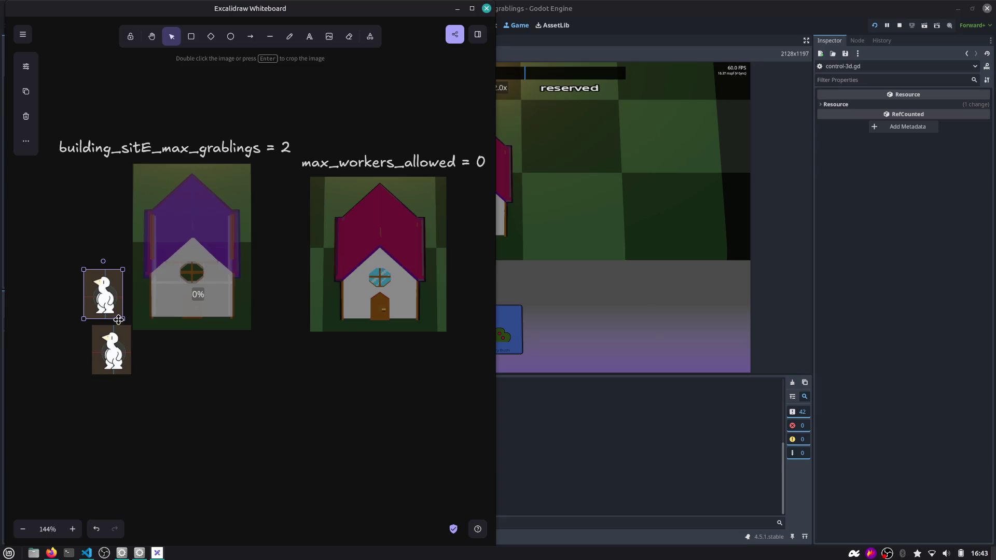
Reset the Excalidraw canvas zoom to 100%
scroll(305, 332, down, 1)
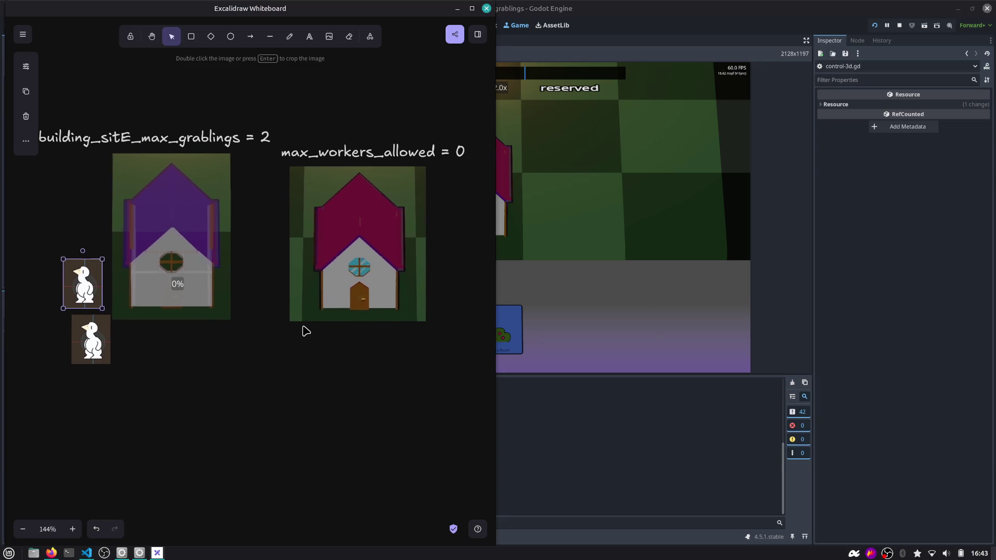
ctrl+scroll(296, 330, down, 2)
scroll(338, 184, down, 2)
scroll(338, 184, down, 1)
ctrl+scroll(312, 208, down, 2)
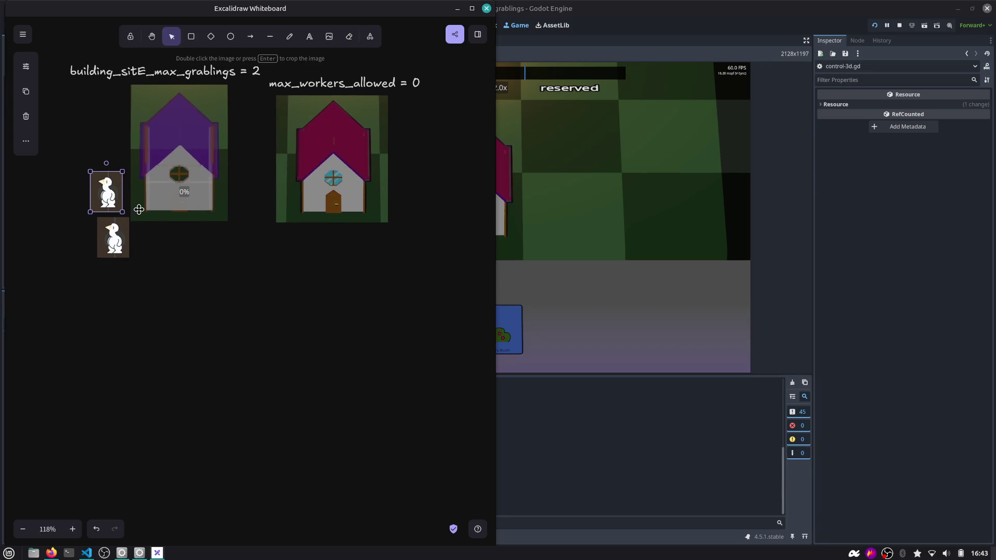
click(46, 530)
scroll(215, 327, up, 3)
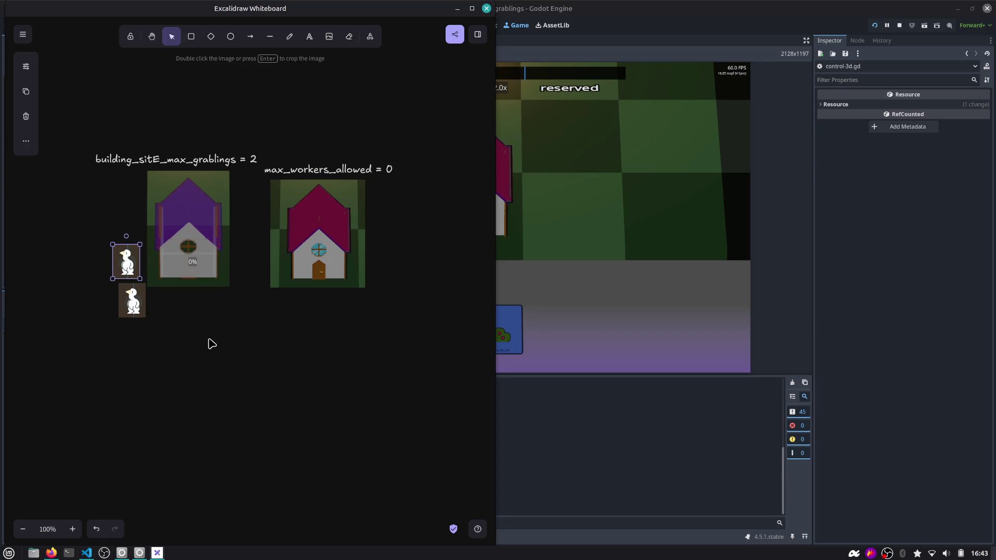
key(alt+Tab)
key(alt+Tab)
key(alt+Tab)
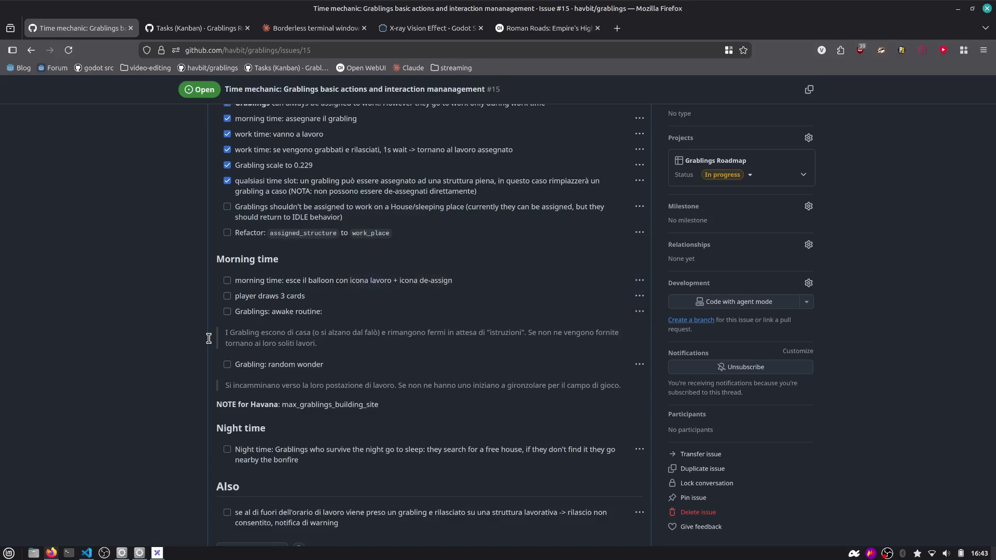
Search 'amd 6850 asus', read the TechPowerUp ASUS HD 6850 DirectCU specs, then close that tab
text(amd )
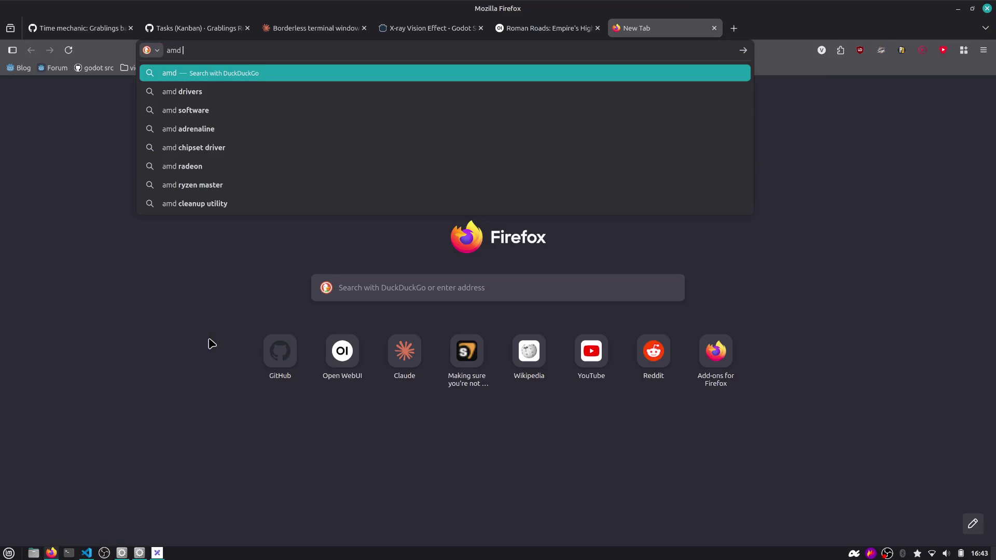
text(6850)
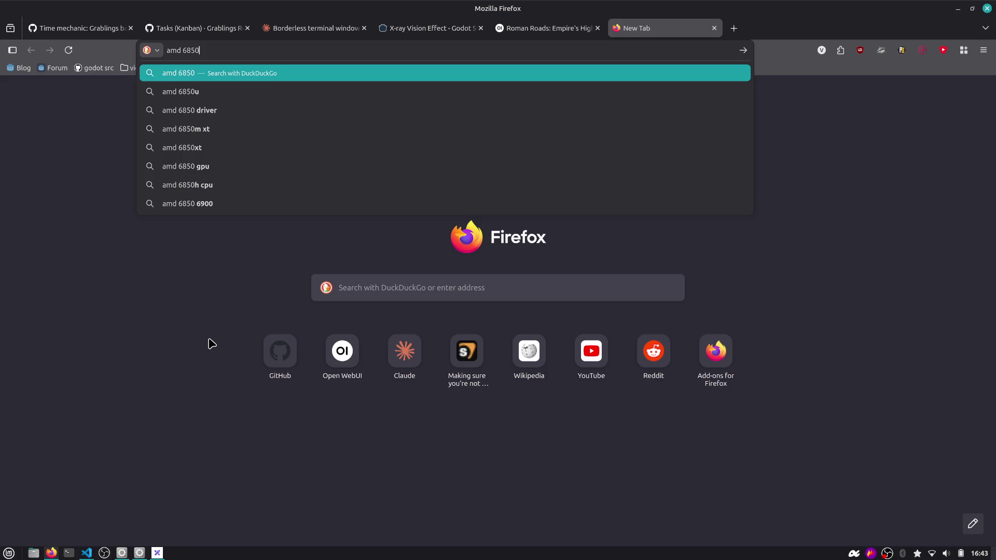
text( asus)
key(Return)
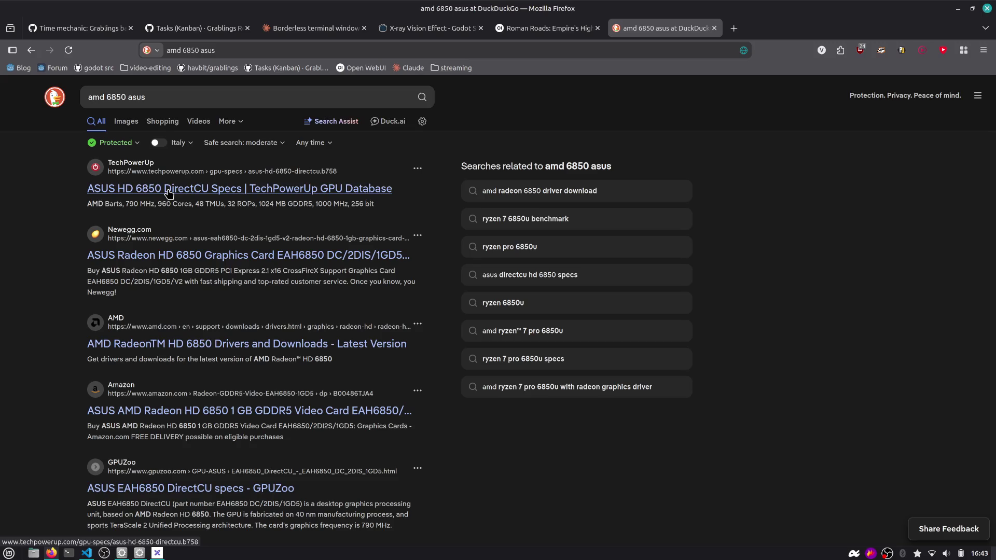
click(168, 194)
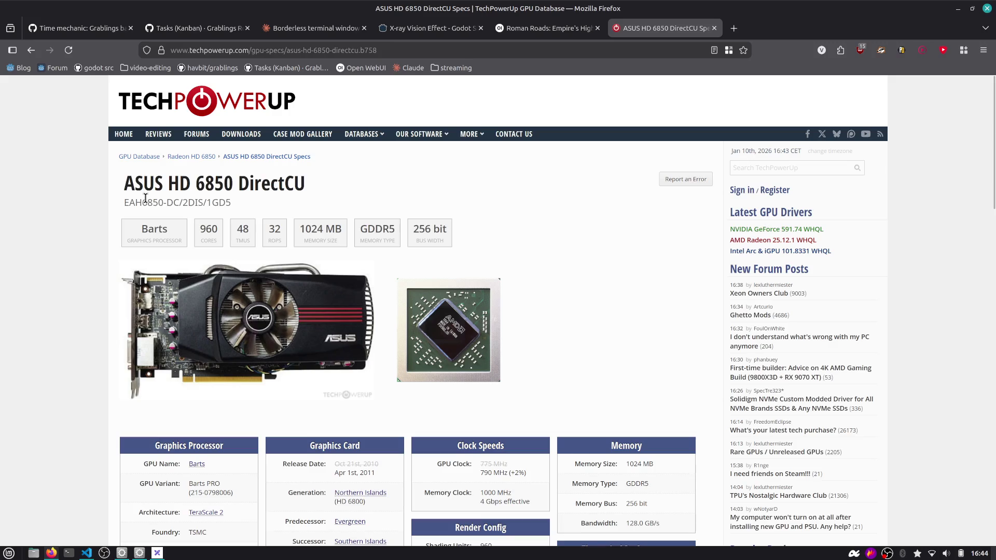
scroll(104, 199, down, 2)
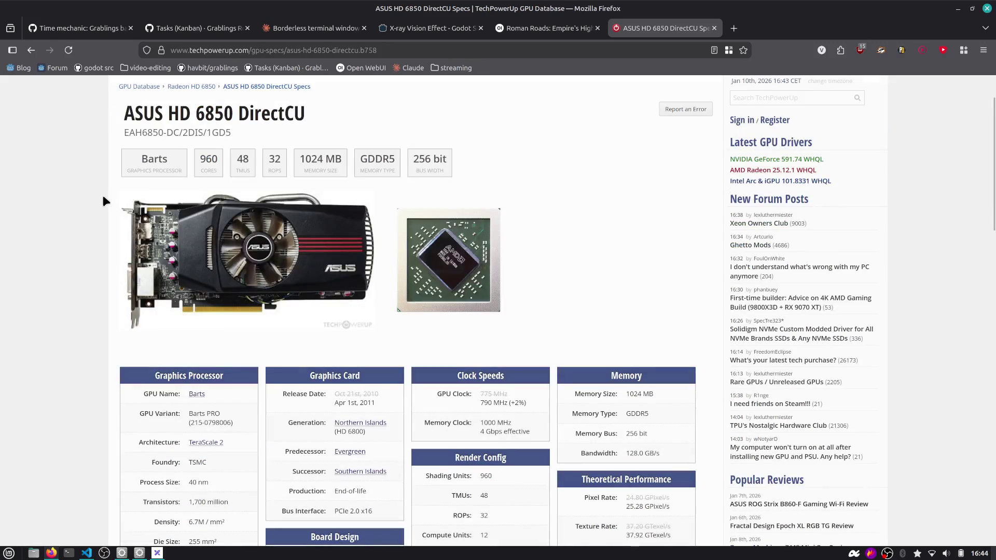
scroll(103, 195, down, 2)
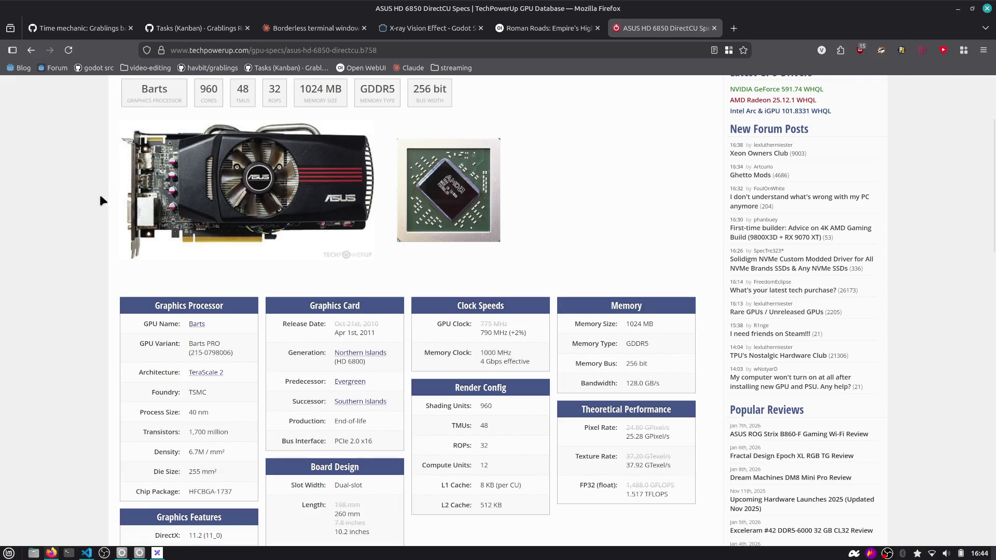
scroll(99, 195, down, 2)
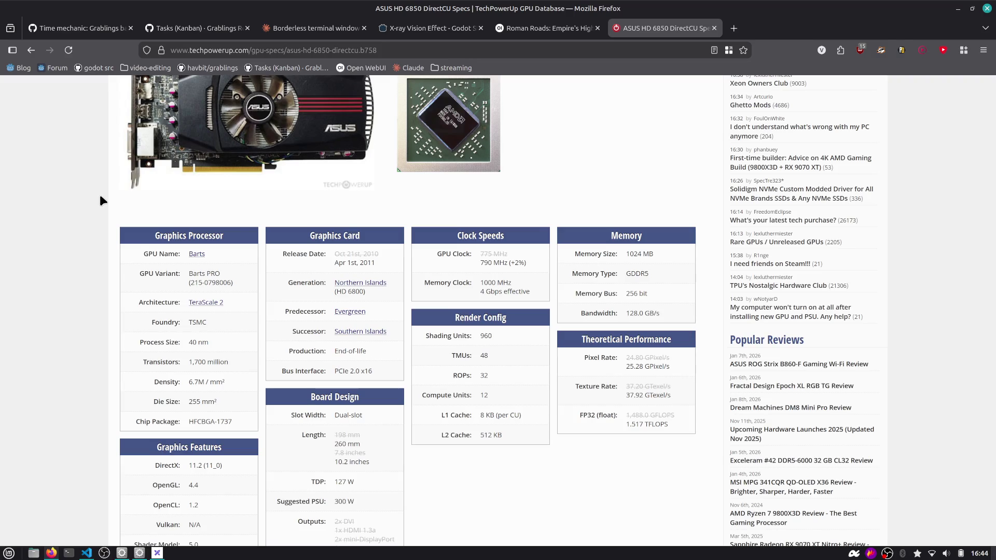
scroll(100, 194, up, 5)
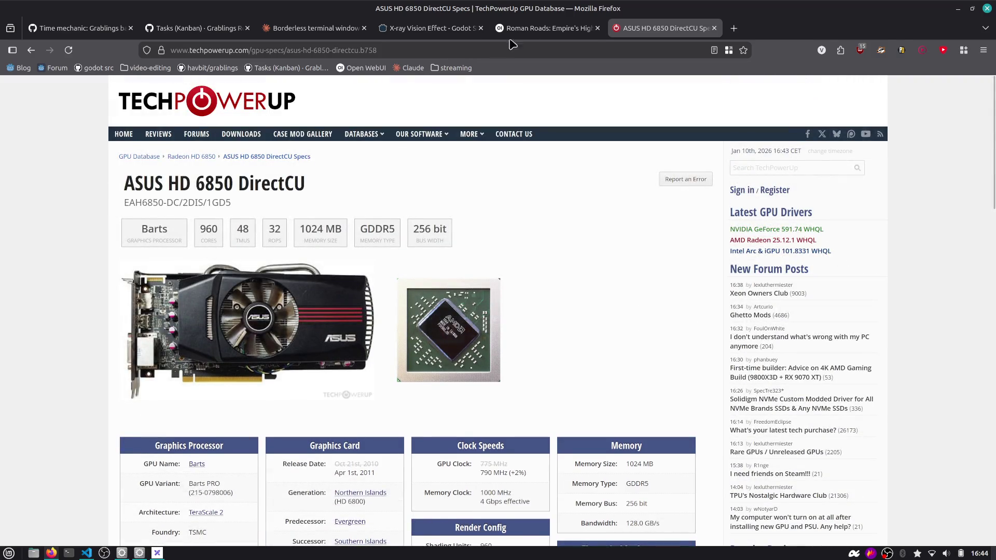
middle_click(665, 27)
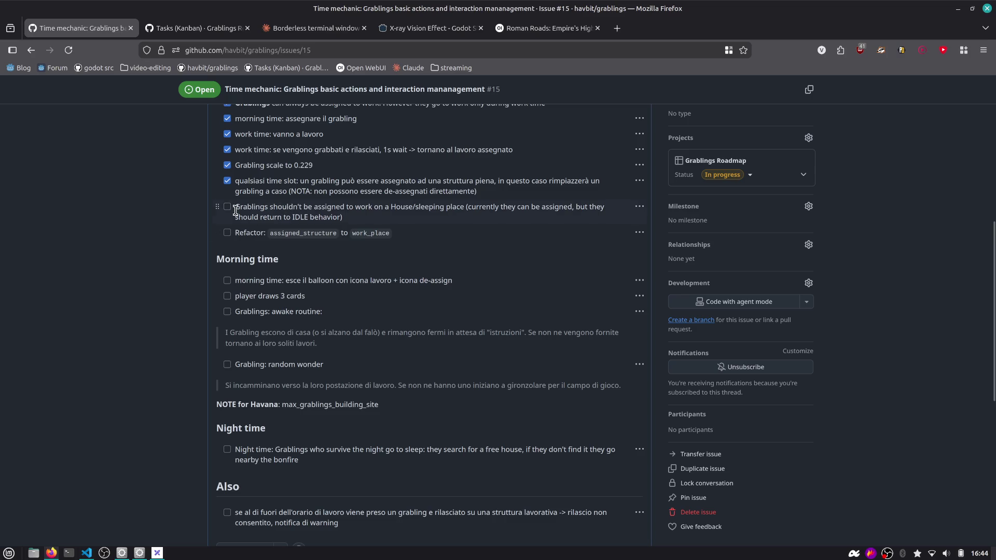
Scroll through the Time mechanic issue #15 checklist on GitHub
scroll(160, 226, down, 3)
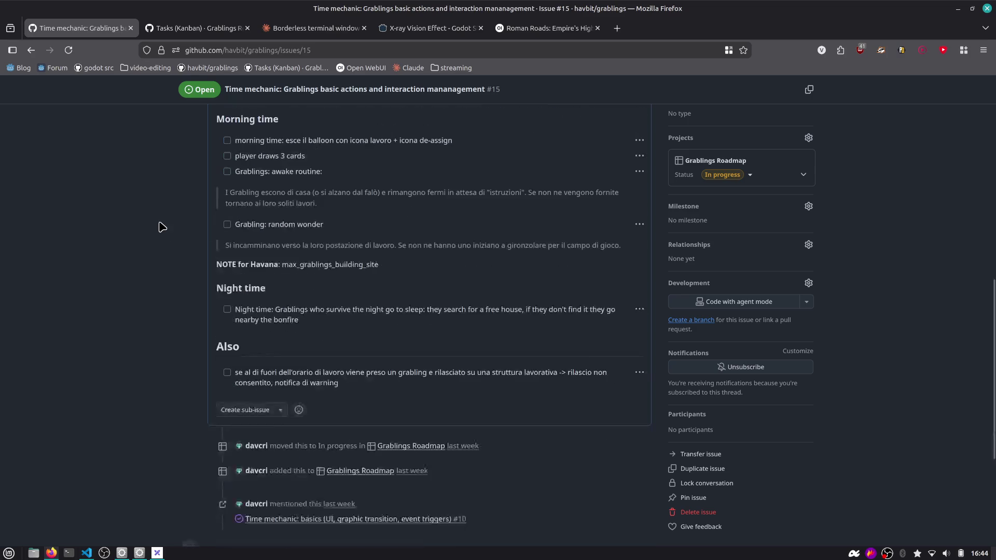
scroll(160, 227, up, 3)
scroll(162, 227, up, 2)
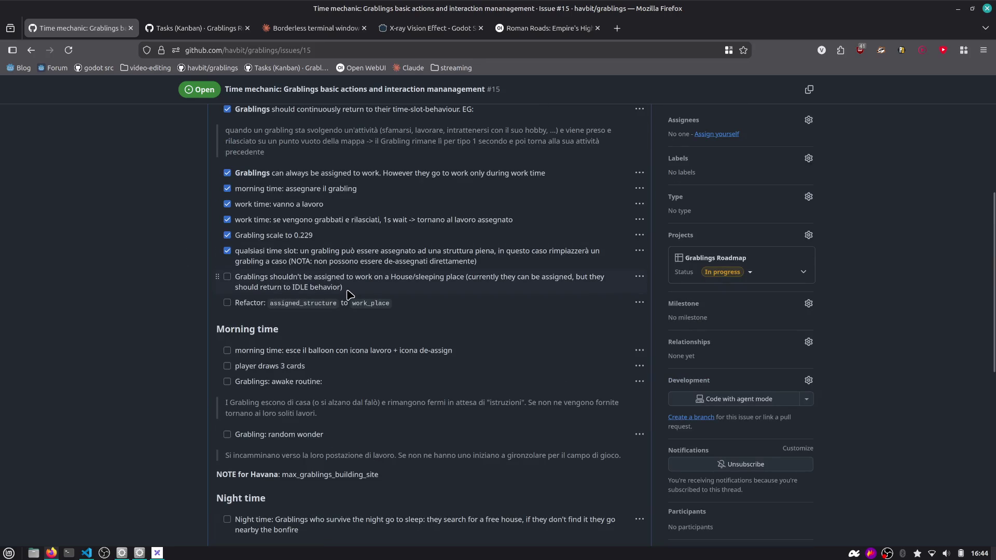
key(alt+Tab)
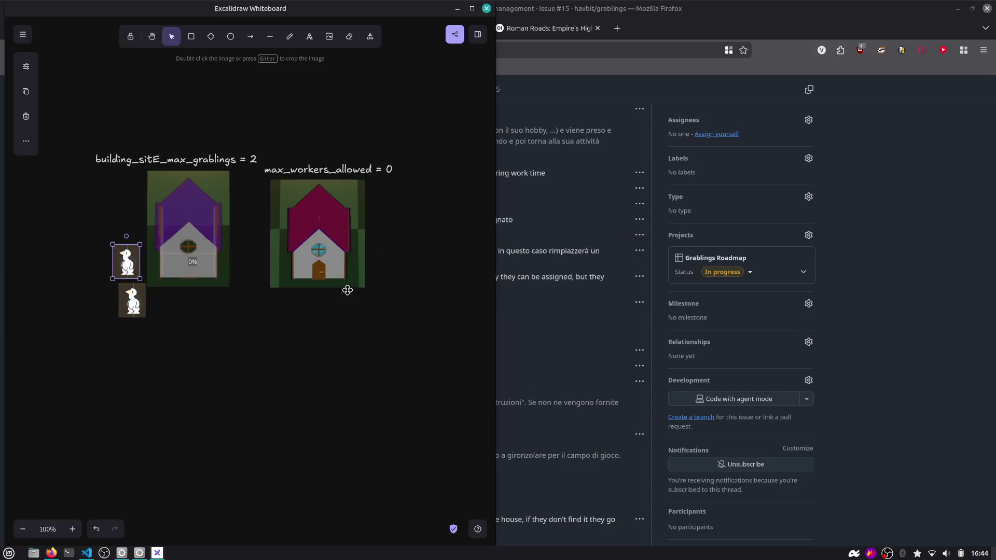
Shift the max_workers_allowed = 0 label and pink house up-right, and raise both goose pictures
key(alt+Tab)
key(alt+Tab)
key(alt+Tab)
key(Escape)
drag(78, 346, 429, 114)
click(368, 160)
drag(419, 147, 260, 304)
drag(312, 238, 323, 229)
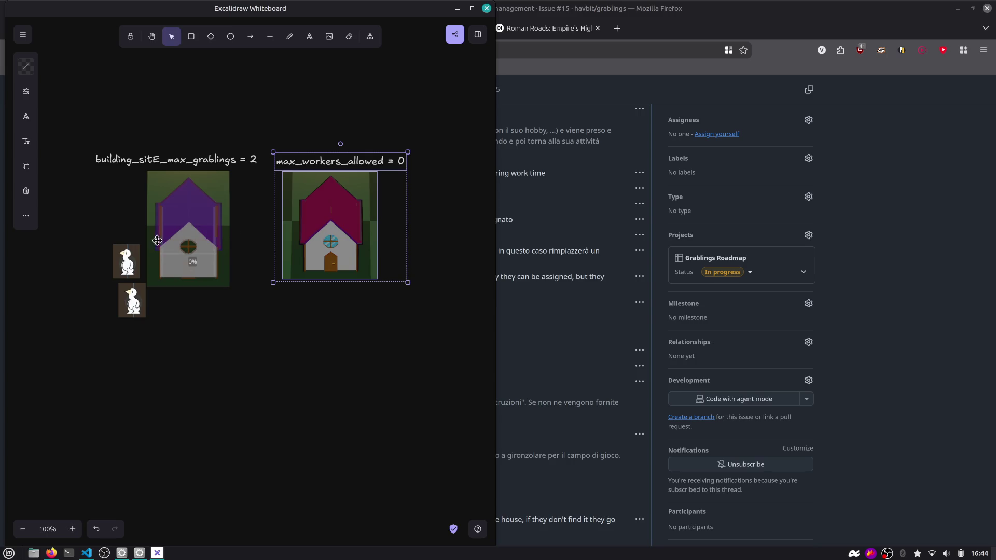
drag(124, 260, 126, 256)
drag(132, 300, 139, 294)
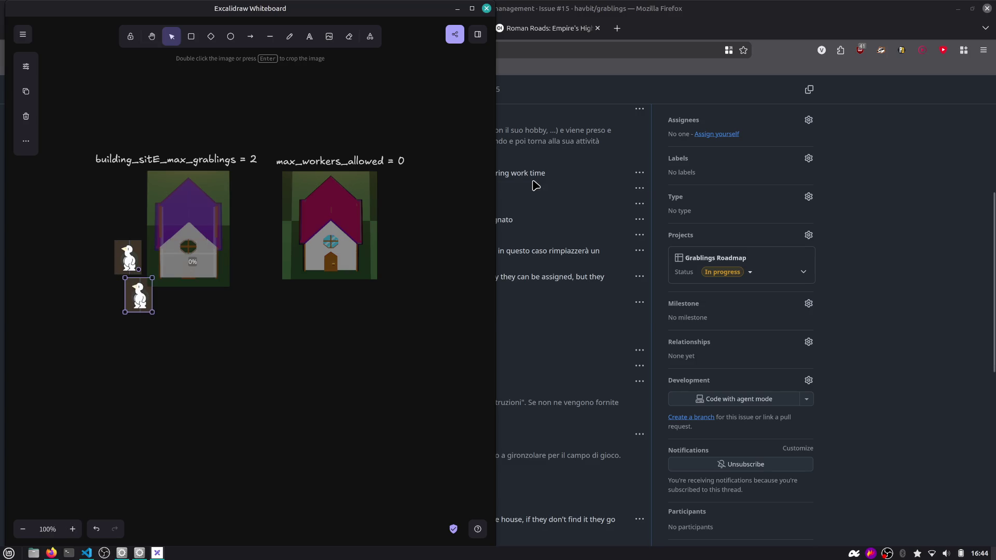
key(alt+Tab)
key(alt+Tab)
key(alt+Tab)
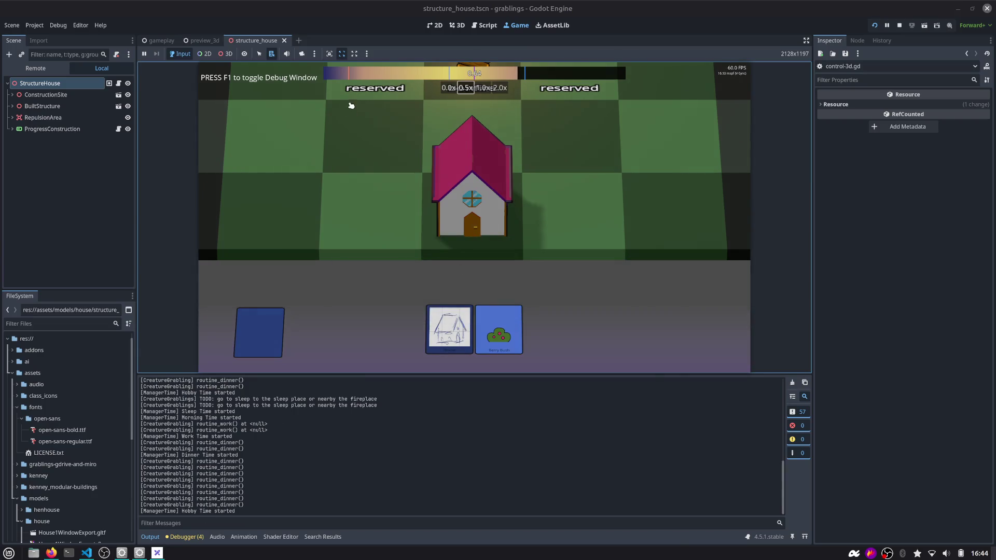
Open structure.gd in the script editor at the has_job_vacancy function
click(484, 25)
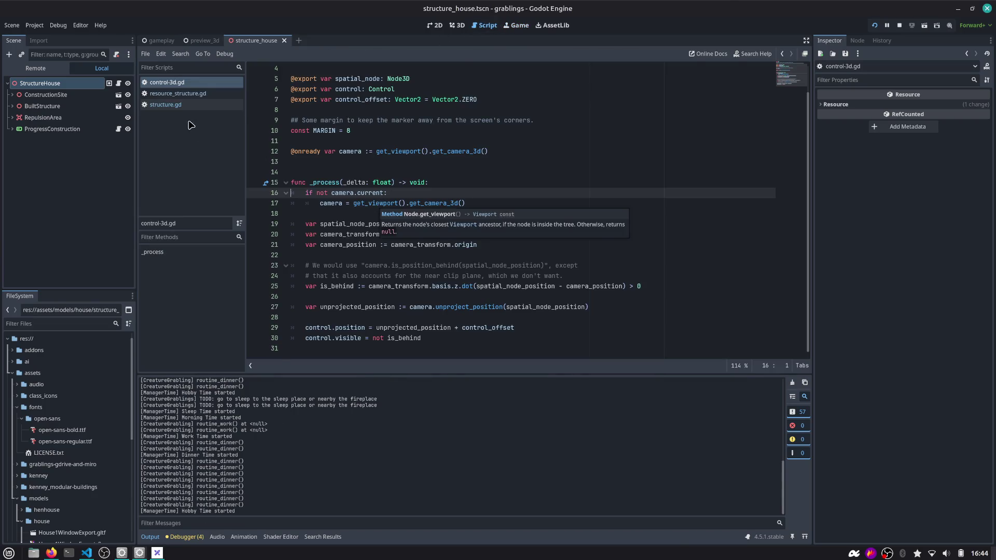
click(171, 104)
double_click(353, 183)
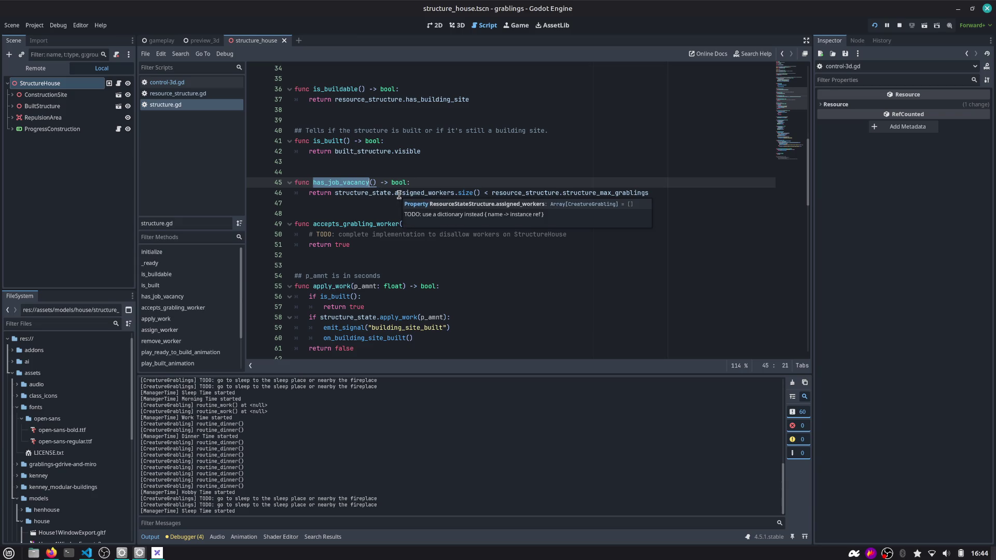
click(345, 183)
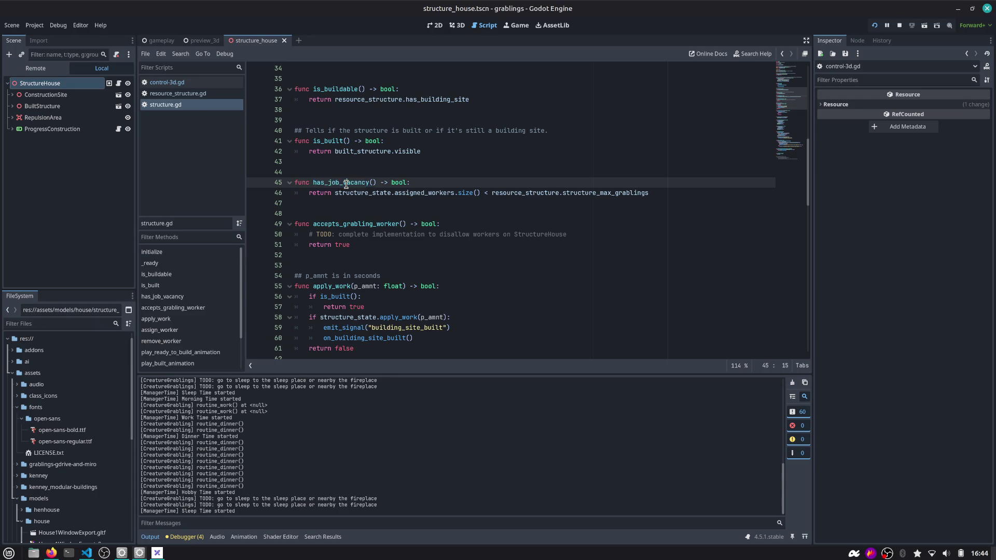
click(349, 195)
click(354, 207)
key(Return)
key(Return)
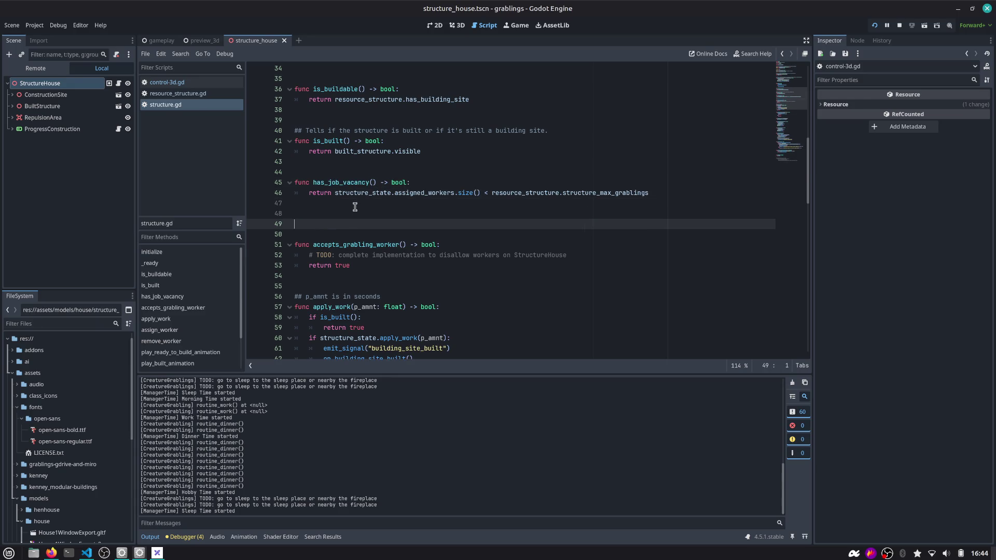
key(BackSpace)
key(BackSpace)
key(BackSpace)
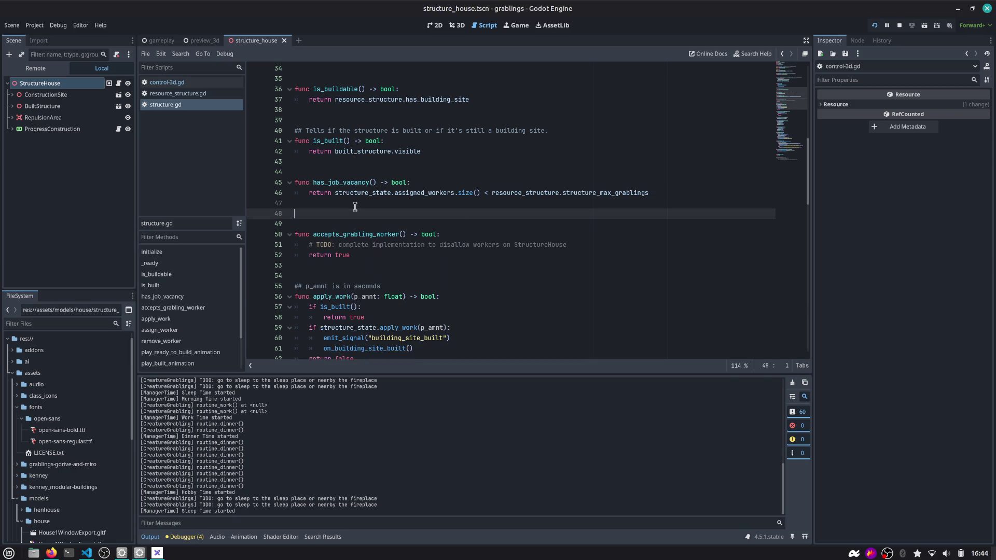
Search the whole project for has_job_vacancy usages
double_click(354, 182)
key(ctrl+shift+f)
key(Return)
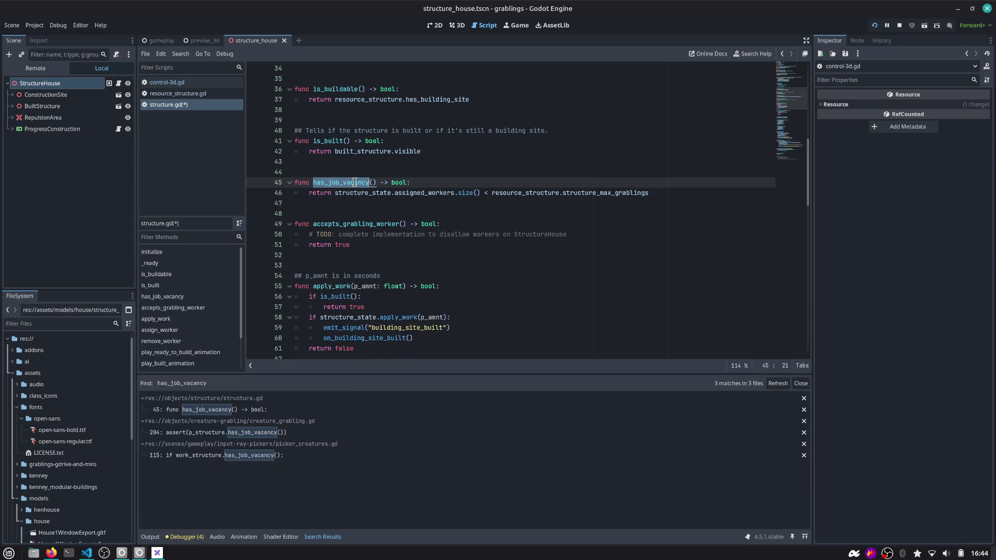
Step through the has_job_vacancy matches, settling on the assert in creature_grabbing.gd
click(247, 413)
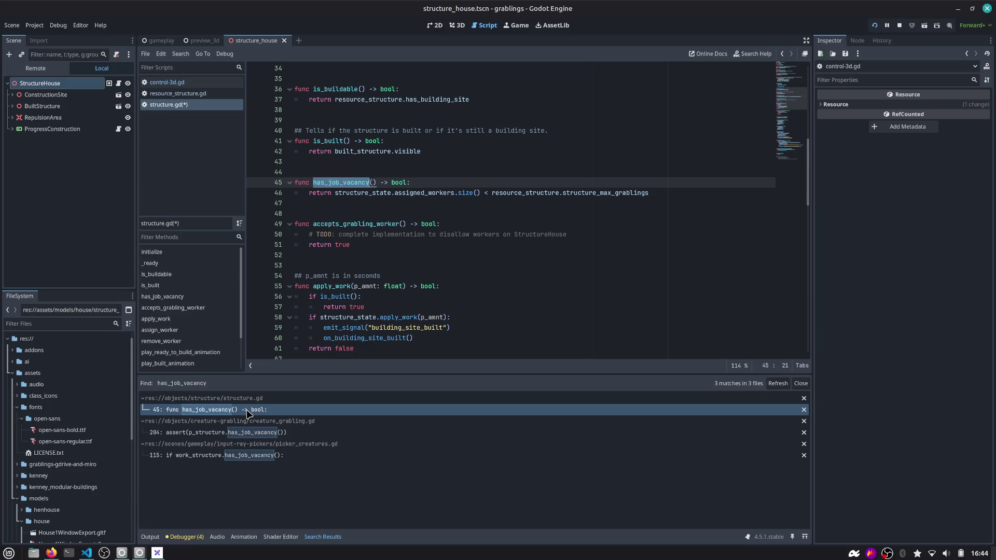
click(309, 431)
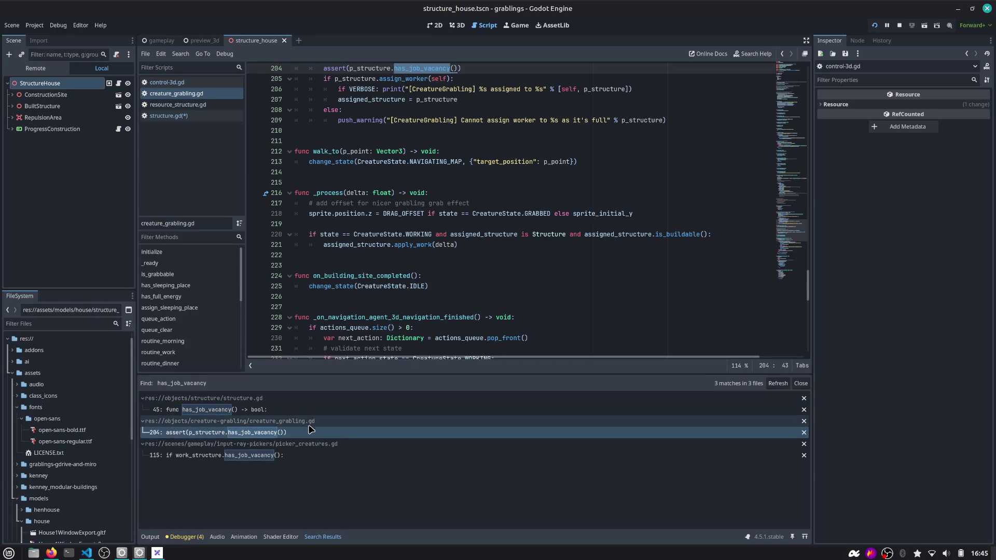
click(280, 457)
click(281, 434)
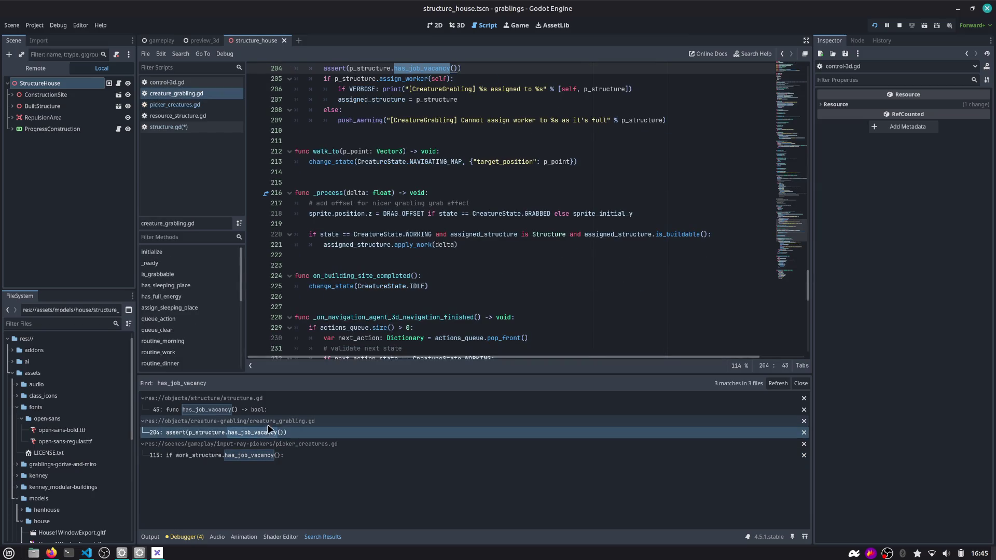
scroll(373, 221, up, 3)
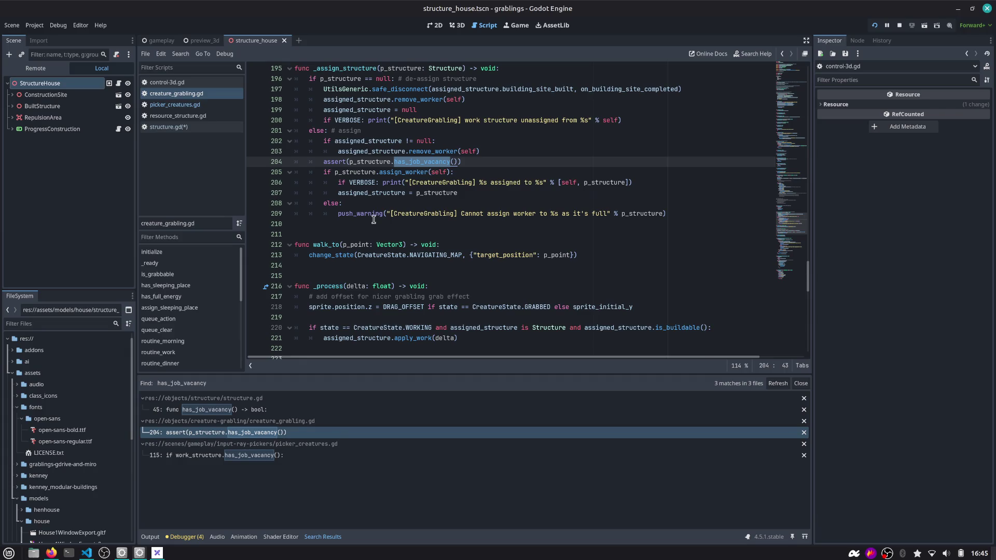
scroll(374, 220, up, 1)
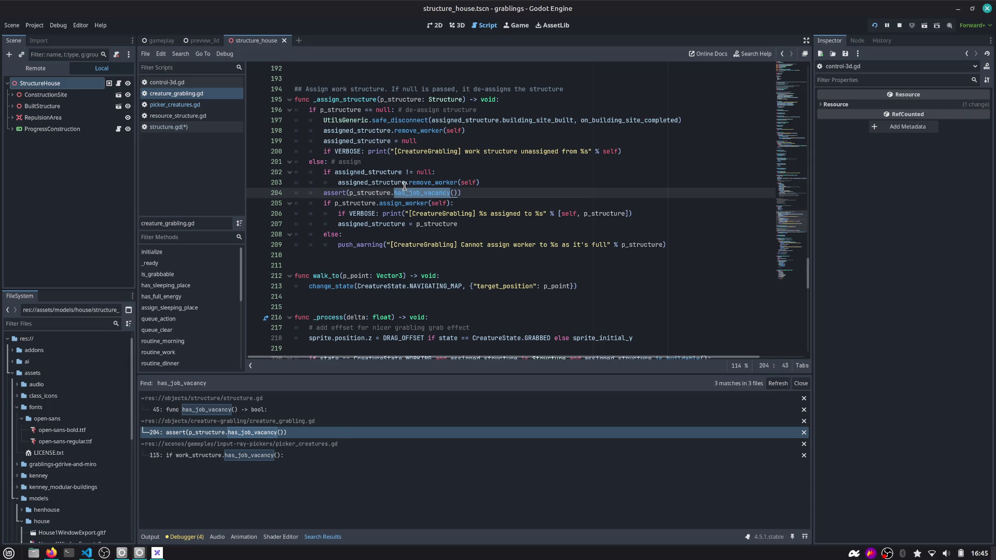
Inspect _assign_structure and search creature_grabbing.gd for building_site_built
double_click(351, 99)
scroll(351, 155, up, 2)
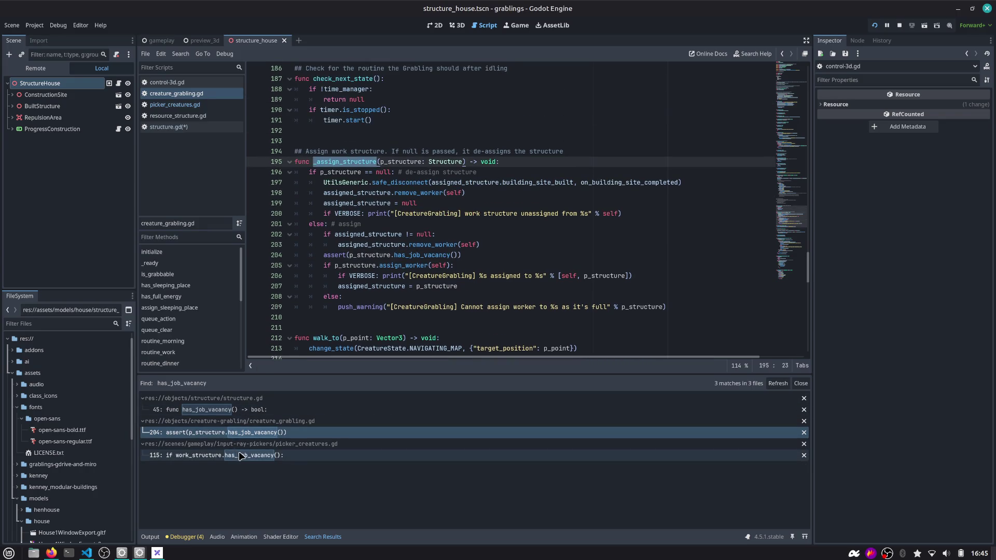
double_click(405, 193)
double_click(535, 182)
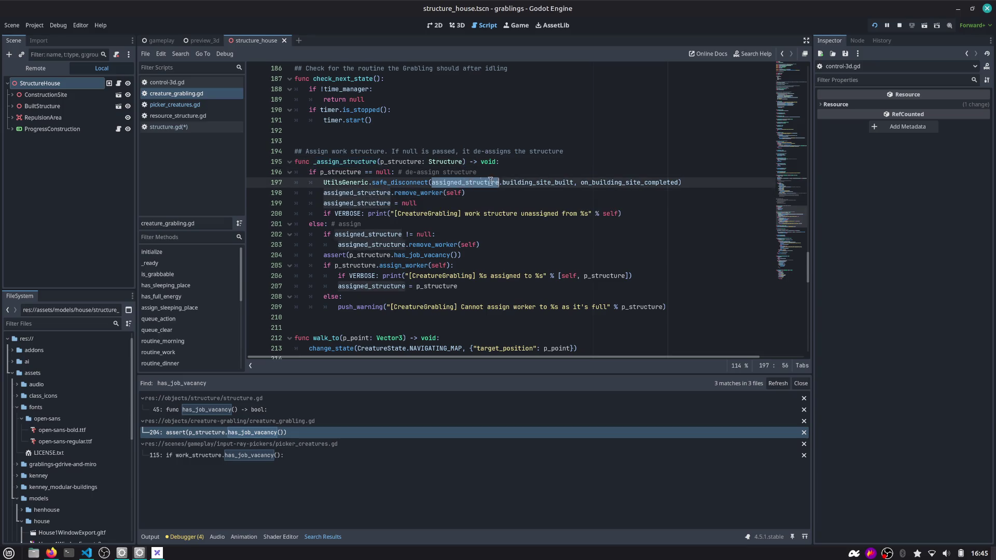
double_click(371, 162)
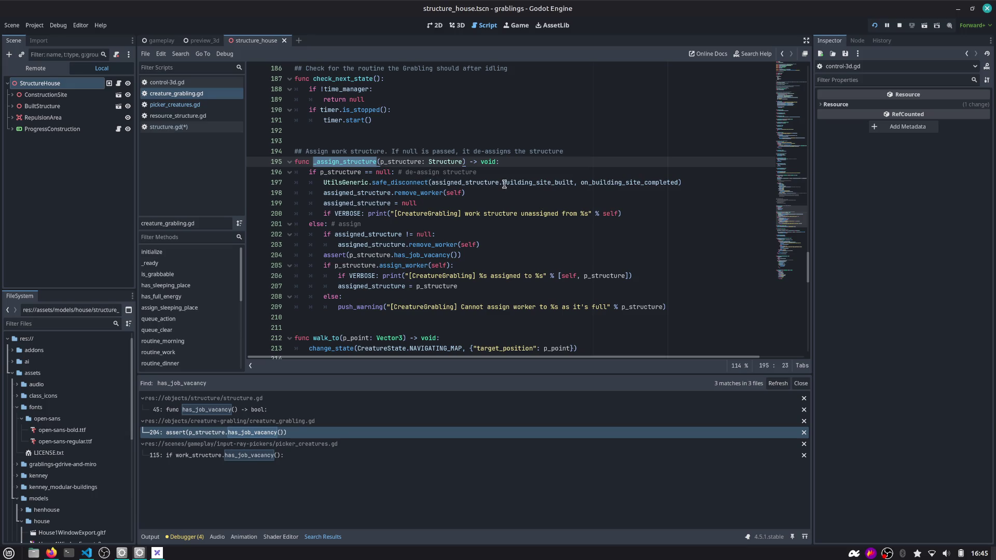
double_click(530, 182)
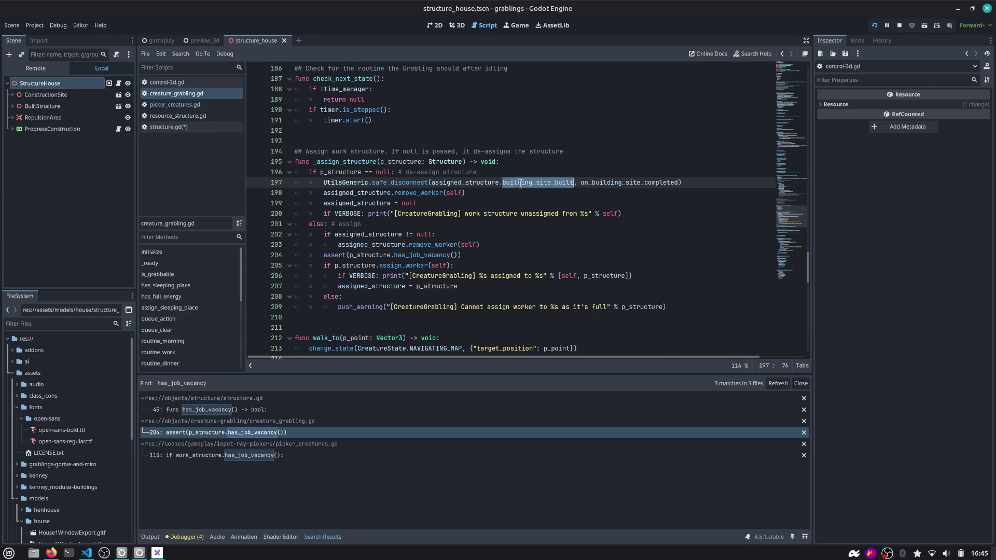
click(477, 182)
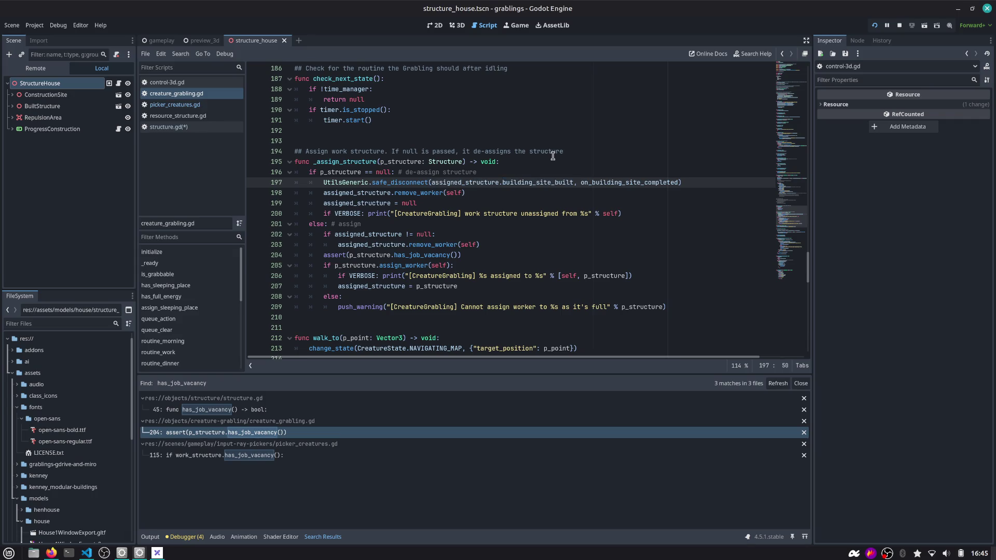
double_click(540, 188)
key(ctrl+f)
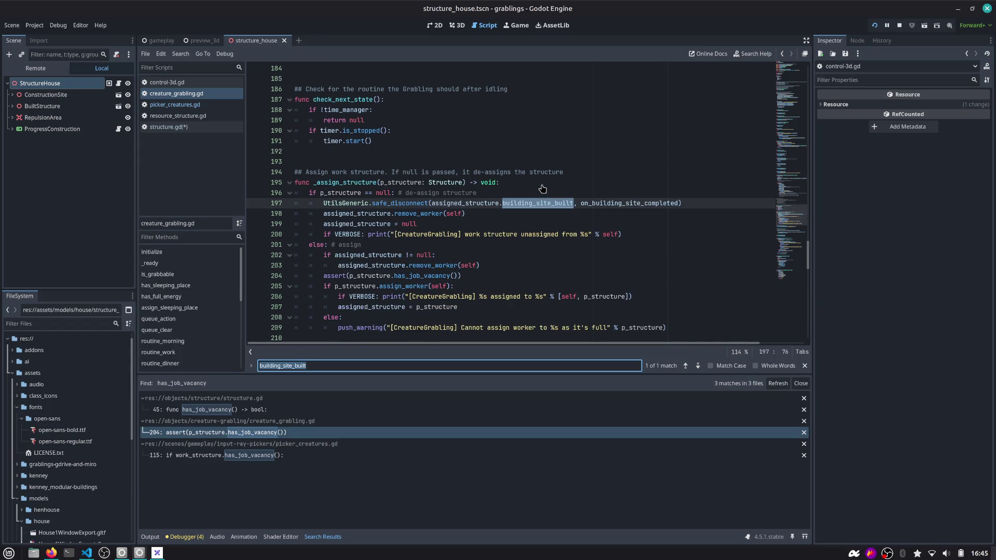
Search the project for building_site_built and inspect its emit_signal and declaration in structure.gd
key(ctrl+shift+f)
key(Return)
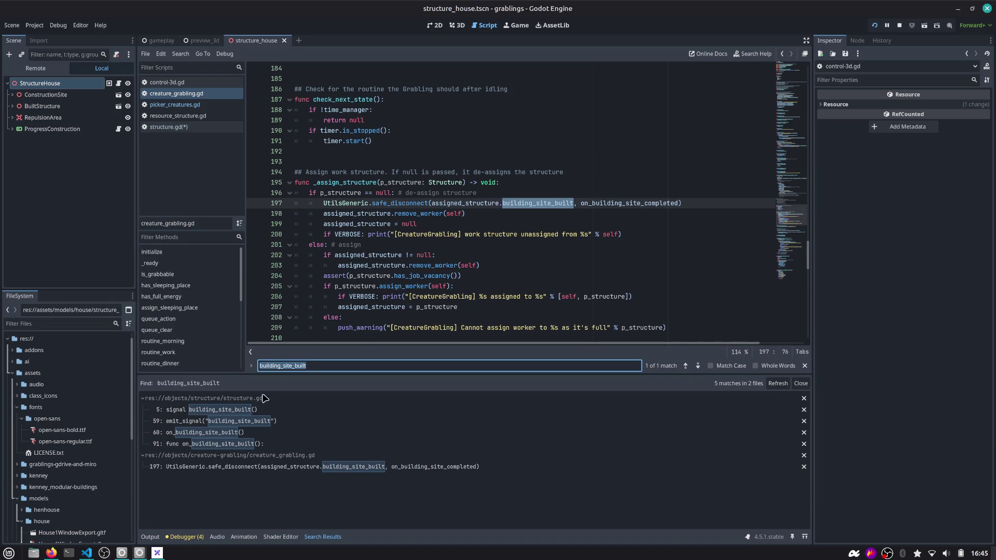
click(221, 425)
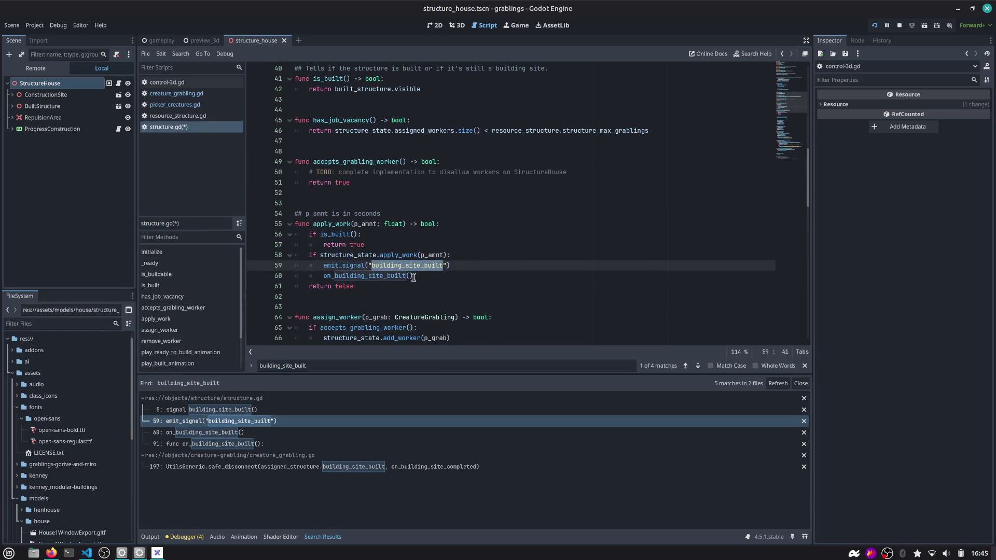
click(230, 413)
scroll(348, 110, up, 2)
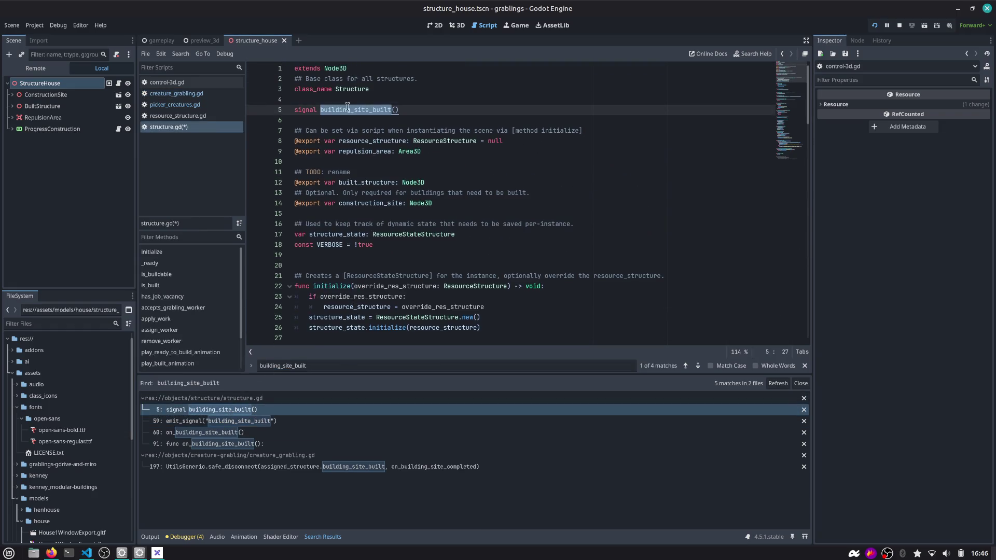
scroll(347, 111, down, 8)
key(Escape)
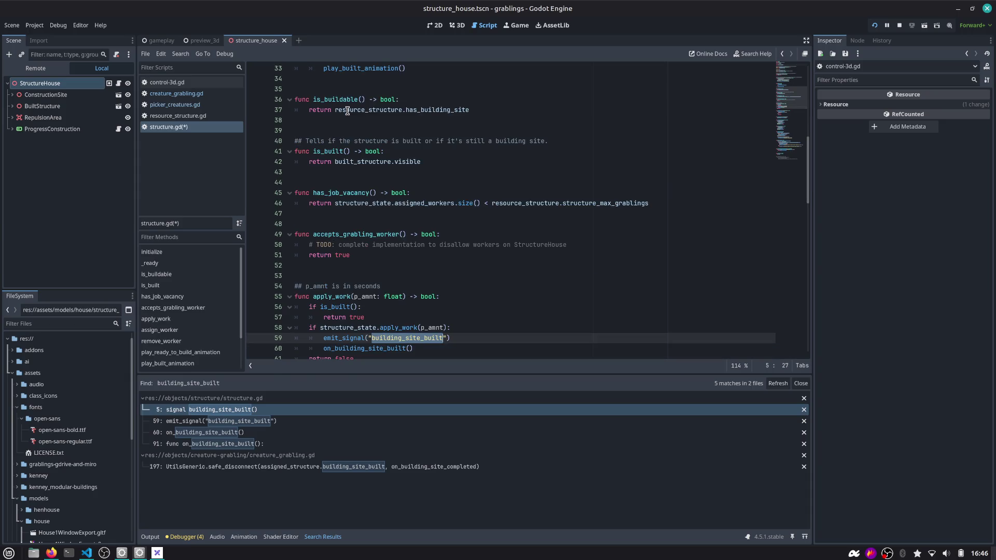
Trace the line 60 on_building_site_built call to its definition and on_building_site_completed
click(225, 433)
scroll(354, 280, down, 2)
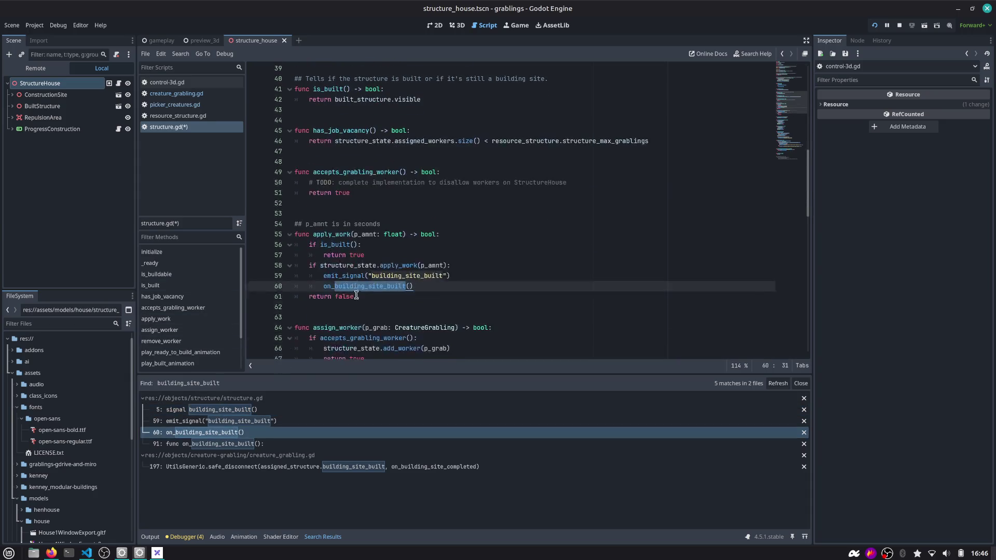
double_click(363, 285)
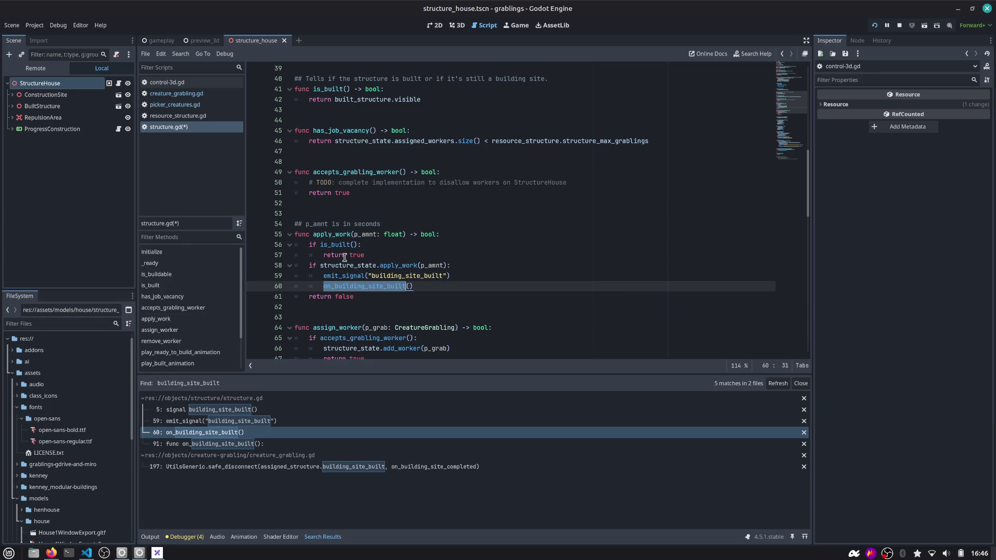
ctrl+click(363, 289)
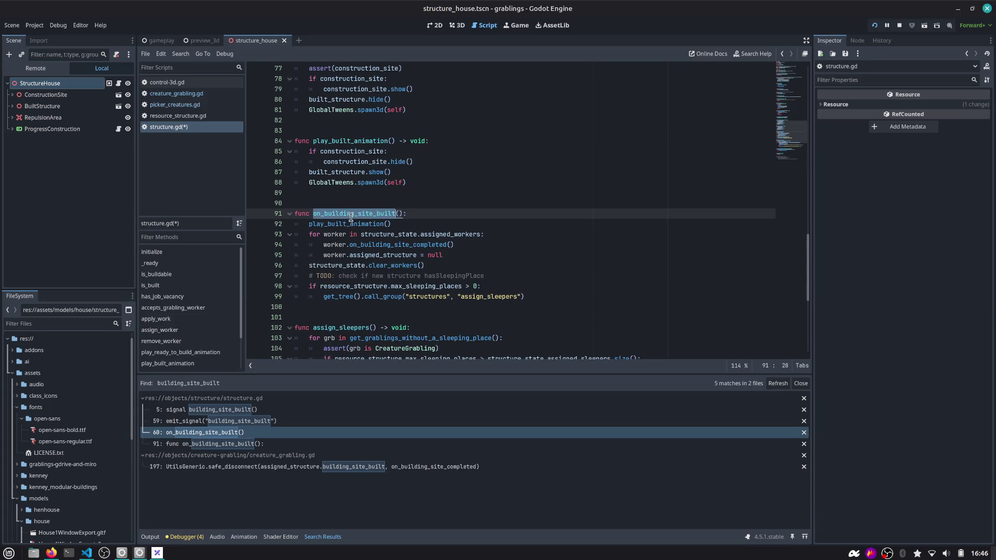
scroll(350, 229, down, 1)
double_click(389, 215)
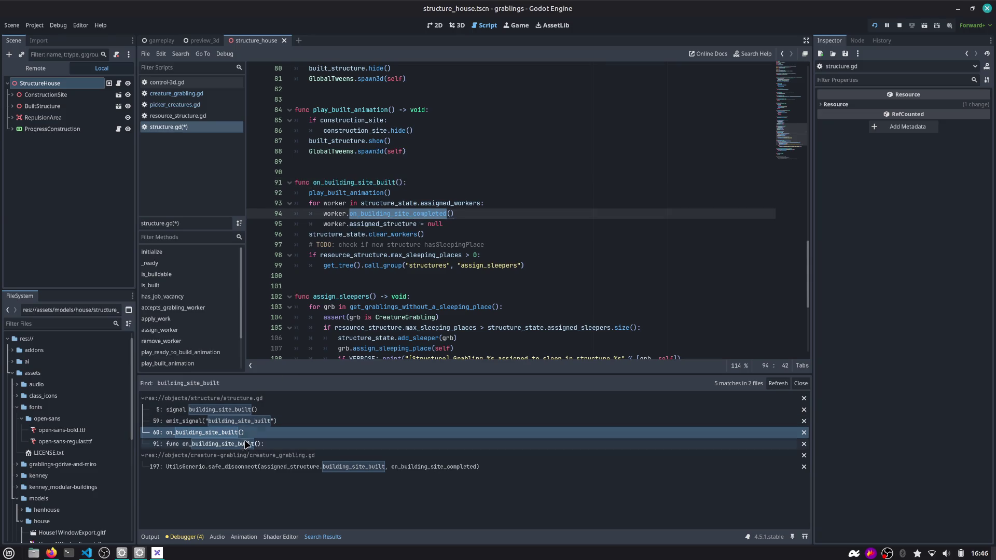
Delete the building_site_built safe_disconnect line 197 from creature_grabbing.gd's _assign_structure
click(253, 466)
click(496, 204)
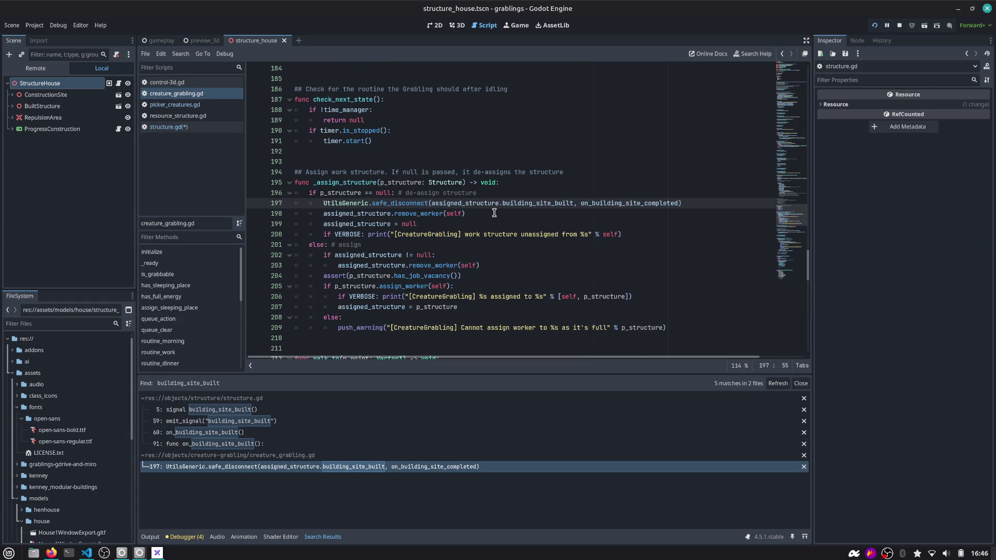
key(ctrl+k)
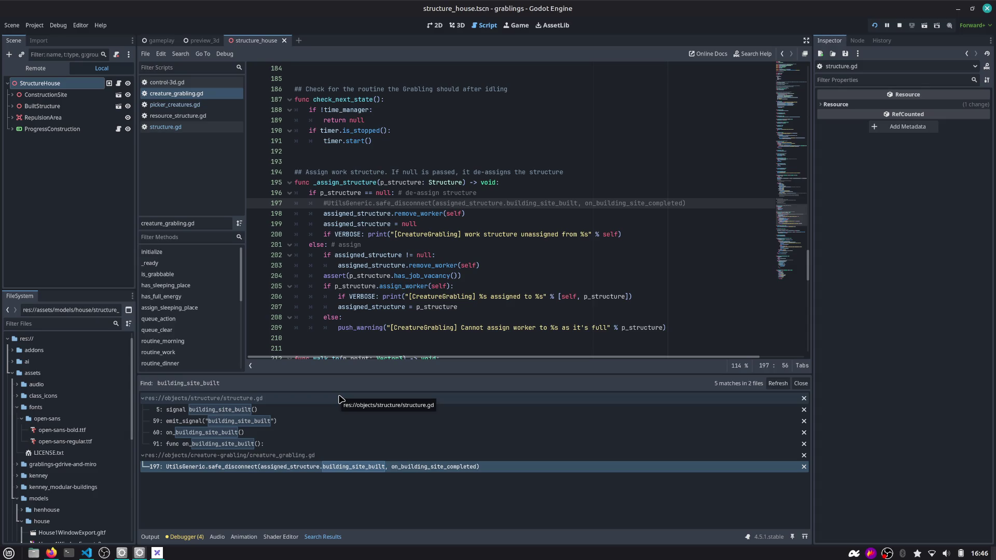
key(ctrl+shift+k)
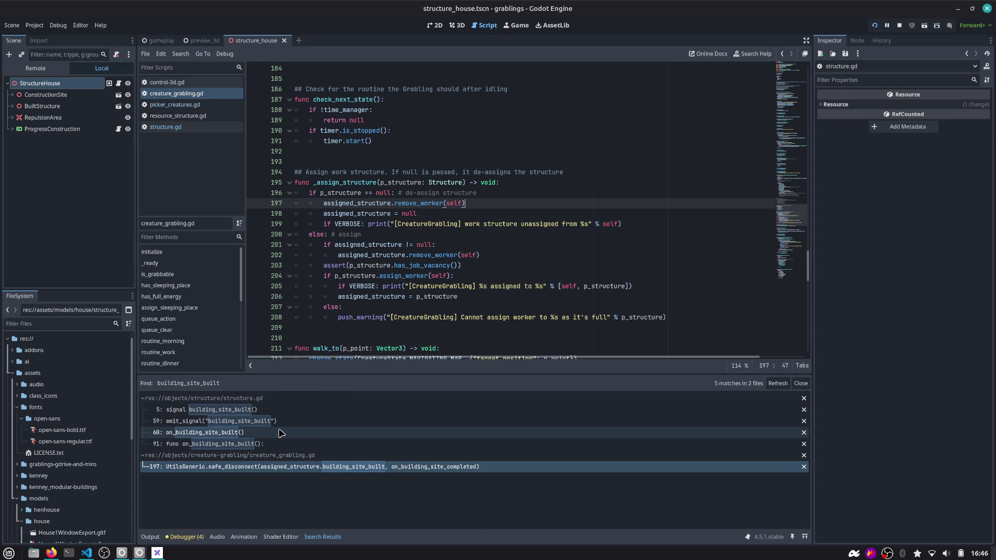
Recheck the remaining building_site_built matches, then move on to picker_creatures.gd
click(262, 446)
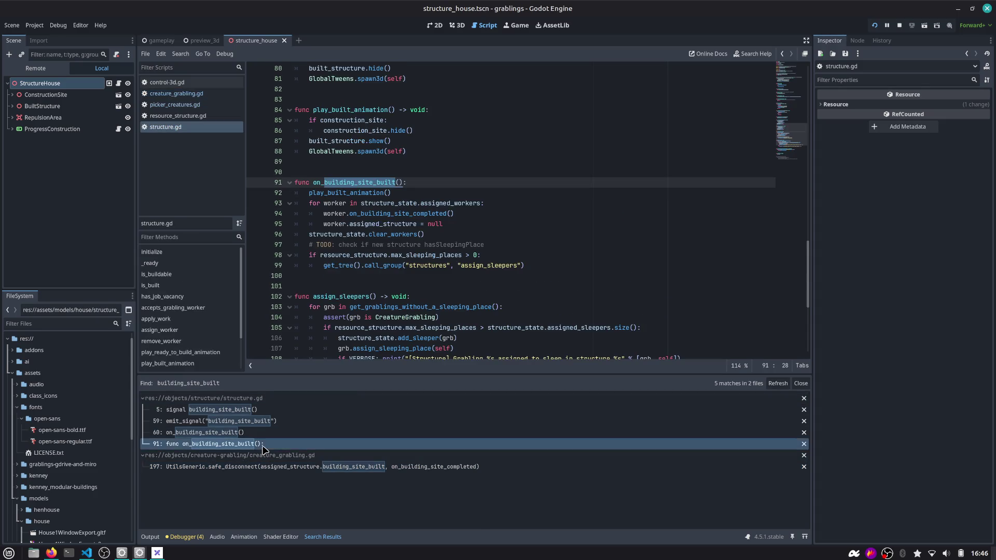
click(256, 421)
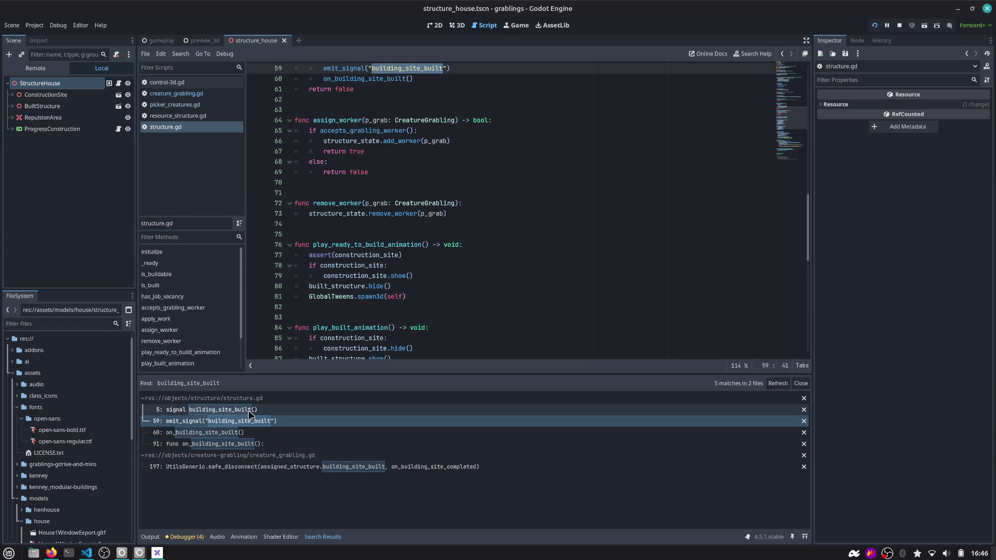
click(249, 410)
click(248, 433)
click(246, 445)
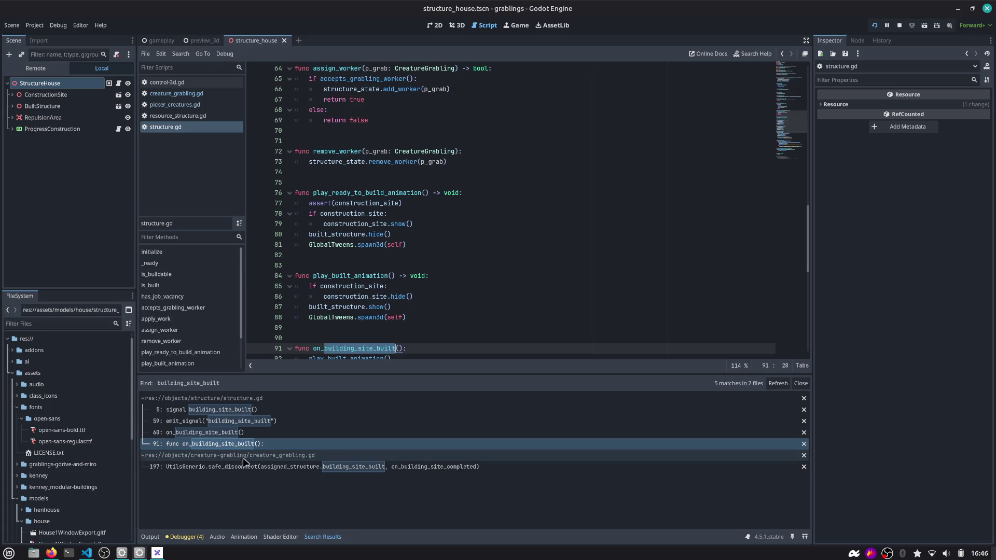
click(257, 467)
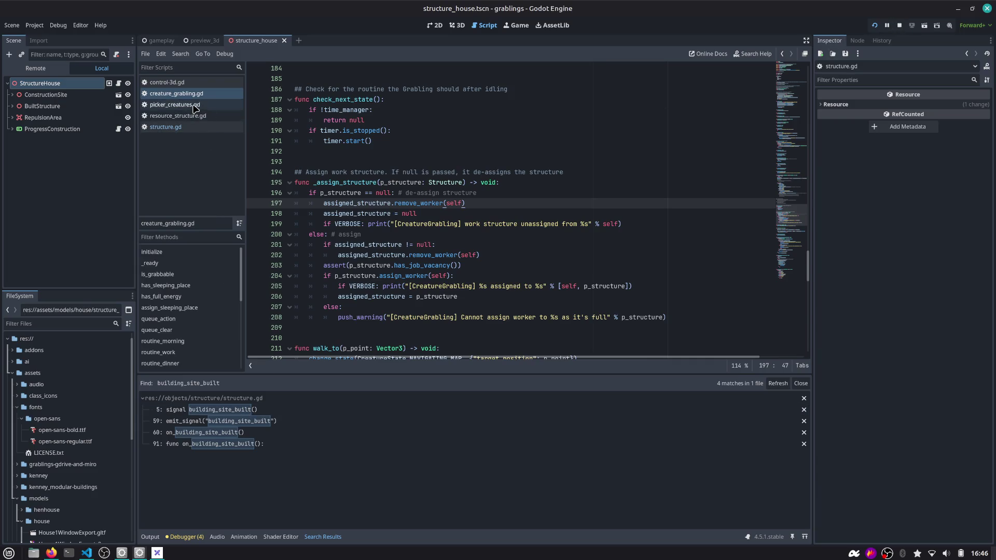
key(Up)
key(Up)
key(Up)
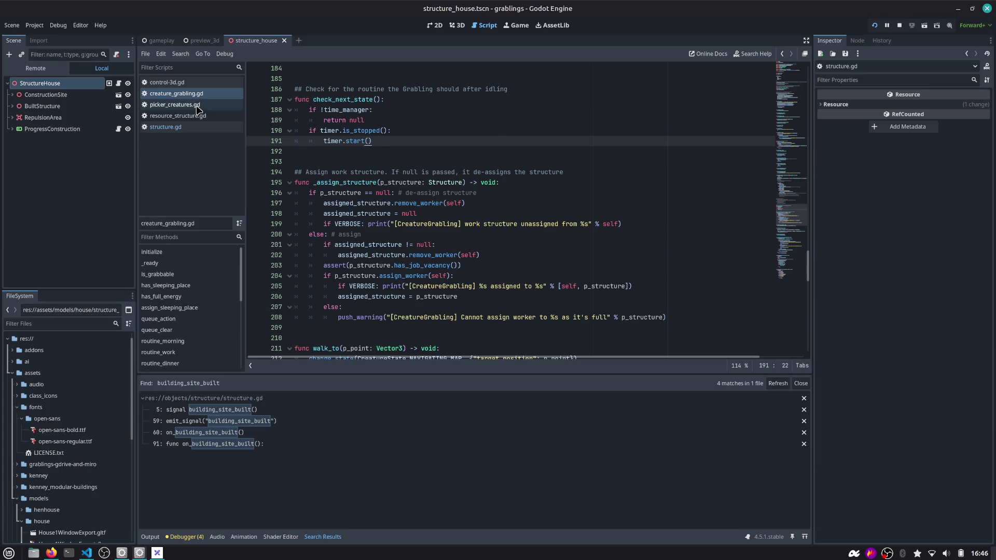
click(197, 108)
key(ctrl+shift+f)
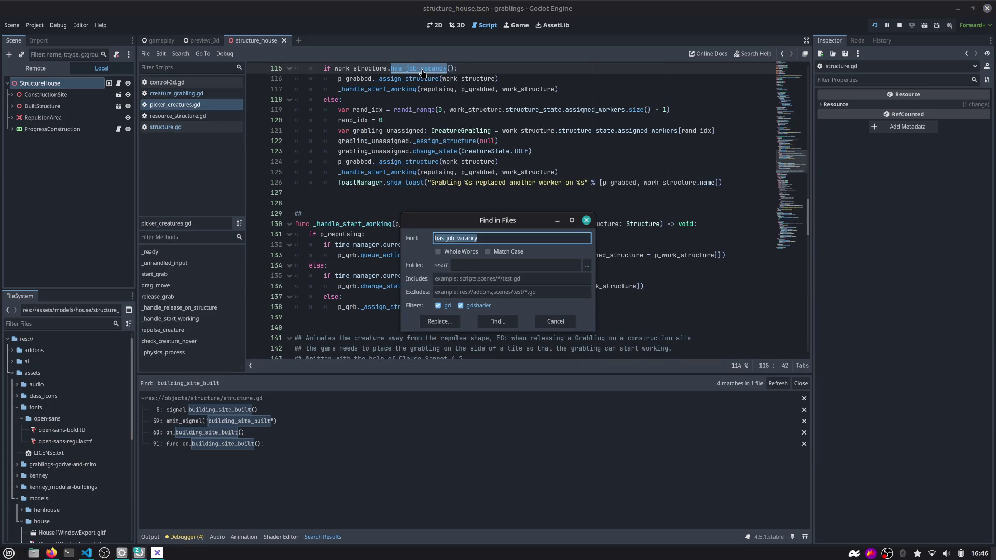
Search the project for has_job_vacancy and review each match, starting at picker_creatures line 115
key(Return)
click(214, 456)
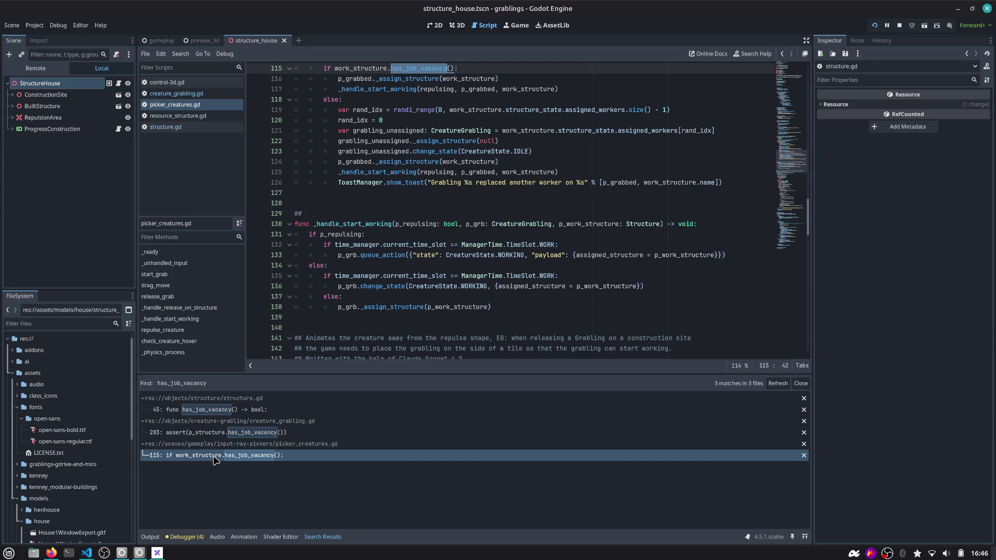
click(228, 410)
click(241, 432)
click(280, 456)
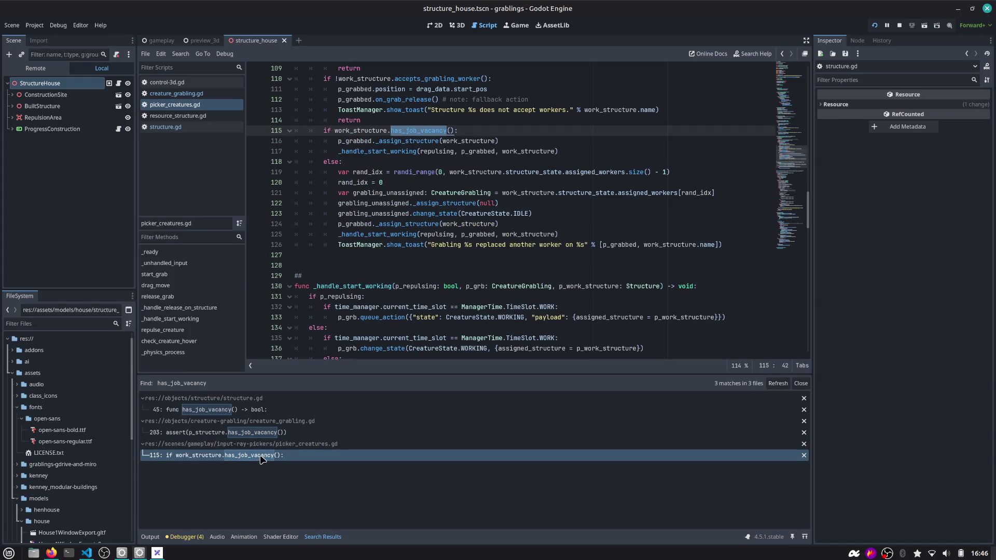
Trace work_structure in _handle_release_on_structure, then go to has_job_vacancy in structure.gd
scroll(425, 159, up, 5)
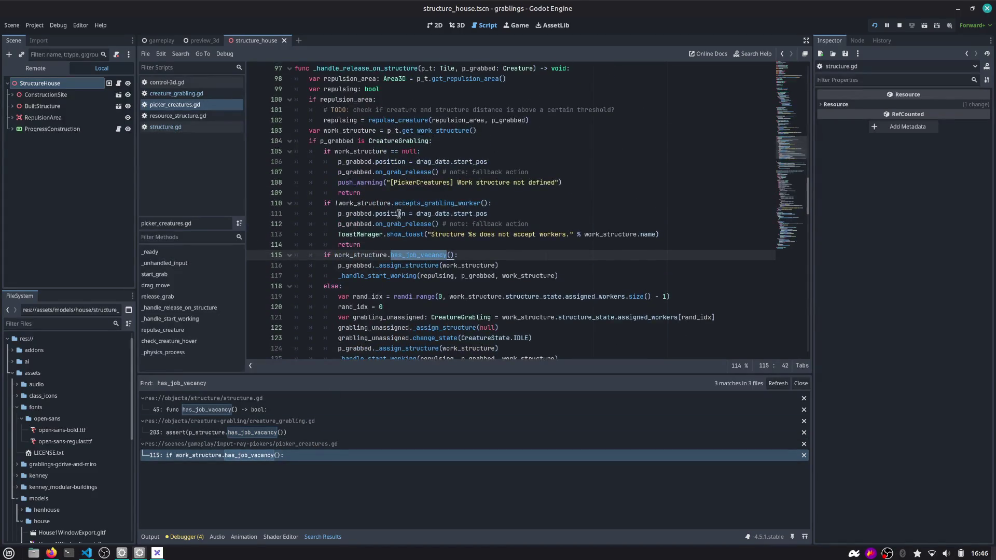
double_click(357, 102)
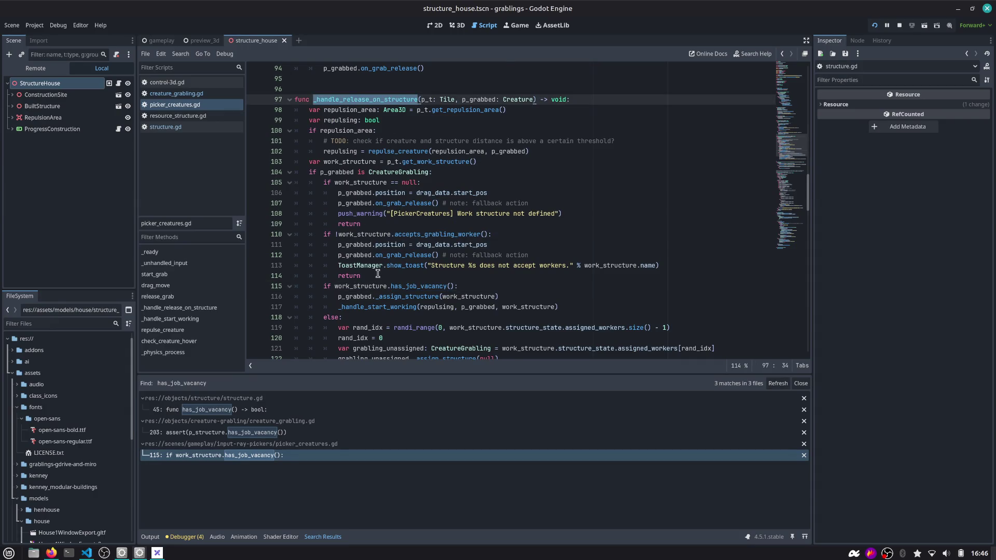
scroll(378, 274, down, 1)
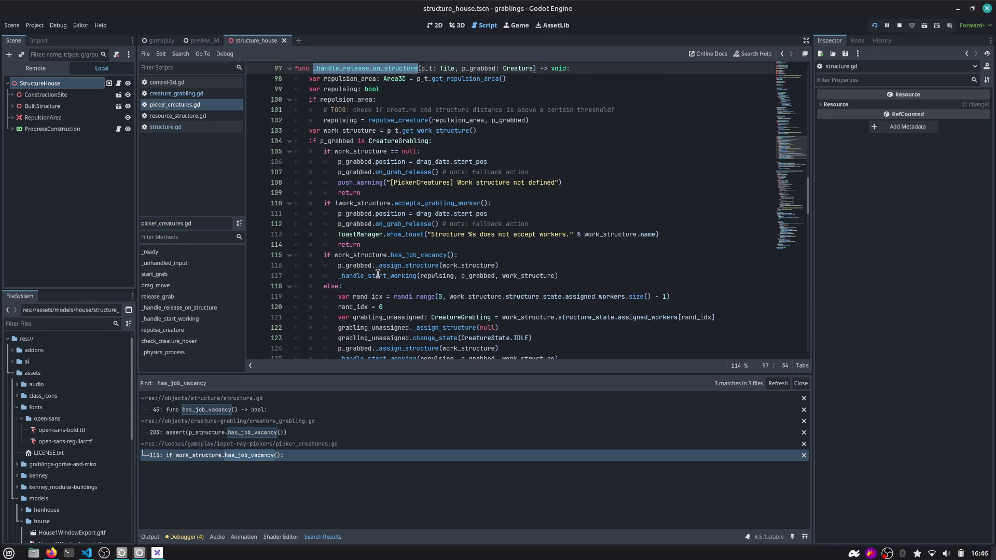
double_click(360, 151)
double_click(376, 204)
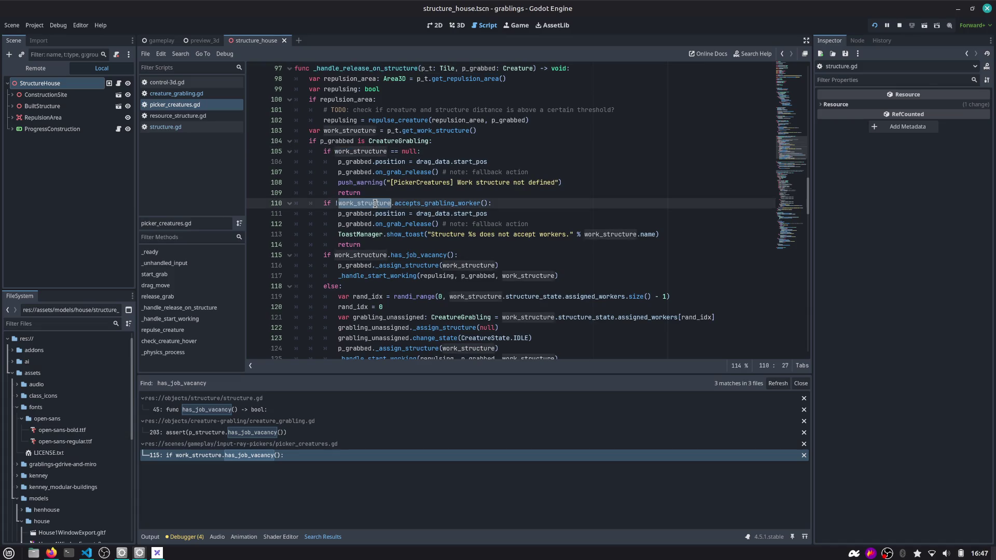
ctrl+click(408, 255)
click(408, 255)
Complete the condition 'if is_buildable() and !is_built():' on line 46
text(!is_bui)
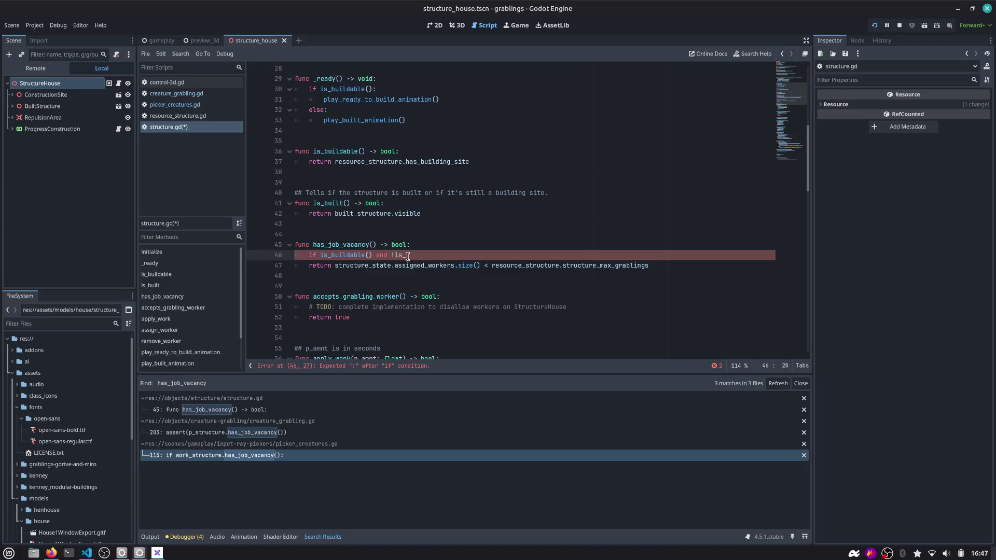
key(Down)
key(Return)
text(:)
key(Return)
Add a return under the condition reusing the assigned-workers size() comparison
double_click(347, 255)
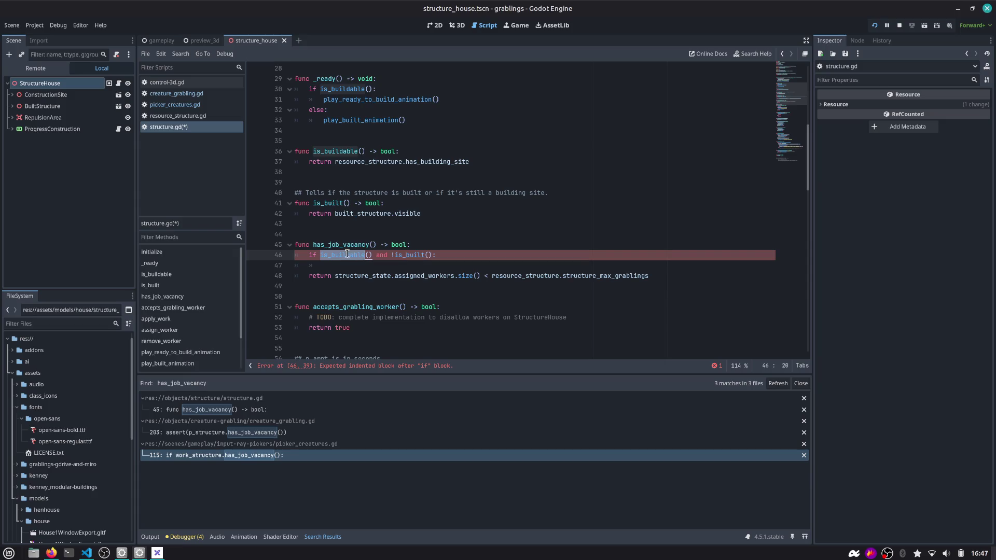
double_click(406, 255)
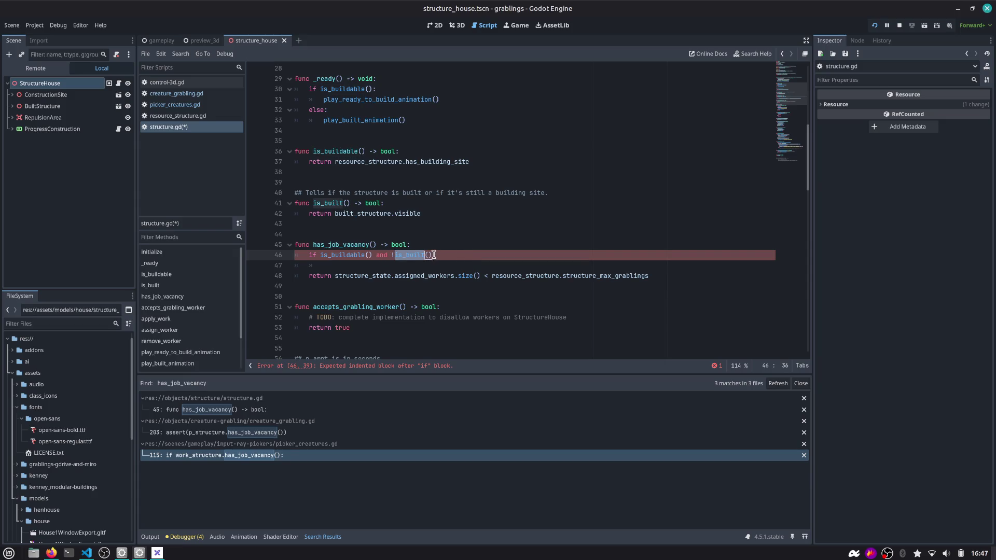
drag(428, 254, 320, 259)
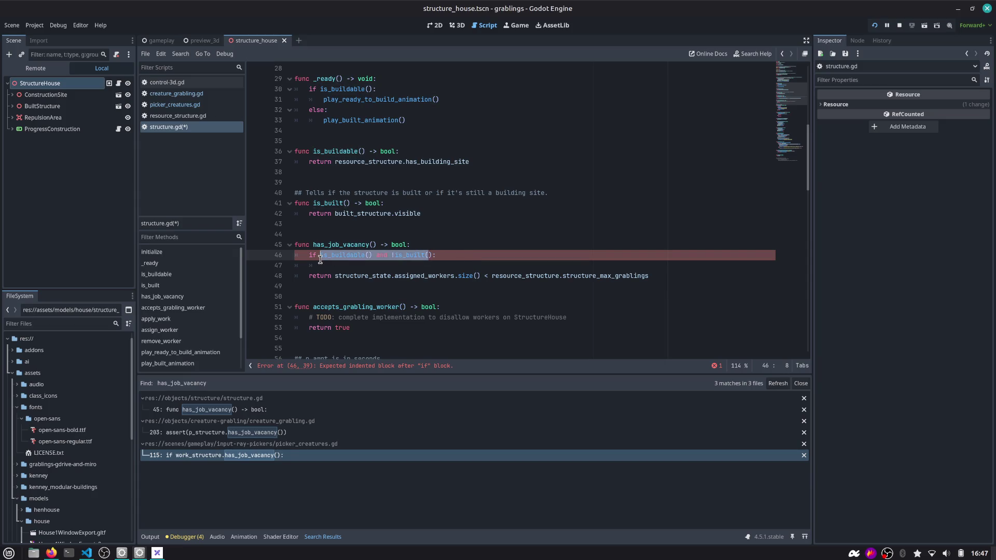
click(435, 254)
key(Return)
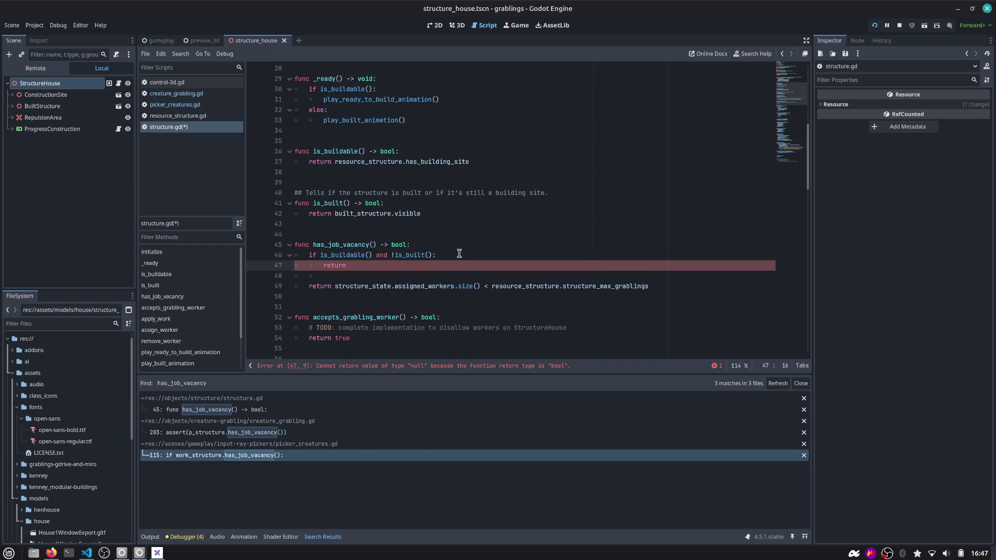
key(Down)
key(Down)
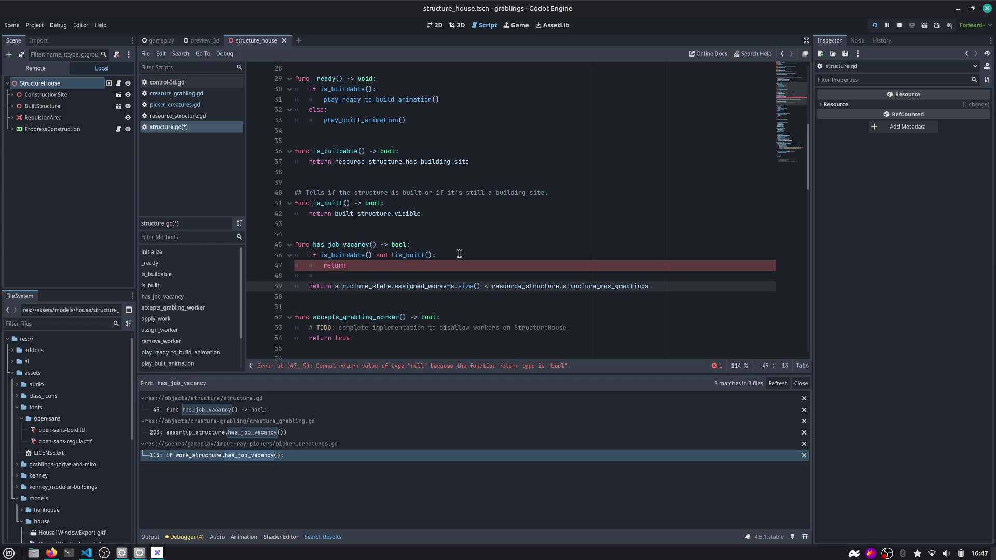
key(ctrl+shift+Right)
key(ctrl+shift+Right)
key(ctrl+shift+Right)
key(shift+Right)
key(shift+Right)
key(shift+Right)
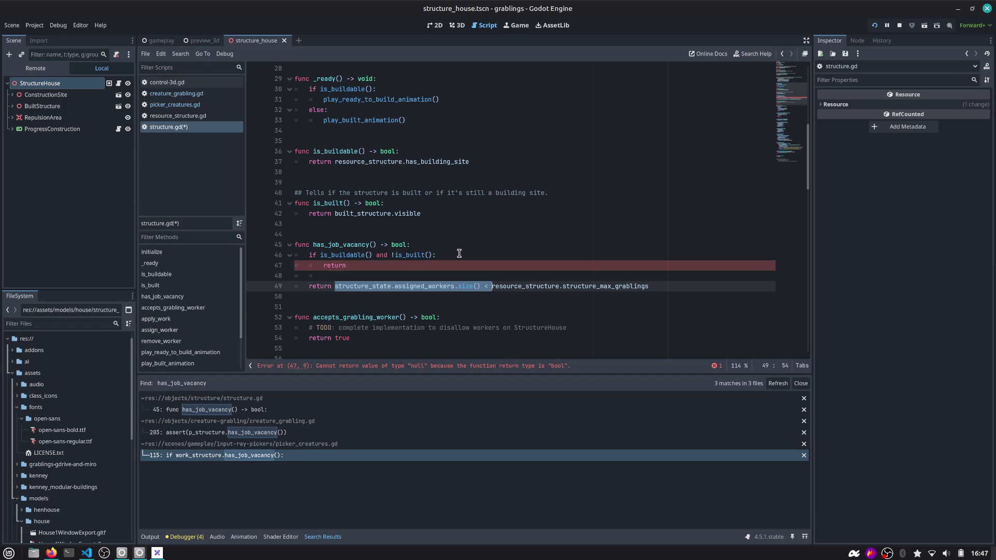
key(ctrl+c)
key(Up)
key(Up)
key(ctrl+v)
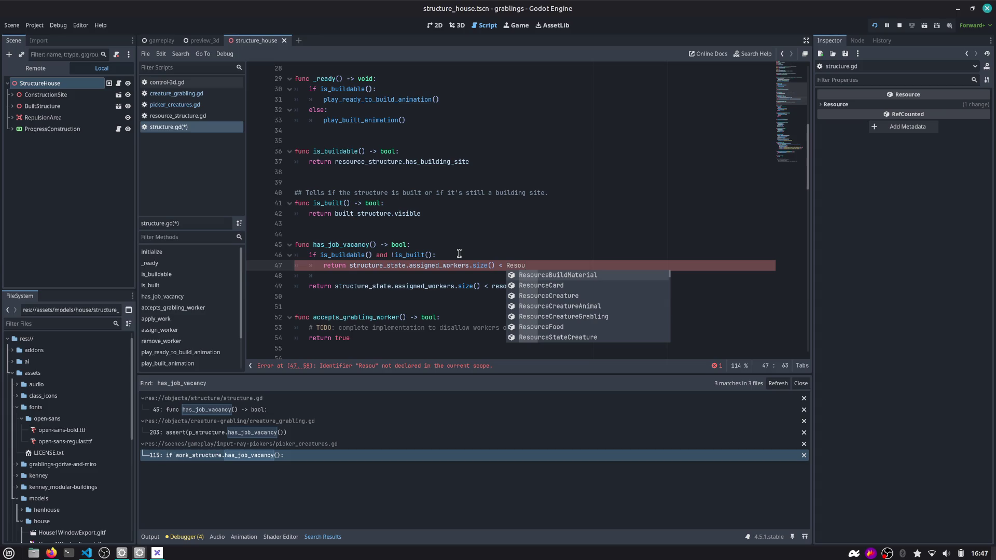
Make the new return compare against ResourceStructure.building_site_max_grablings
key(ctrl+shift+Left)
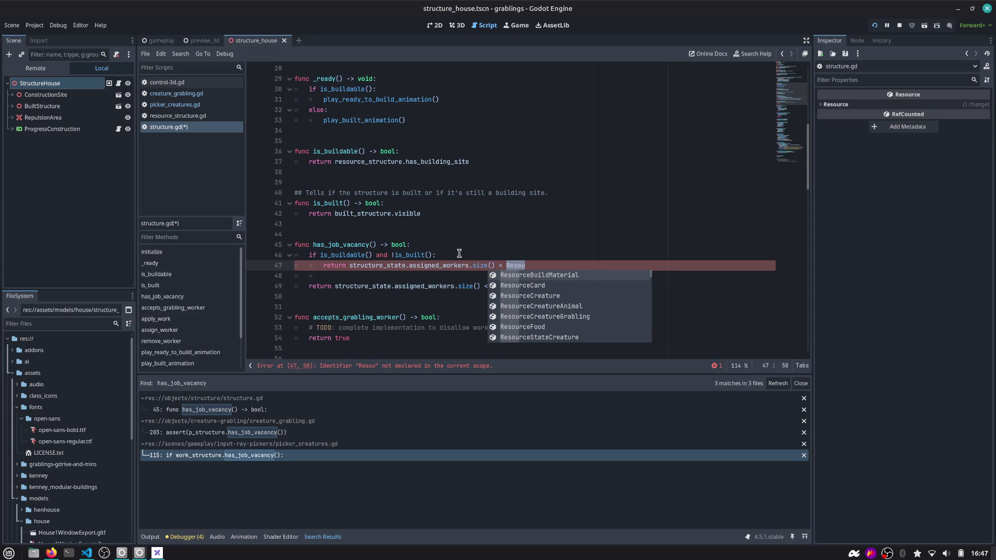
key(Right)
text(rcvestr)
key(ctrl+shift+Left)
text(R)
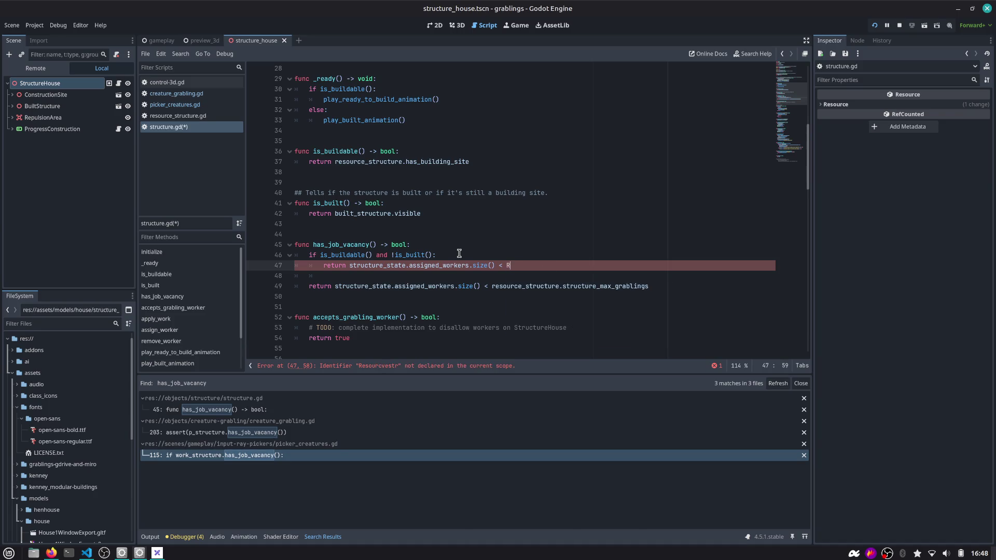
key(Return)
text(.)
key(Return)
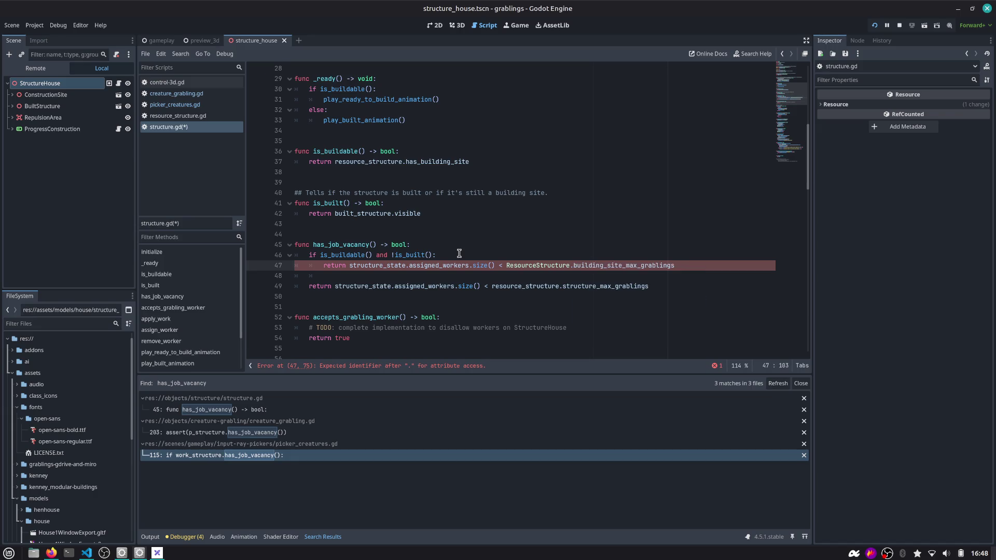
Add an else: branch and indent the original structure_max_grablings return beneath it
key(Down)
key(BackSpace)
text(elks)
key(BackSpace)
key(BackSpace)
text(se)
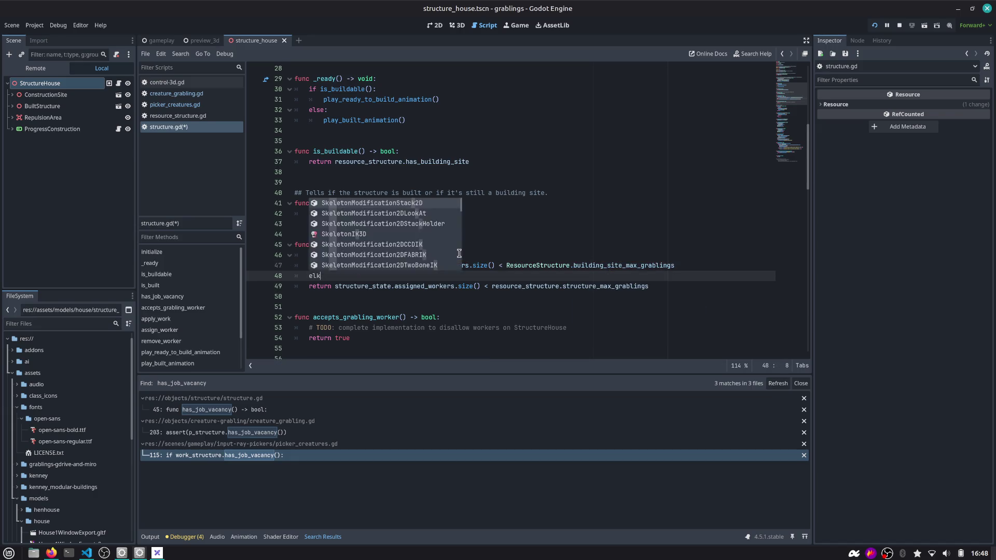
text(:)
key(Down)
key(Home)
key(Home)
key(Tab)
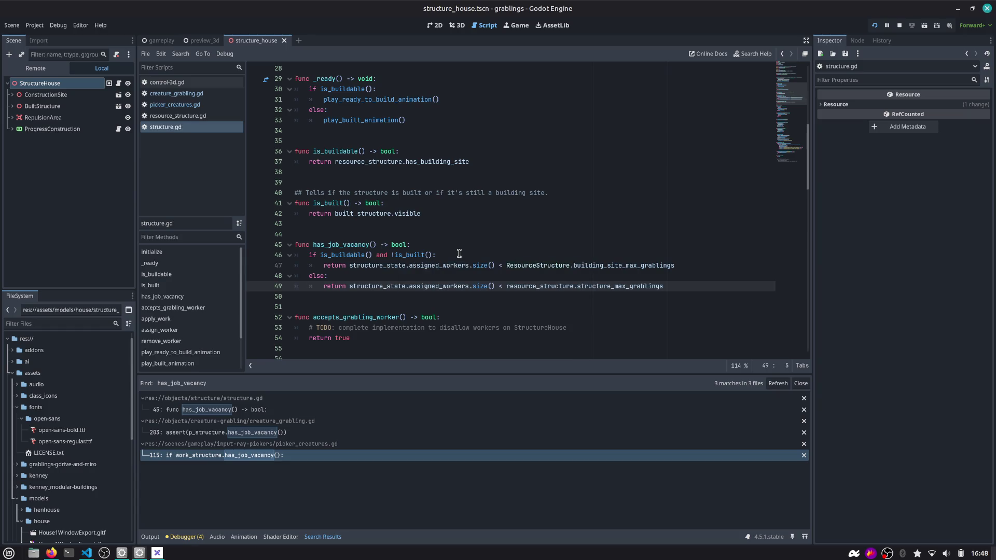
Review the rewritten has_job_vacancy, checking the building-site return and structure_max_grablings
double_click(338, 244)
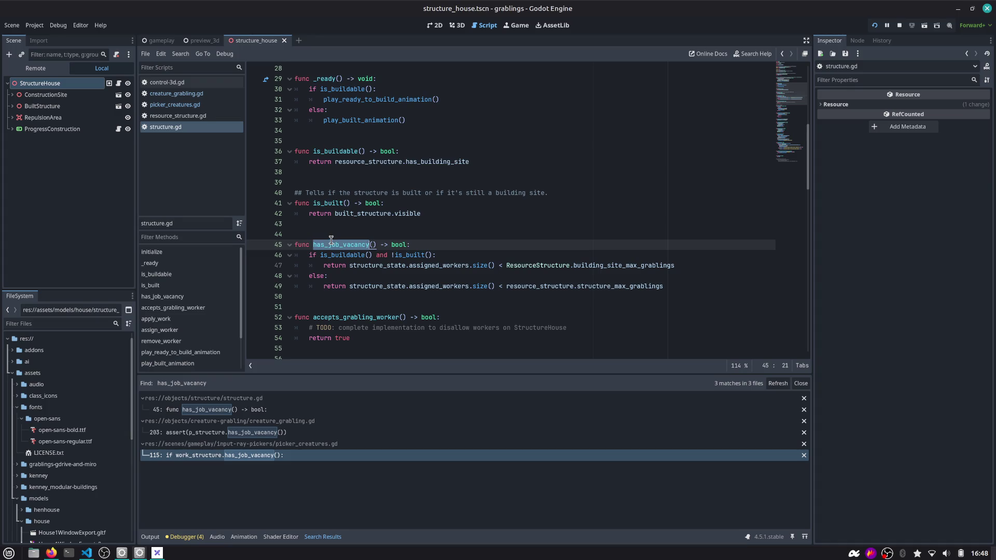
mouse_move(392, 214)
double_click(340, 246)
scroll(348, 248, down, 2)
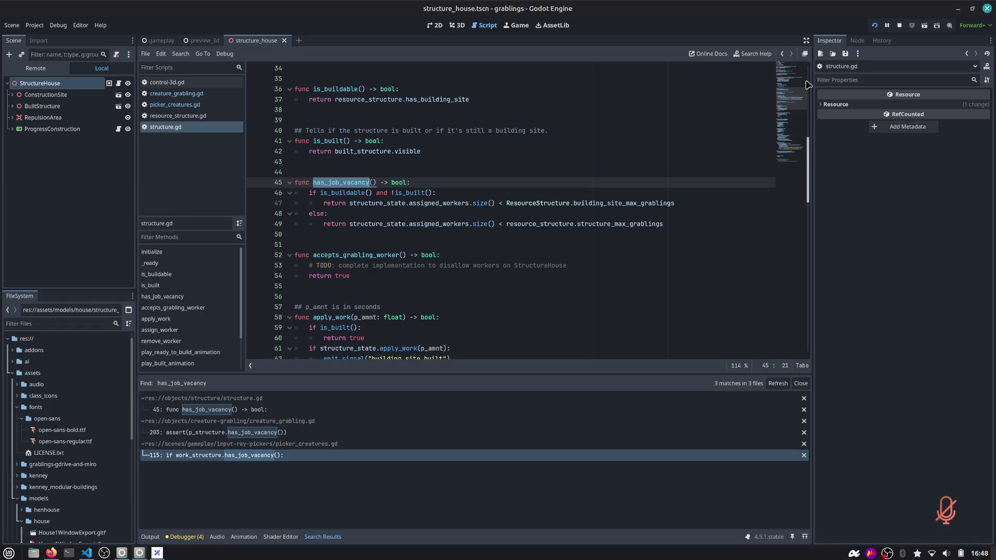
click(514, 202)
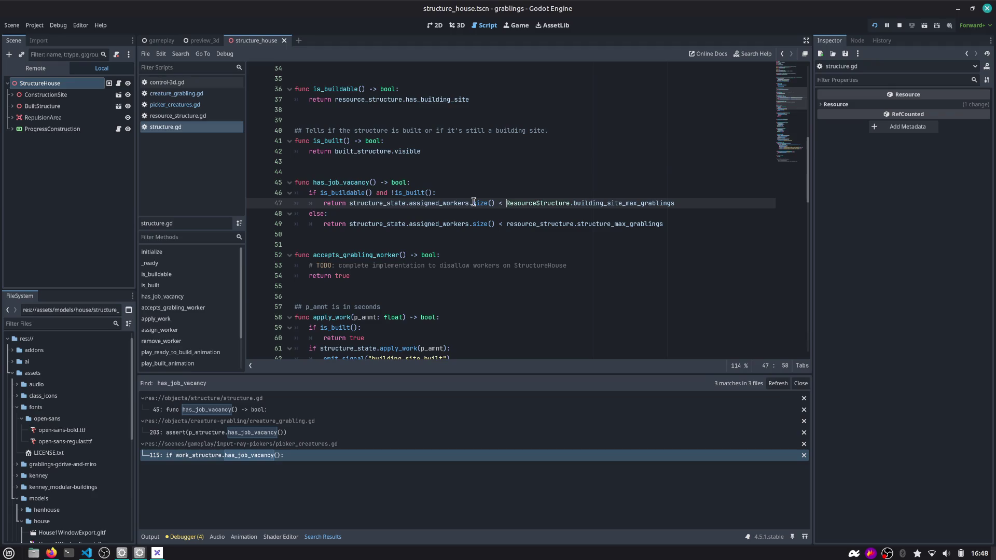
double_click(351, 185)
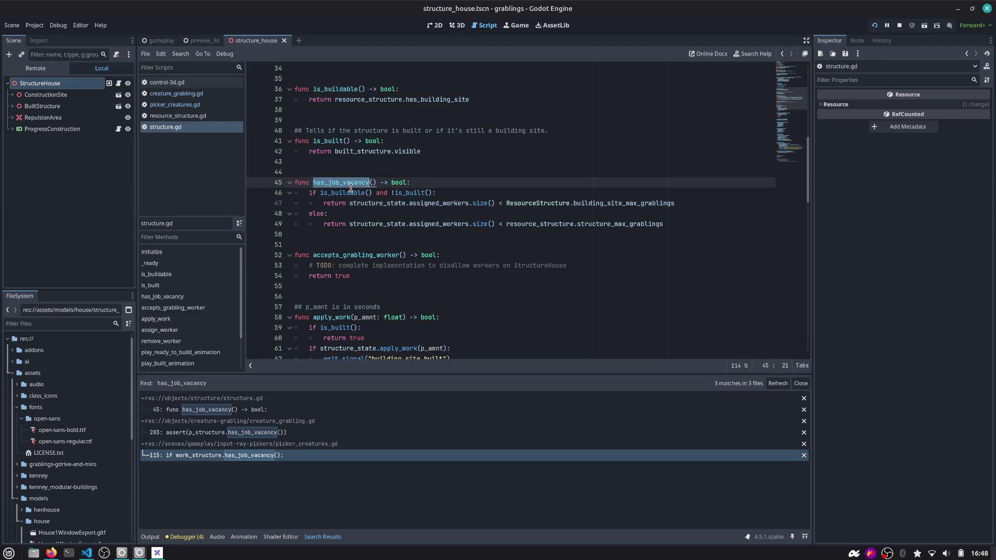
click(394, 227)
double_click(584, 223)
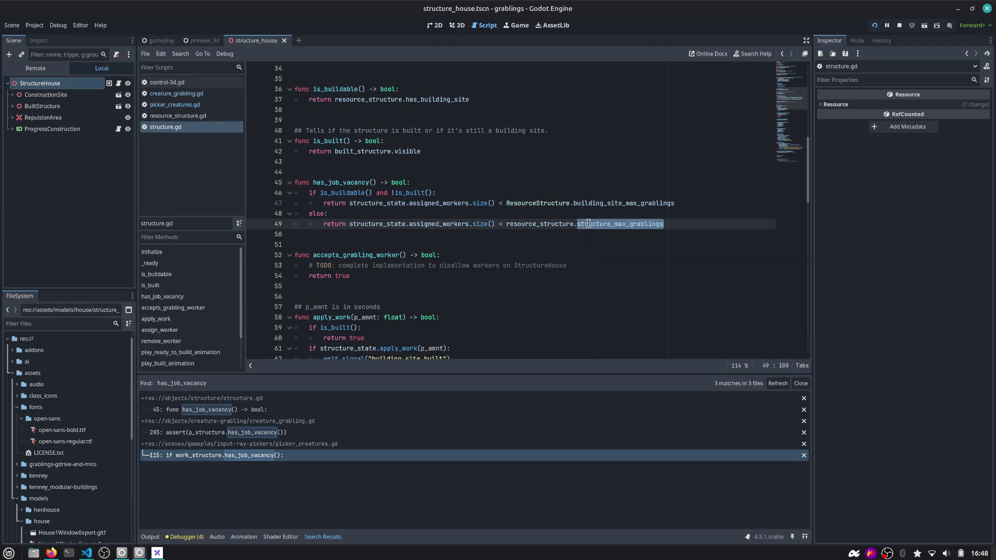
double_click(351, 183)
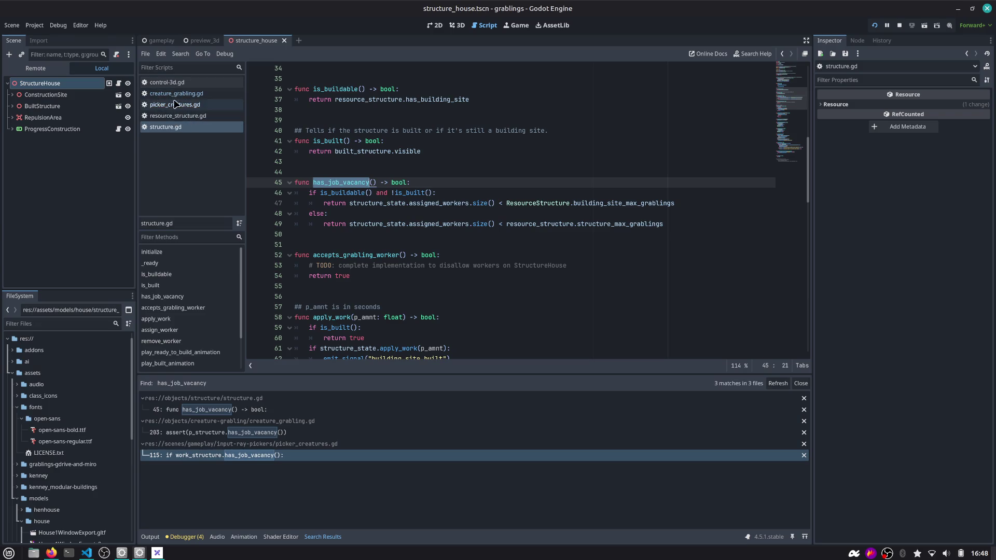
Jump to on_building_site_built and place the caret at the end of line 98
scroll(332, 279, down, 3)
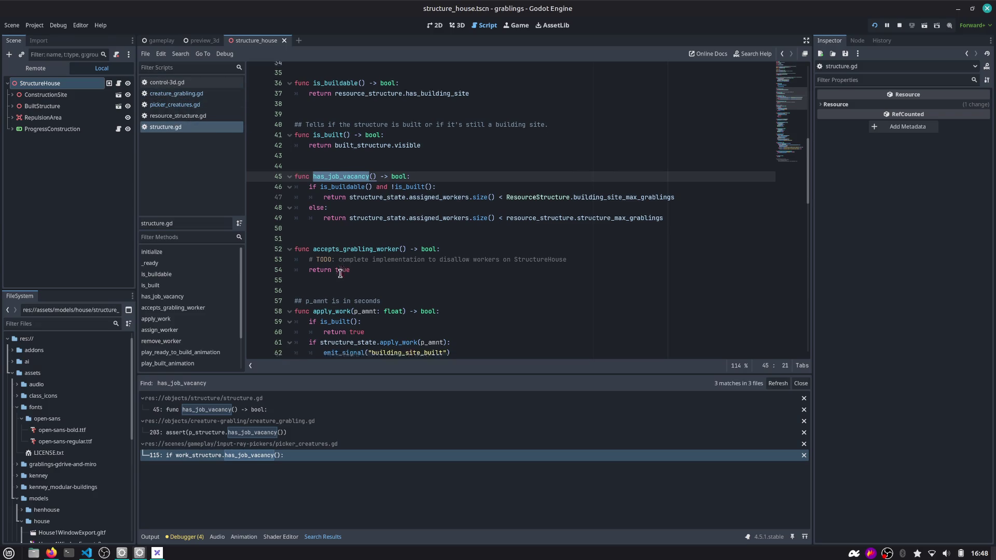
scroll(185, 329, down, 2)
click(179, 332)
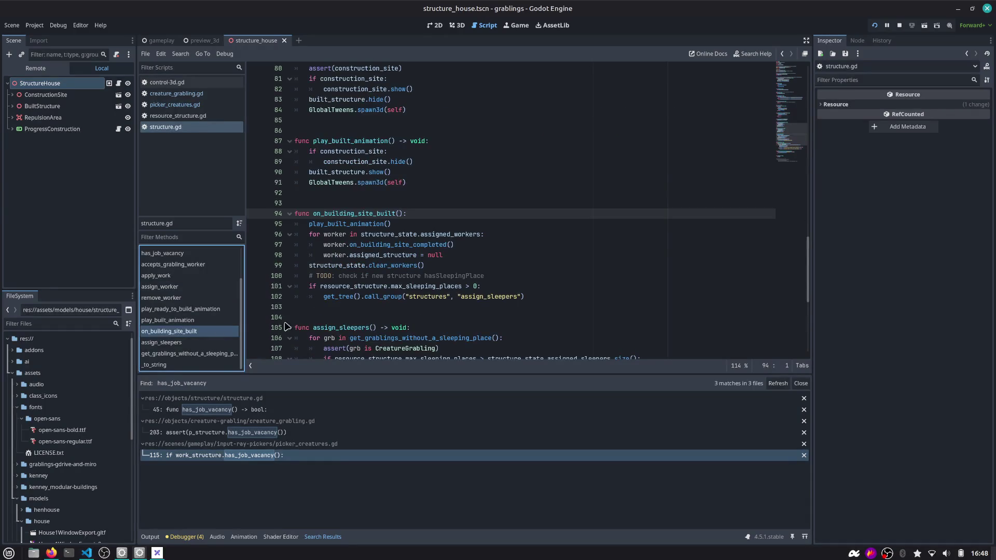
double_click(362, 214)
scroll(366, 226, down, 1)
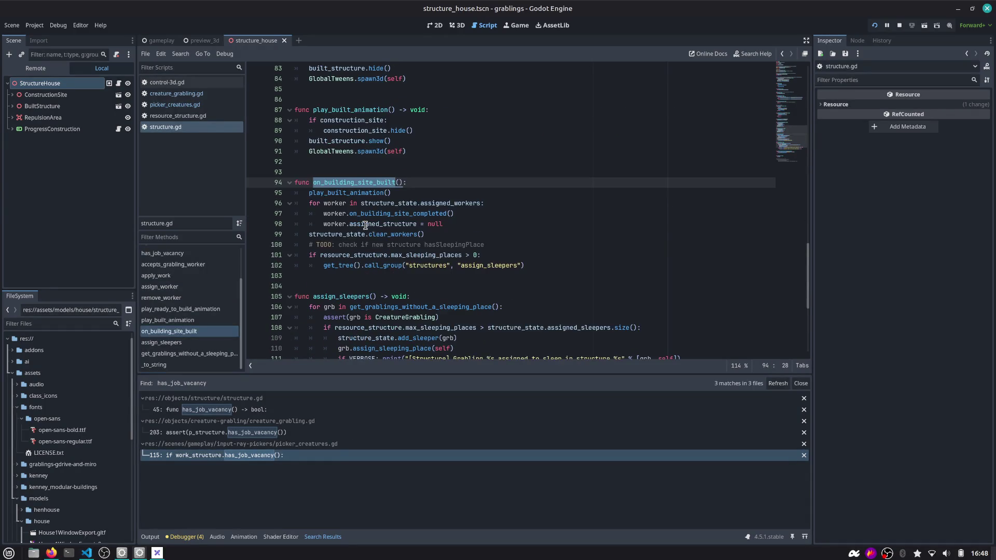
click(473, 223)
Read the note under Morning time in GitHub issue #15, then open a new line after line 98
key(alt+Tab)
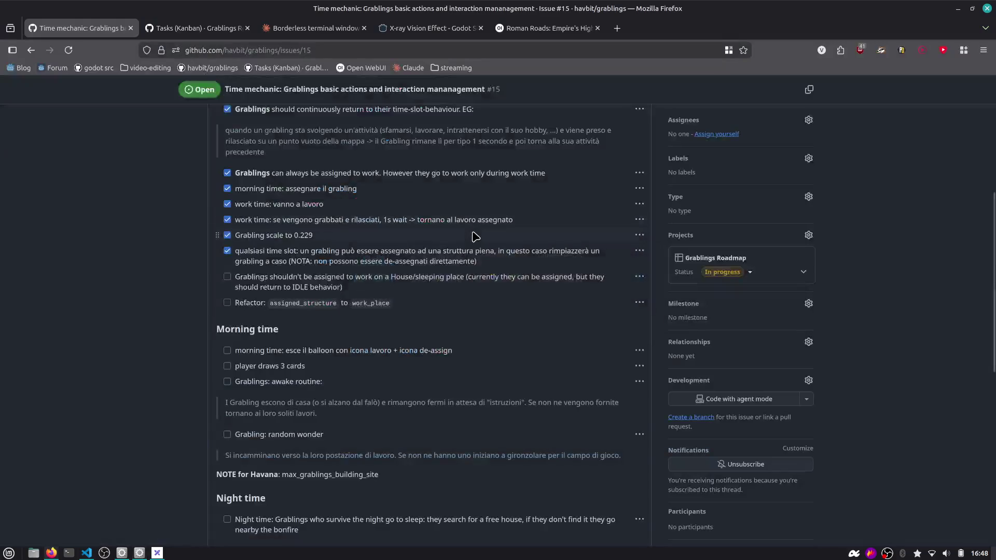
key(alt+Tab)
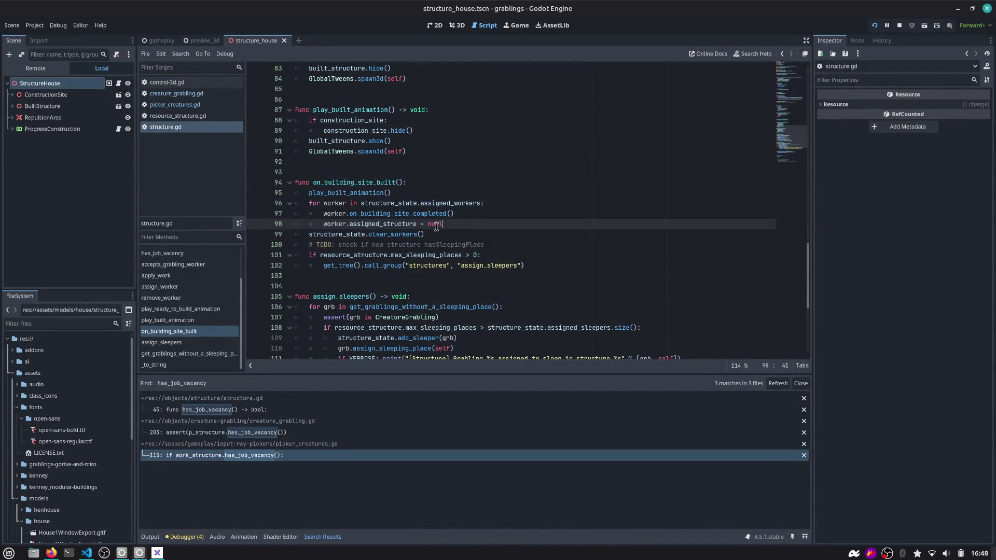
key(alt+Tab)
scroll(402, 262, up, 4)
scroll(402, 262, down, 6)
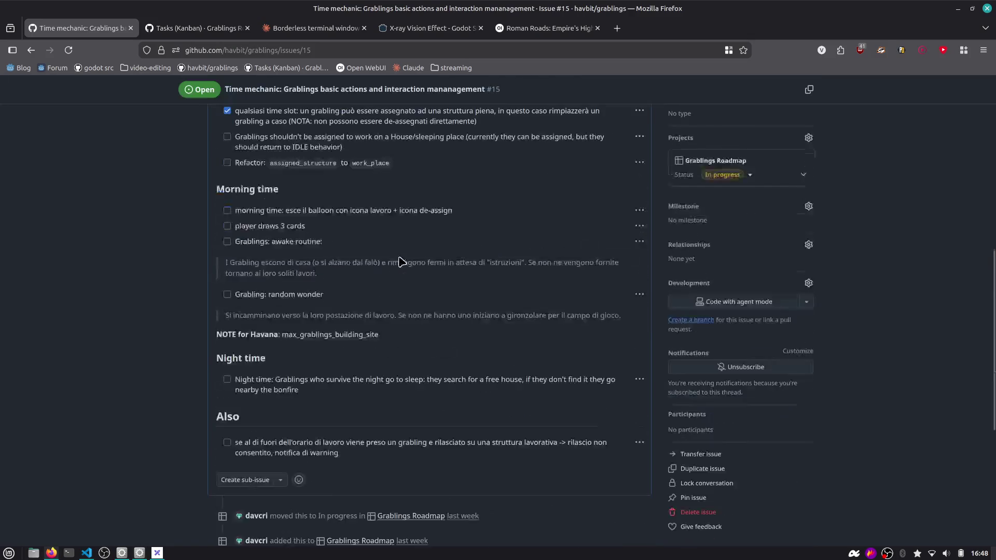
key(alt+Tab)
key(Down)
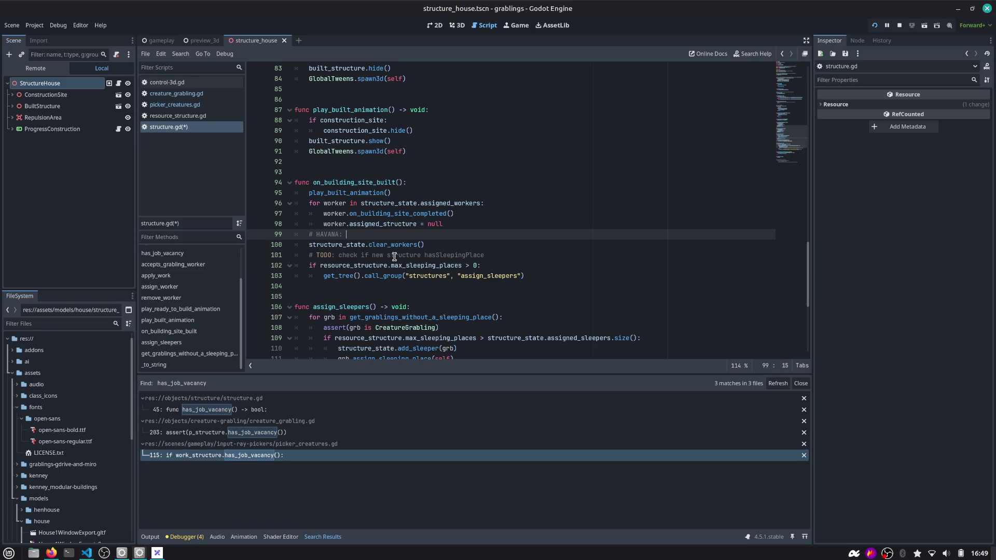
Check the new '# HAVANA:' note line above clear_workers() in on_building_site_built
key(shift+Home)
key(shift+Home)
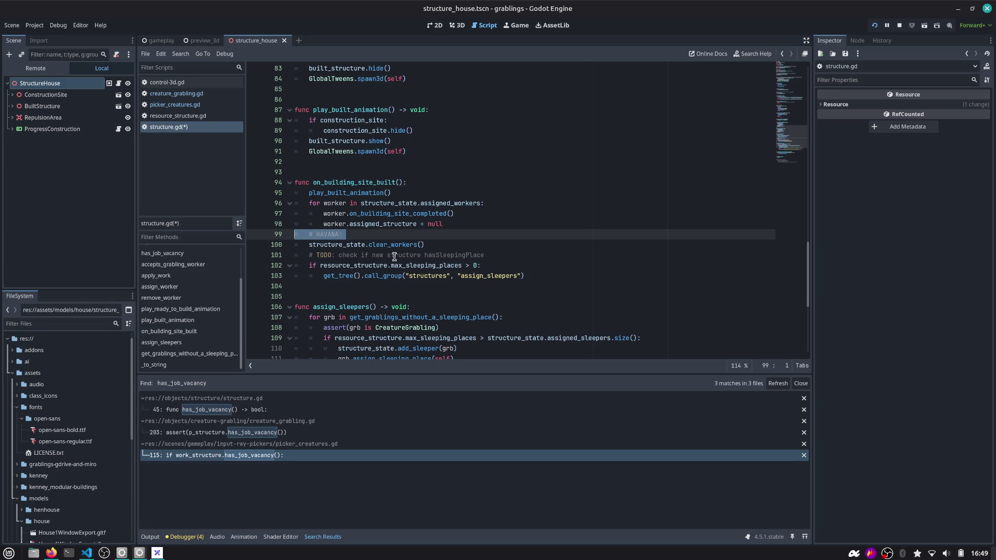
key(End)
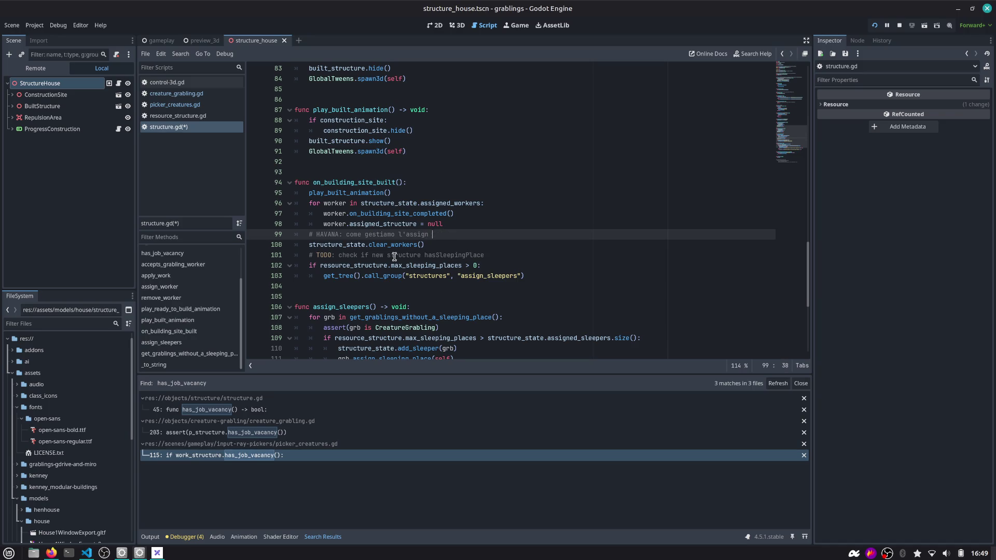
Rewrite line 99's comment to 'assegniamo automaticamente i grabling alla struttura, se questa è lavorativa?'
key(ctrl+shift+Left)
key(ctrl+shift+Left)
key(ctrl+shift+Left)
text(ge)
key(ctrl+shift+Left)
text(asse)
text(tomaticamente i grab)
text(ling alla struttura, se questa è lavo)
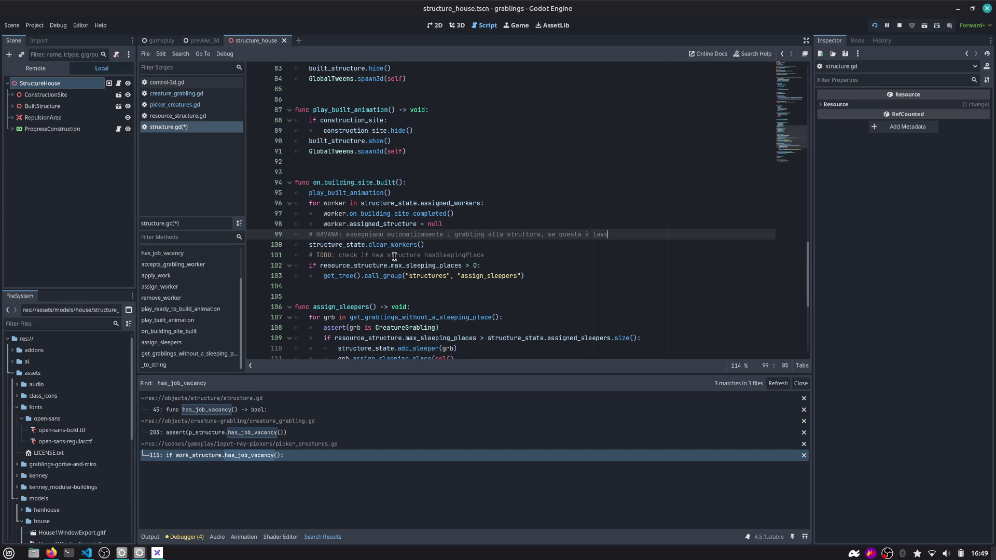
text(rativa?)
Check the on_building_site_built and assigned_structure descriptions, then run the game with F5
key(Up)
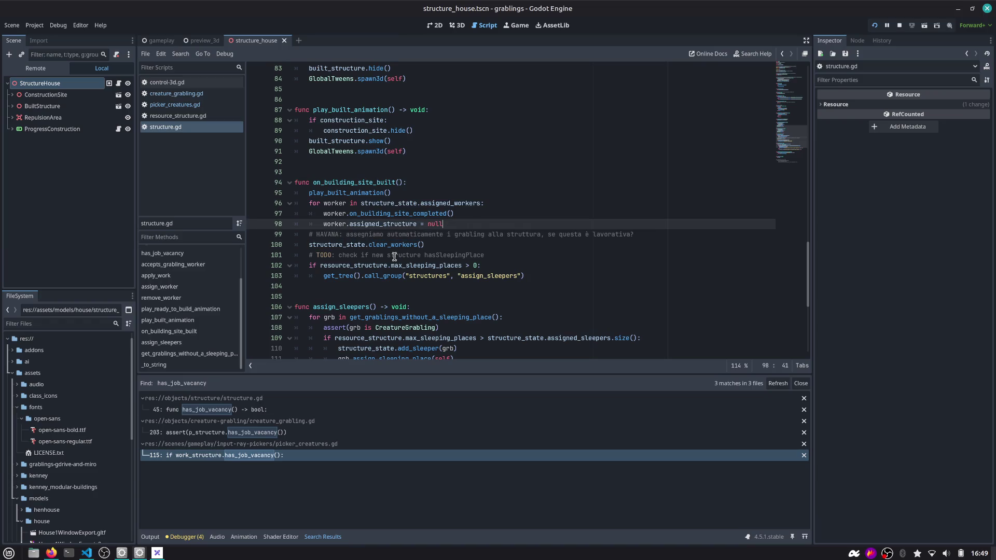
key(Down)
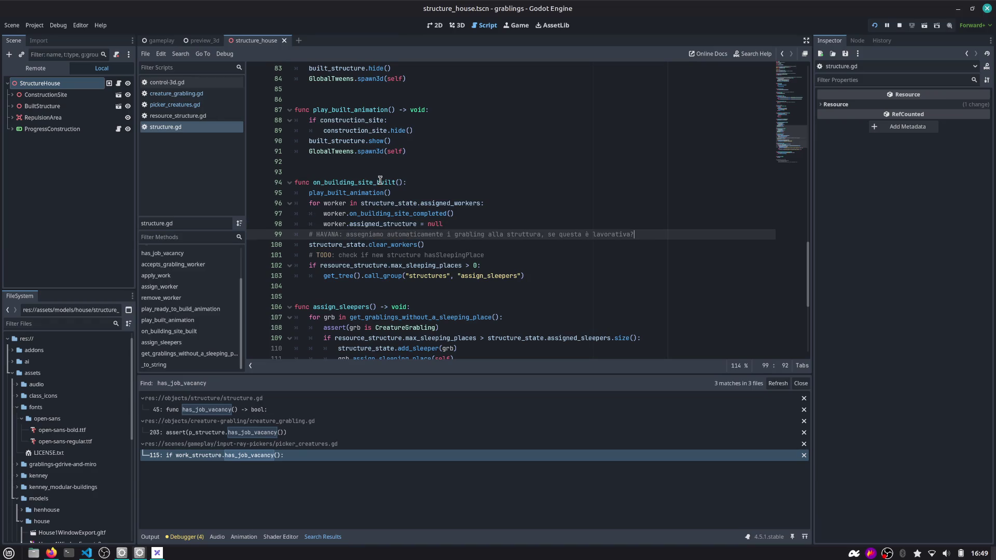
click(343, 224)
click(340, 183)
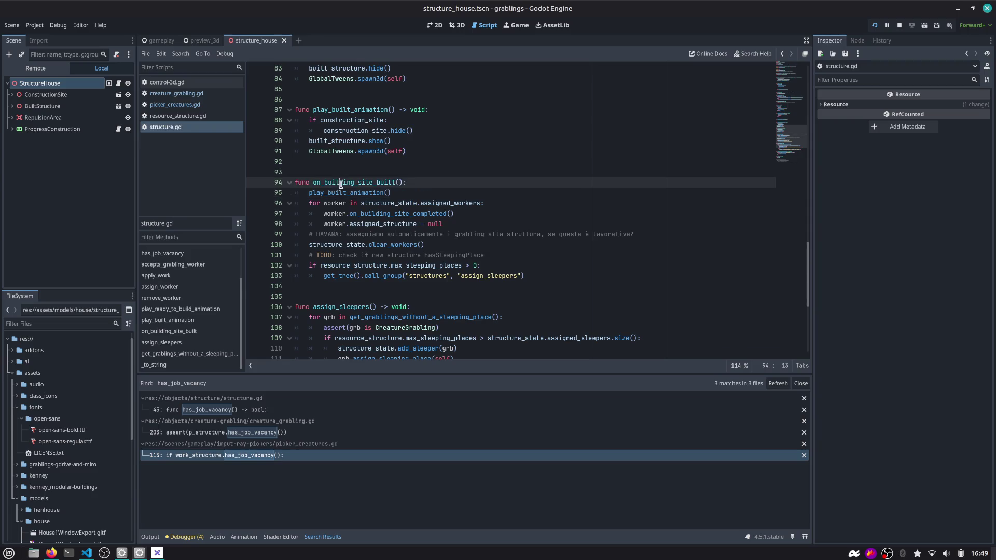
double_click(341, 183)
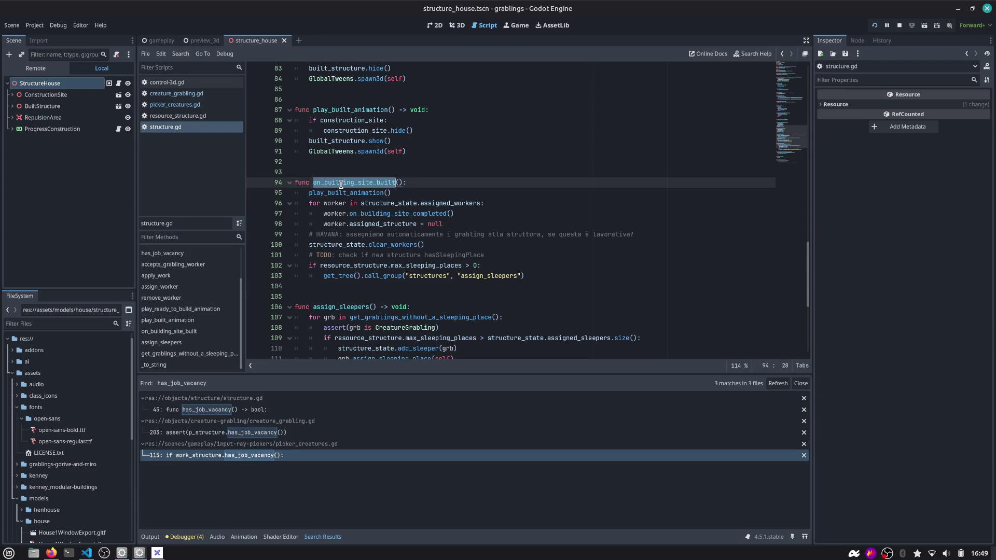
click(493, 224)
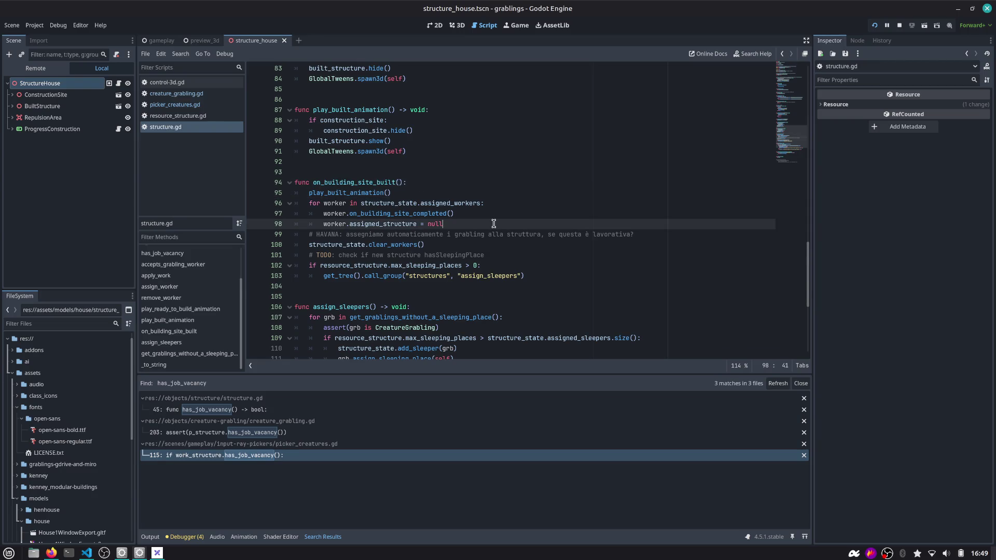
double_click(387, 224)
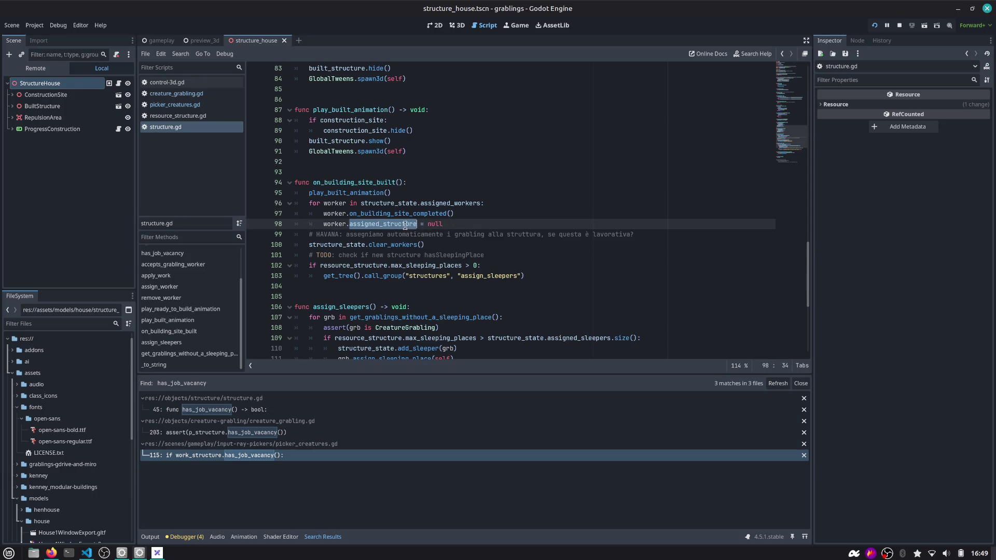
click(383, 225)
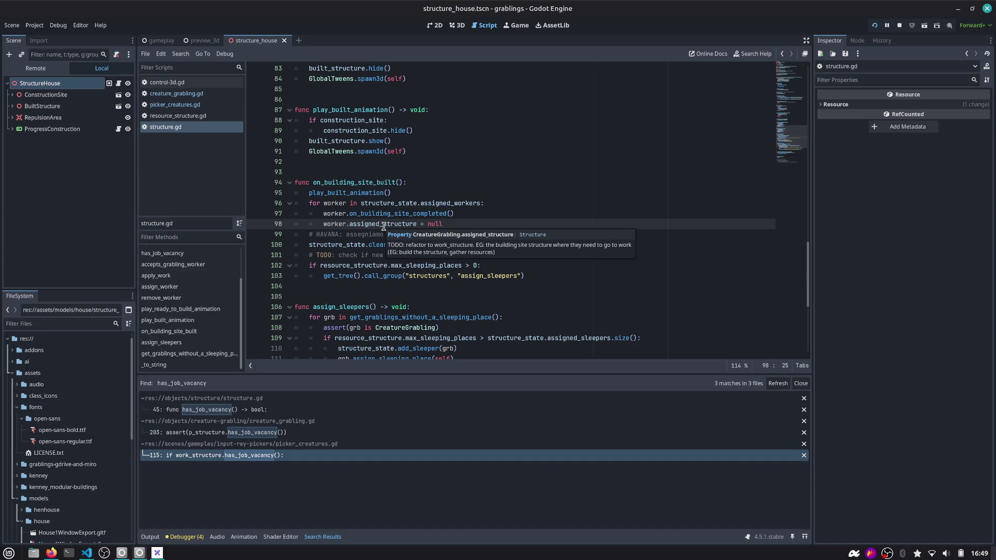
key(F5)
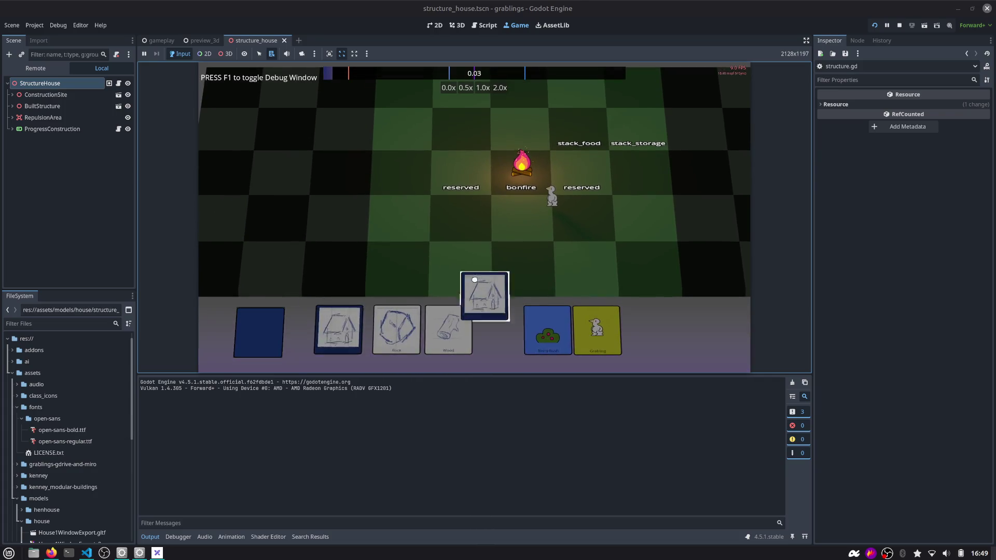
Place the house card, have a grabling build it at 2.0x speed, then stop the game
drag(488, 311, 459, 275)
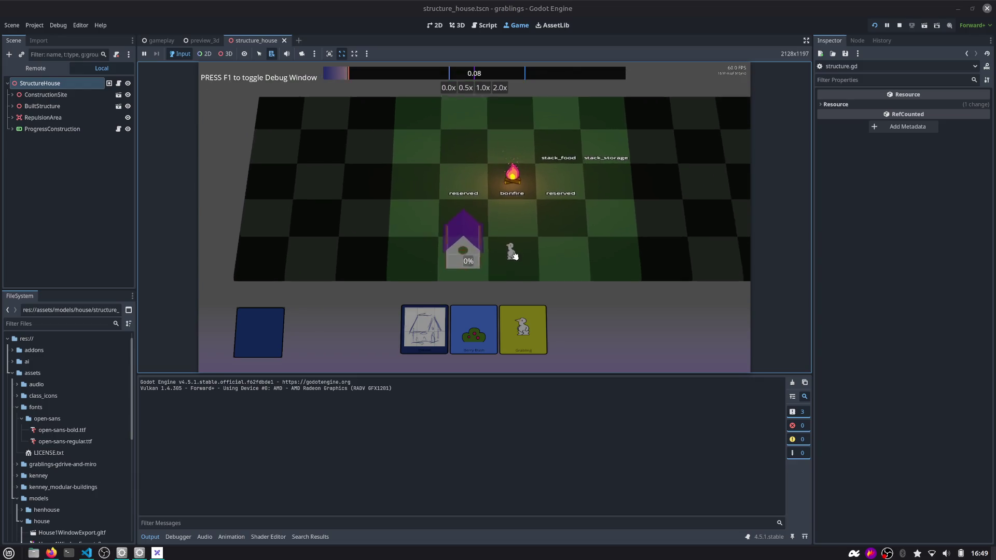
drag(513, 254, 485, 269)
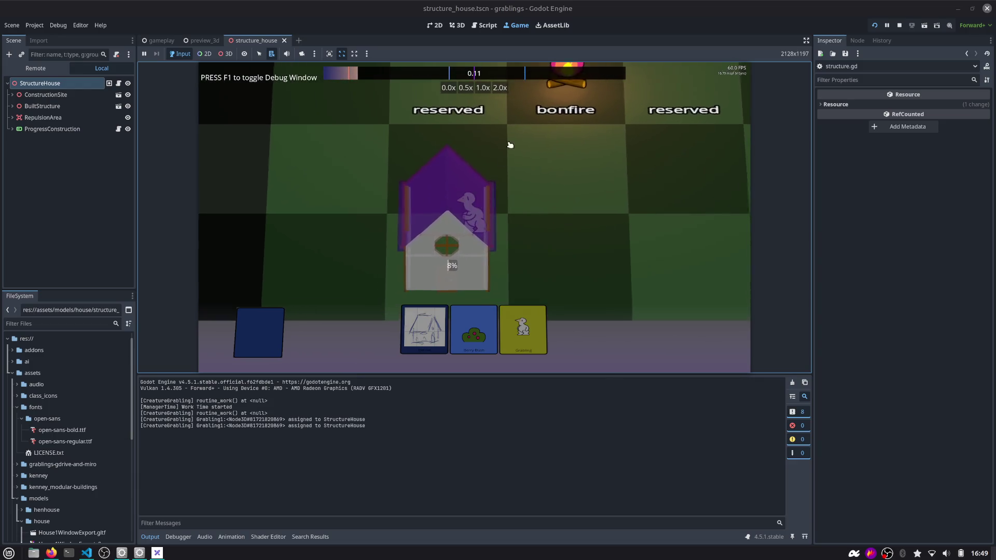
key(4)
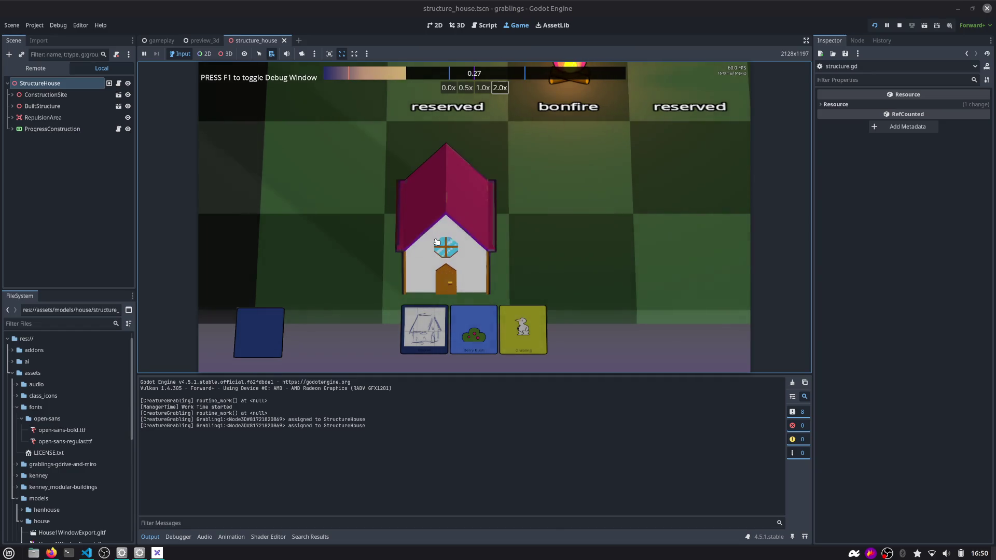
drag(487, 205, 607, 215)
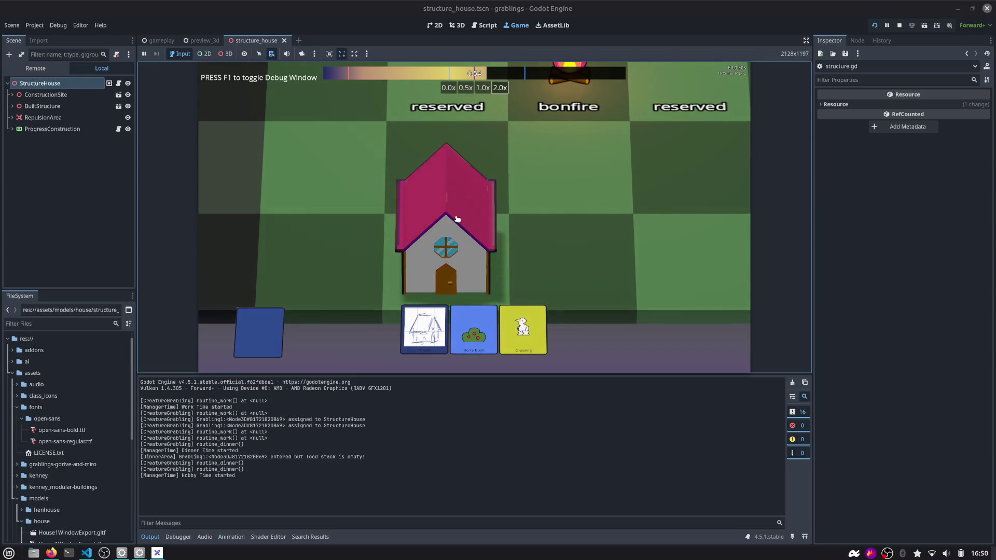
click(899, 26)
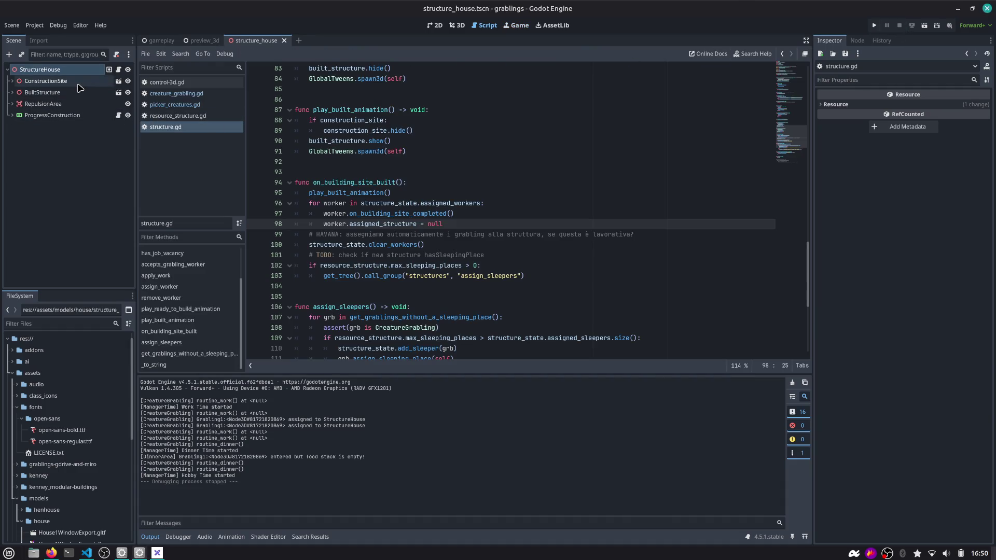
Set StructureHouse's Structure Max Grablings to 0 in the Inspector and rerun the game
click(46, 70)
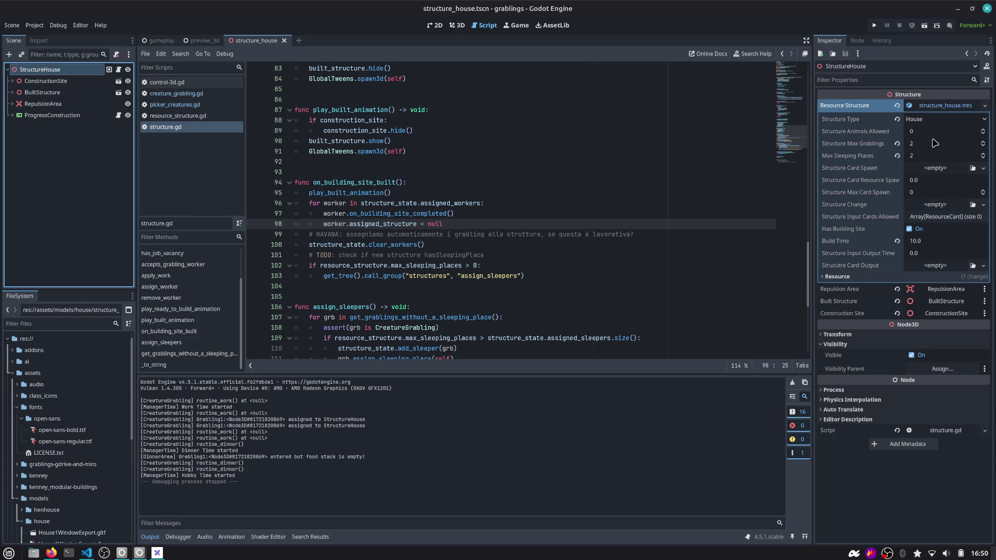
mouse_move(855, 159)
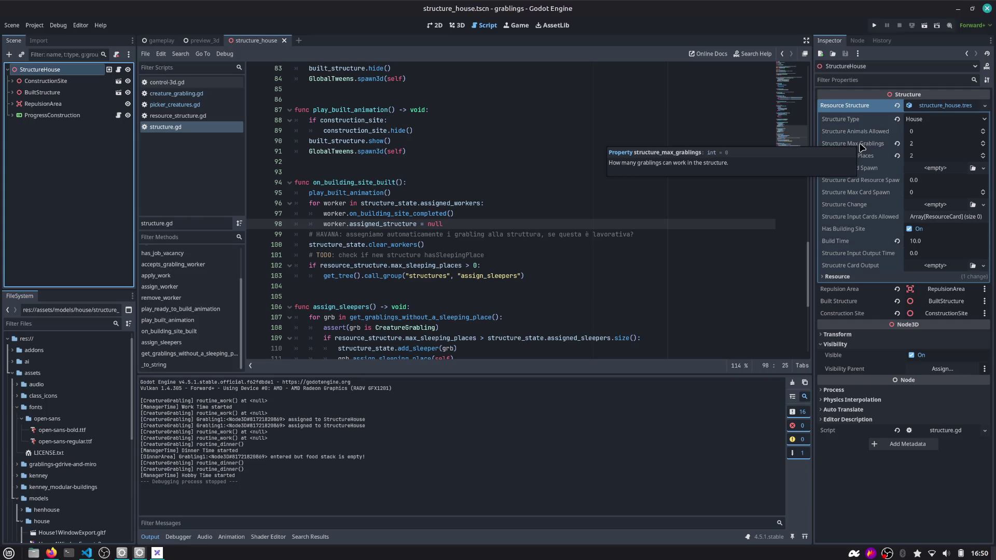
click(940, 143)
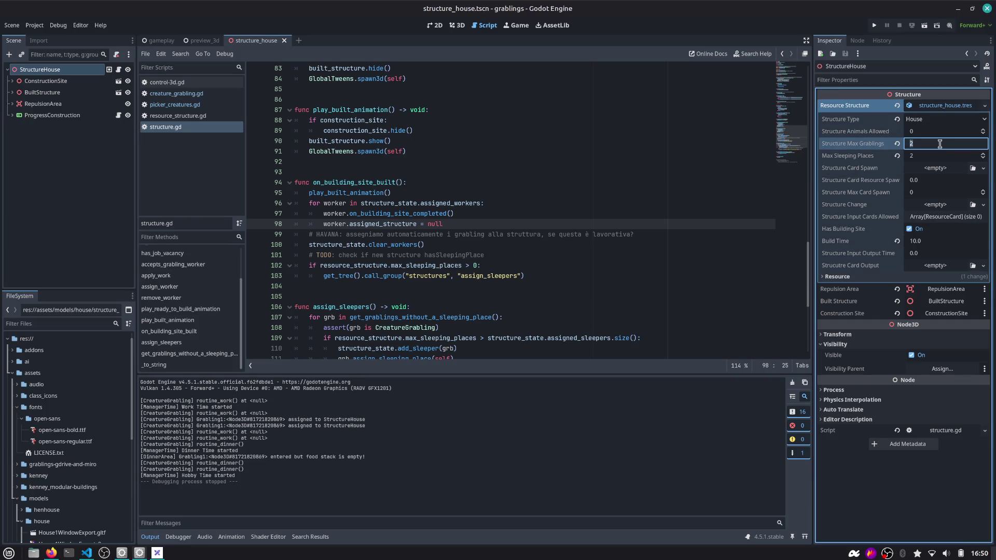
key(Return)
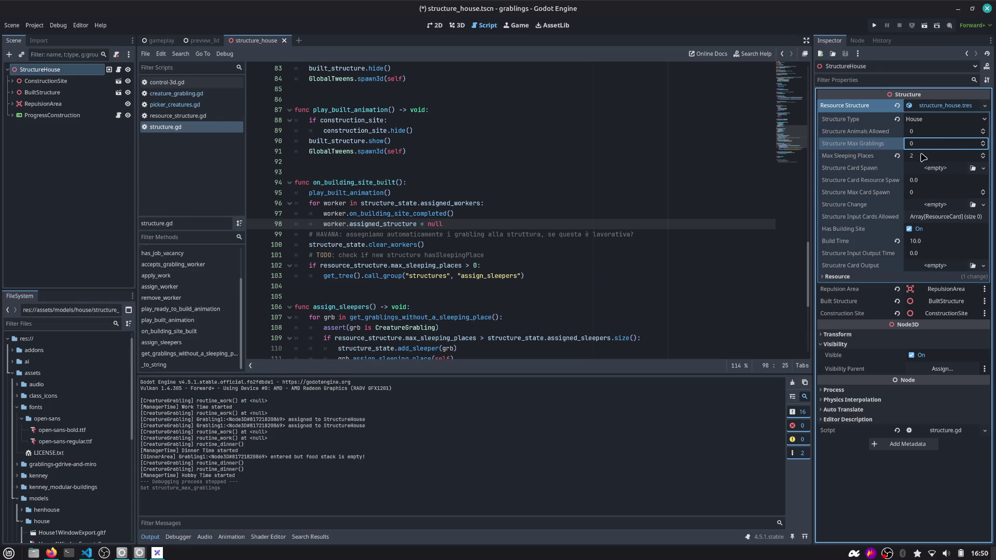
click(875, 26)
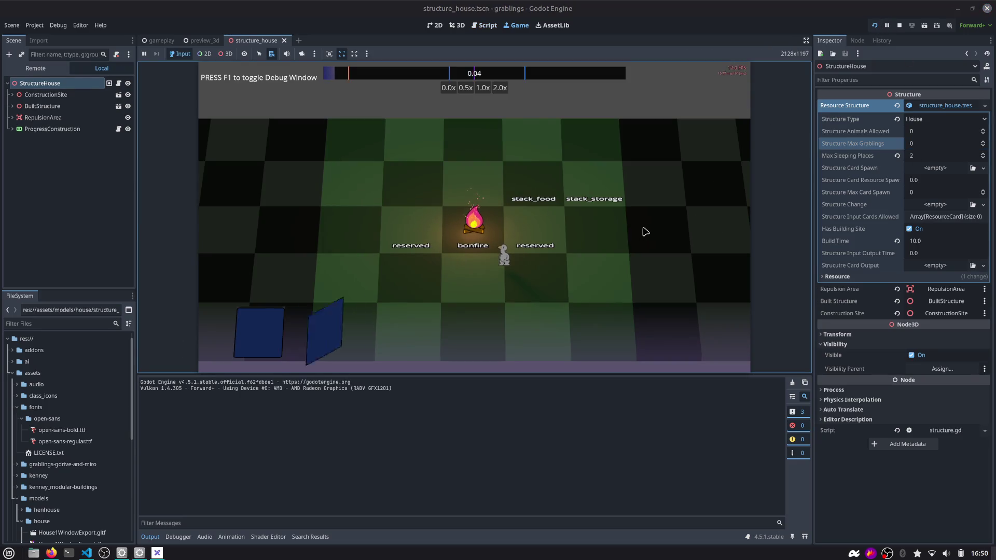
Place the house card and assign two grablings to it, crashing at picker_creatures.gd line 121
mouse_move(436, 332)
mouse_down()
mouse_move(473, 273)
mouse_move(450, 242)
mouse_up()
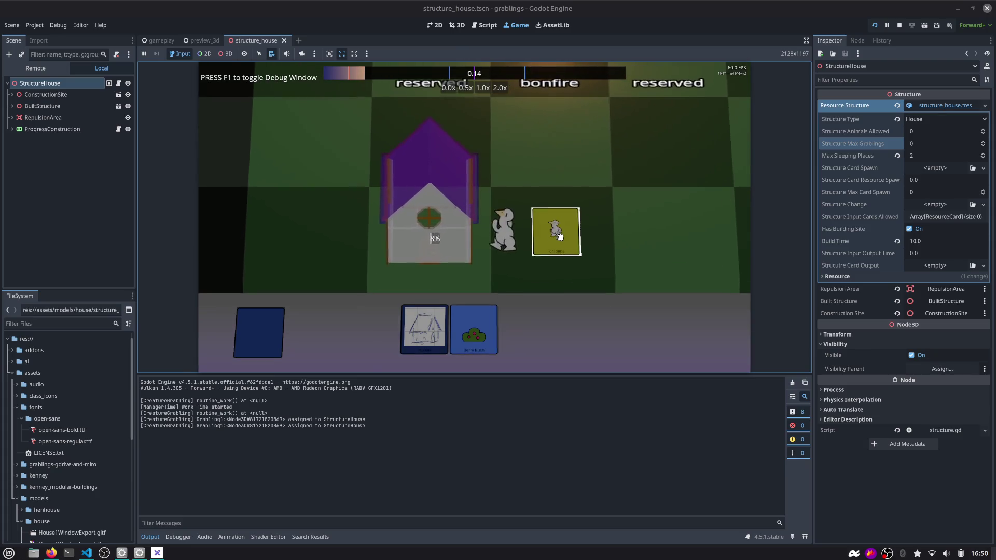
click(554, 243)
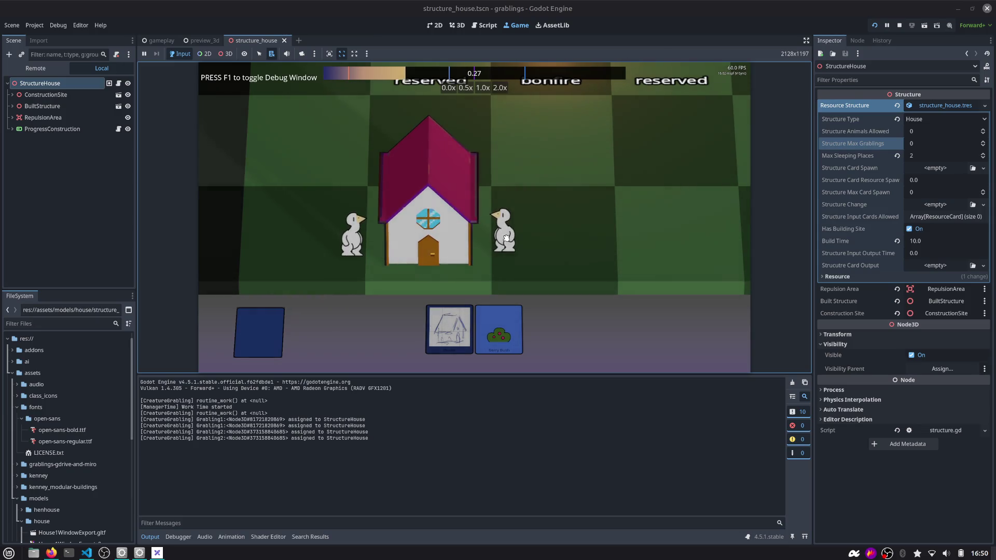
drag(462, 237, 456, 236)
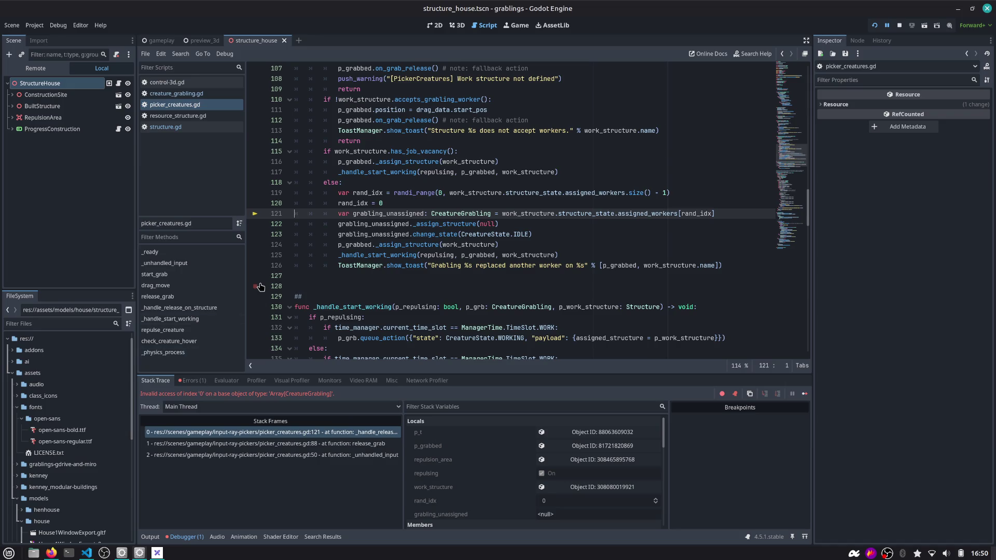
Review the code around line 121 and jump to has_job_vacancy's definition in structure.gd
double_click(384, 215)
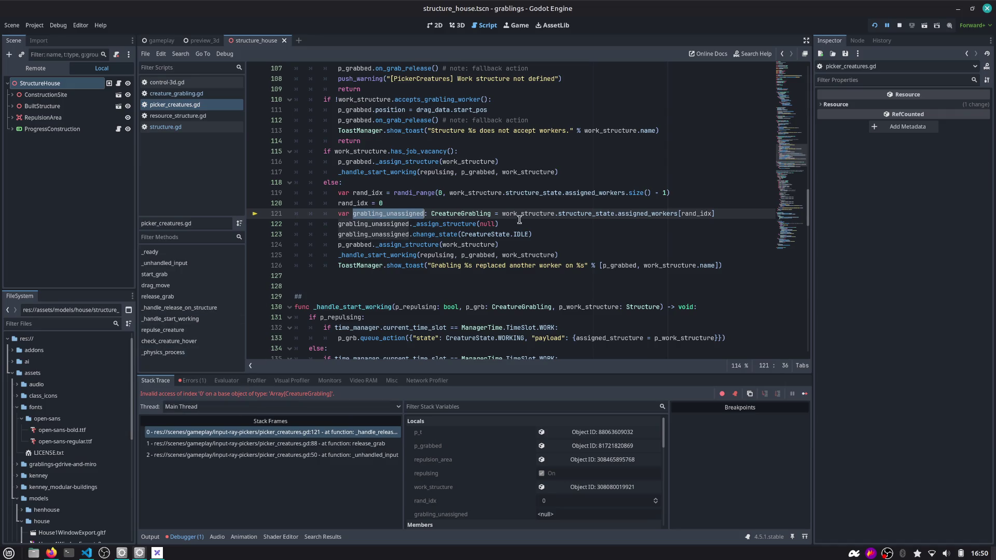
scroll(420, 198, up, 3)
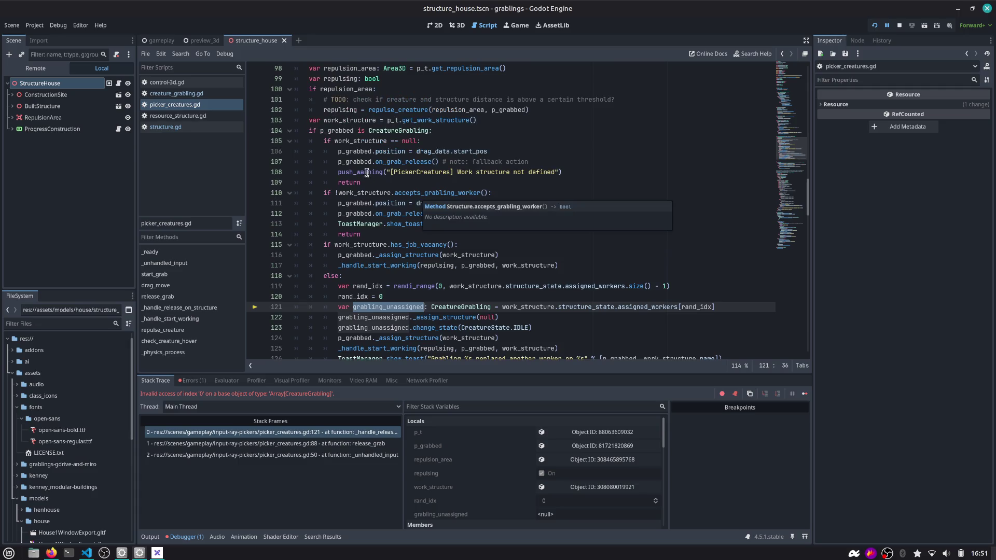
scroll(431, 193, up, 3)
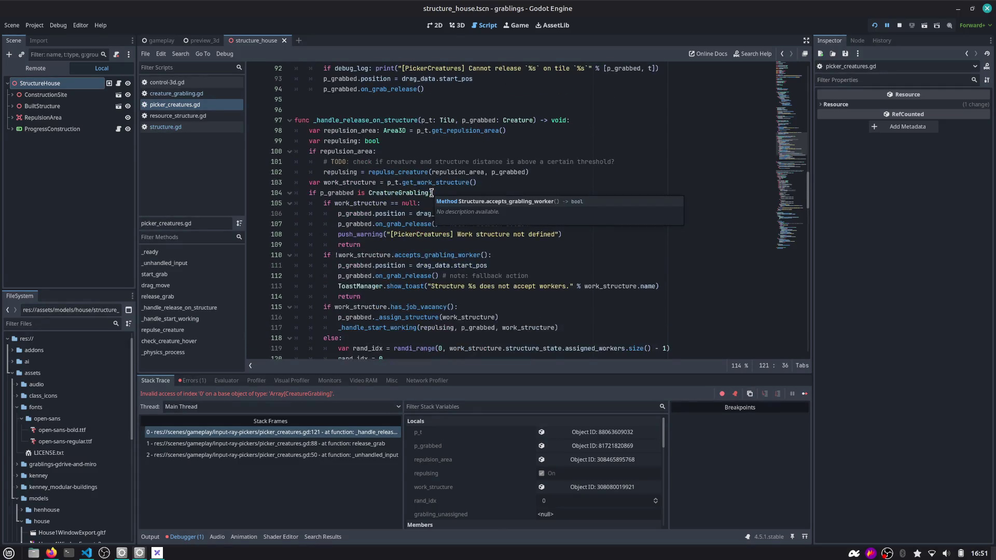
scroll(379, 221, down, 2)
click(415, 224)
scroll(415, 224, down, 2)
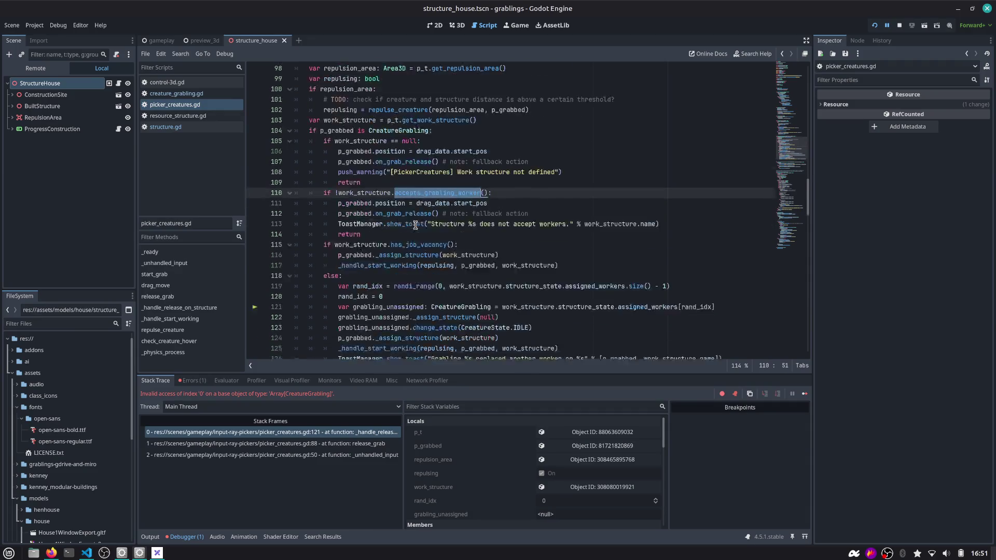
double_click(420, 219)
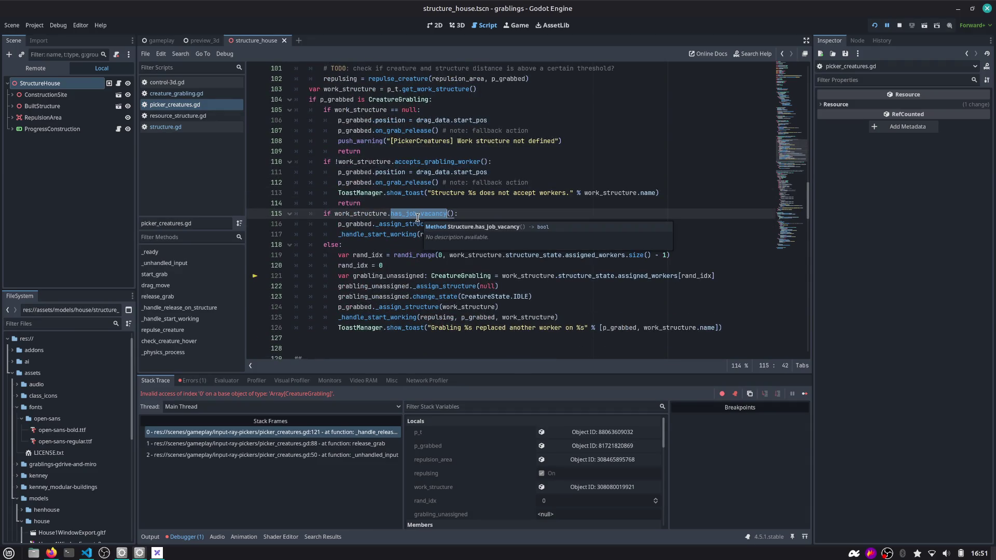
double_click(342, 214)
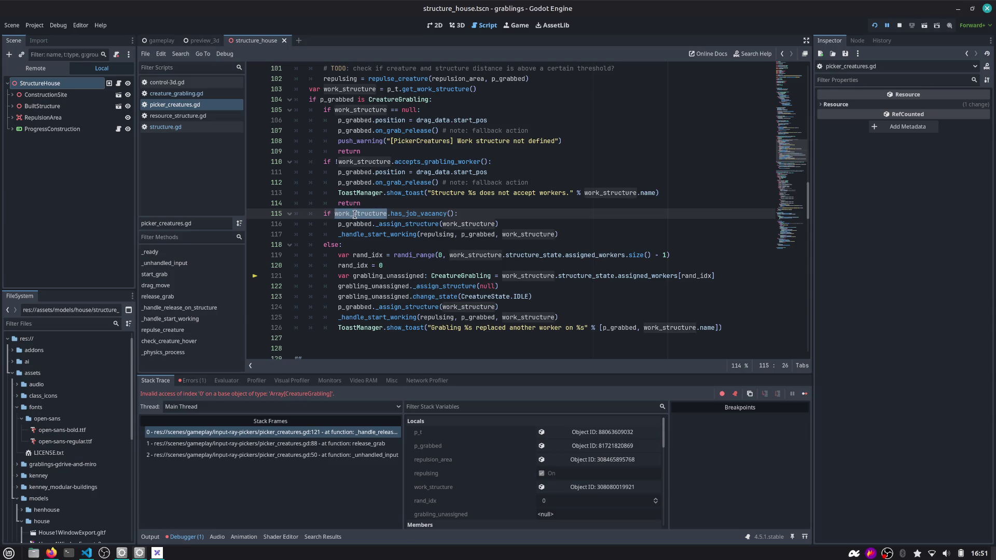
double_click(427, 214)
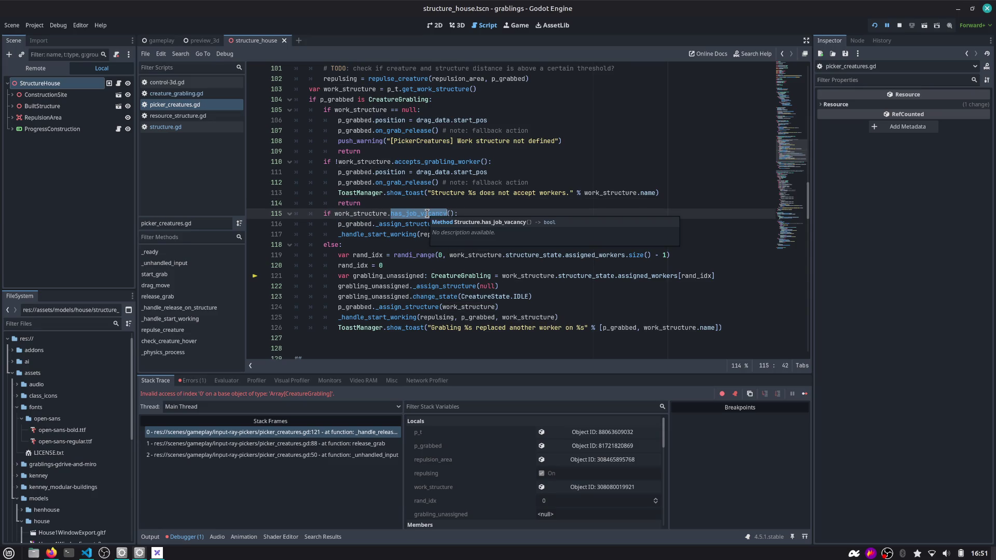
click(426, 214)
ctrl+click(421, 215)
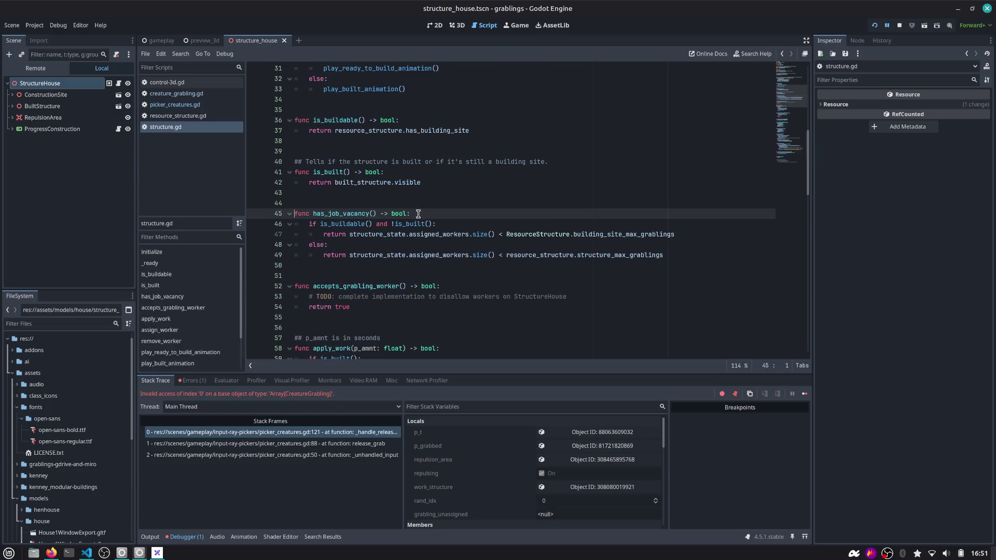
Examine the is_buildable() and !is_built() condition and start a new line in has_job_vacancy
double_click(355, 225)
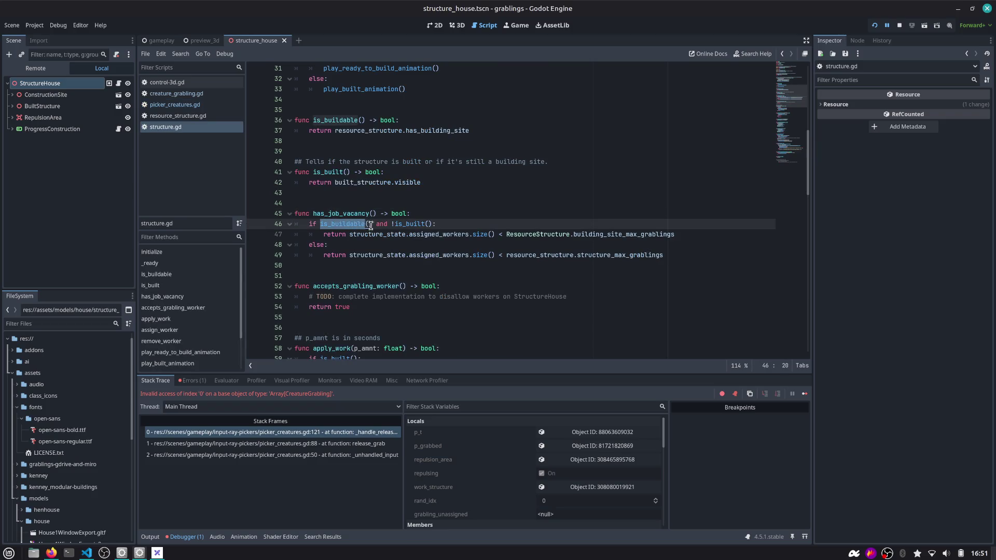
double_click(417, 224)
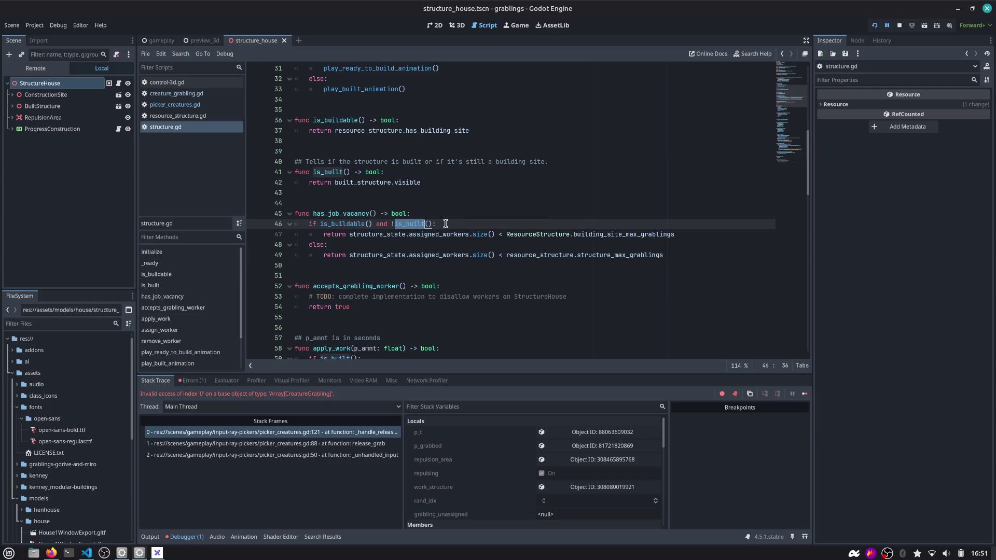
drag(436, 224, 400, 224)
click(431, 213)
key(Return)
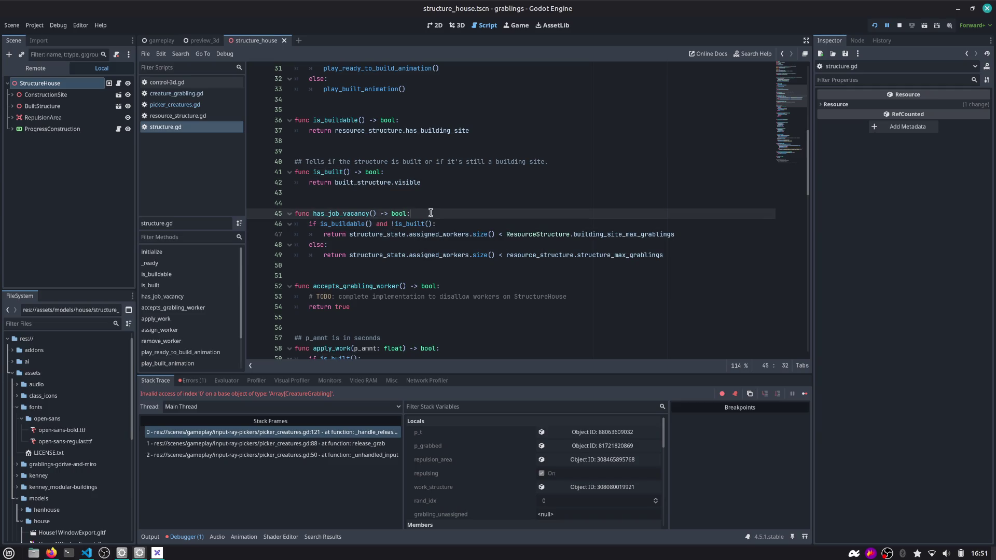
text(v)
text(is_building)
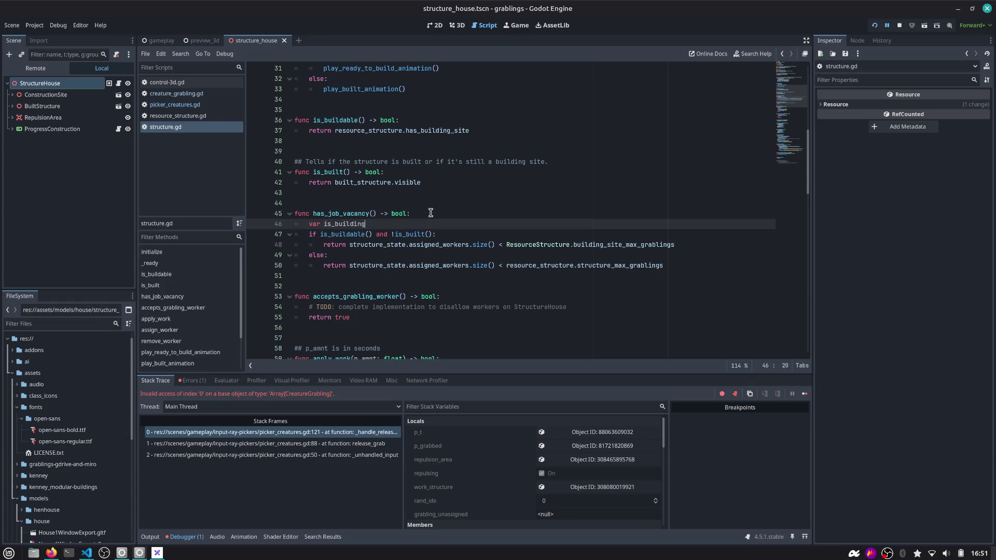
text(_site =)
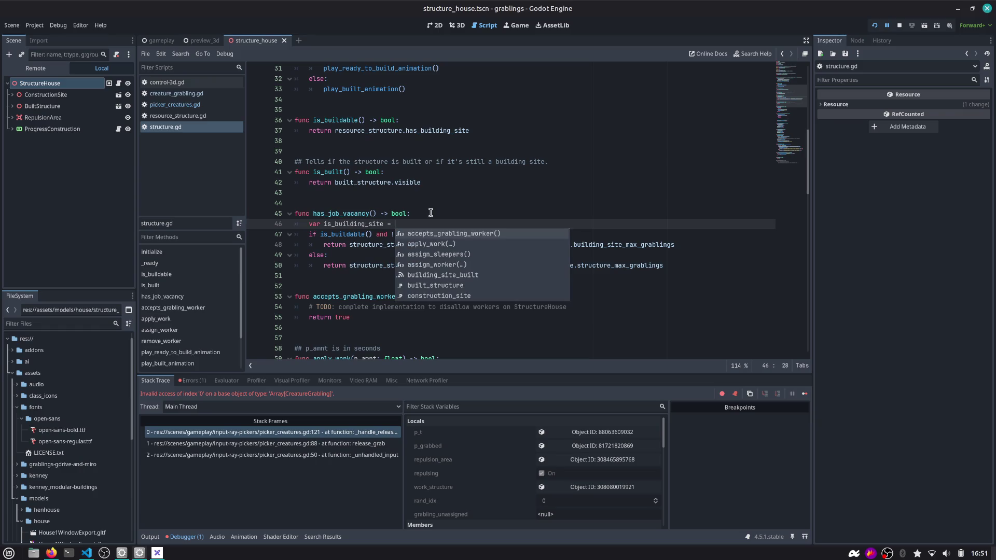
key(Escape)
Declare a new func is_building_site() -> bool with a return line above has_job_vacancy
key(Up)
key(Up)
key(Up)
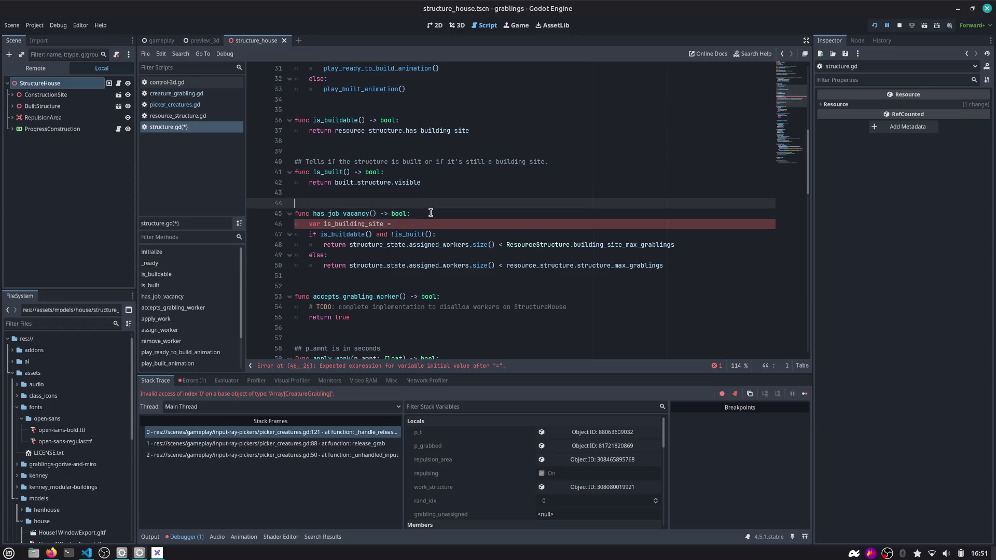
key(Down)
key(Return)
key(Return)
text(func i)
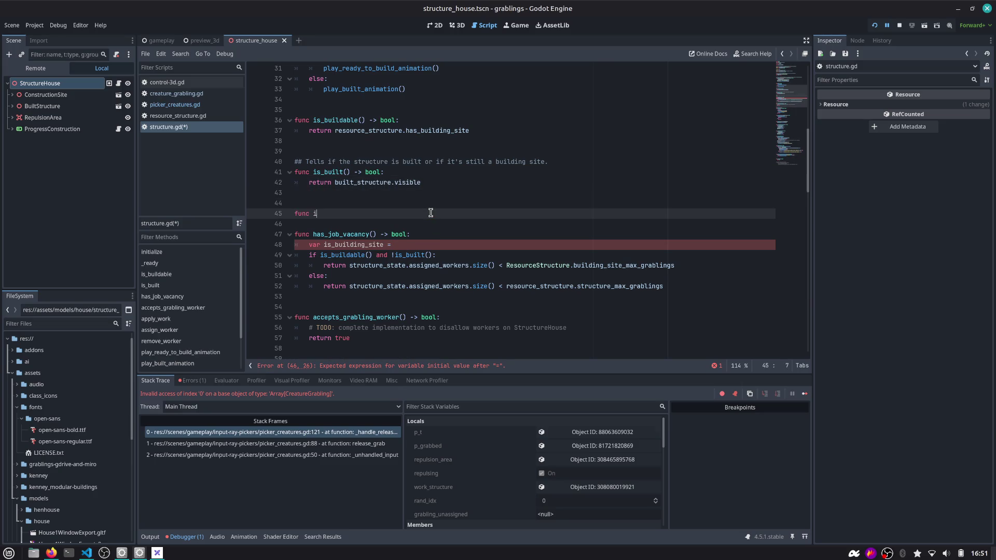
text(s_building_site() ->)
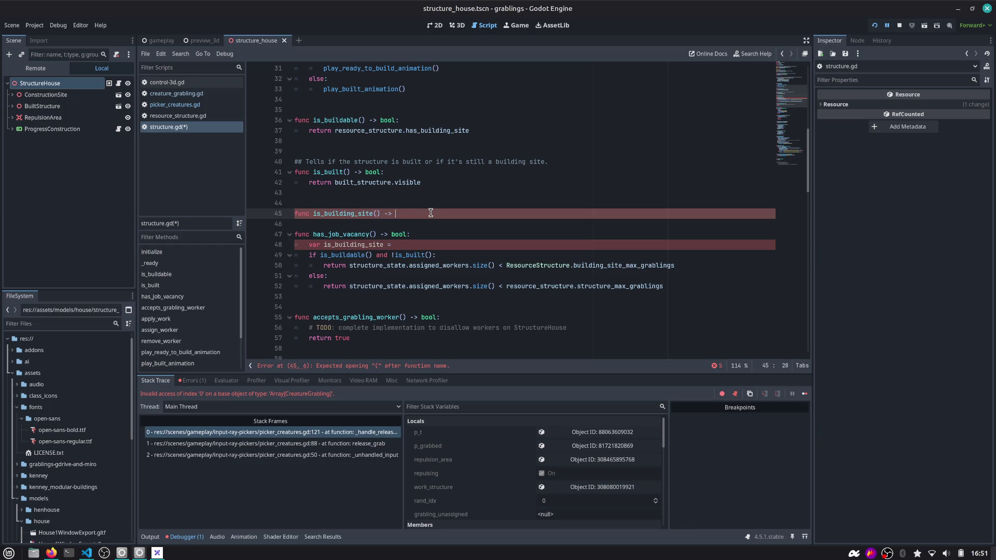
text(:)
key(Return)
text(urn)
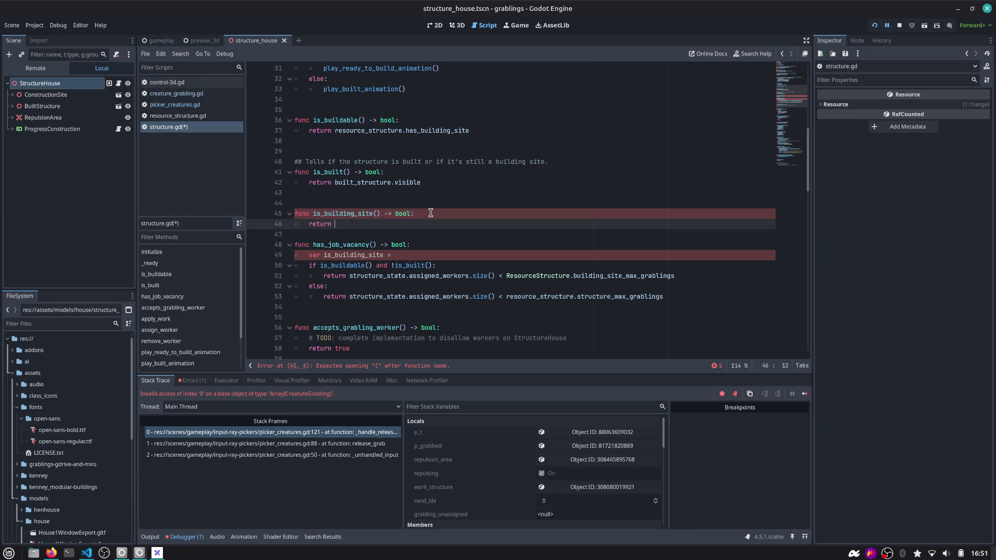
Move the is_buildable() and !is_built() condition into is_building_site's return statement
key(Down)
key(Down)
key(Down)
key(shift+End)
key(shift+Left)
key(ctrl+x)
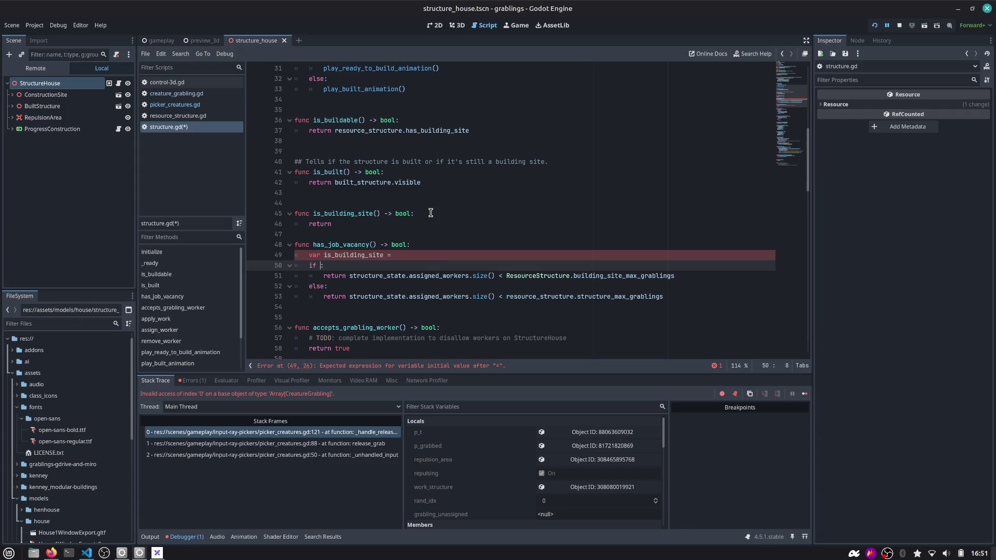
key(Up)
key(Up)
key(Up)
key(End)
key(ctrl+v)
key(Down)
key(Down)
key(Down)
key(Left)
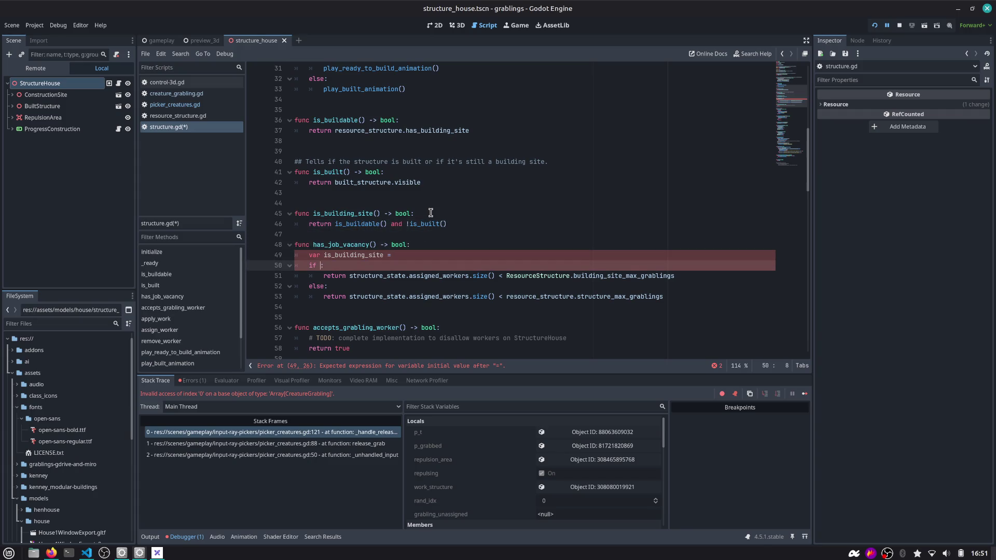
Use is_building_site() as has_job_vacancy's if condition and save structure.gd
key(ctrl+shift+k)
text(is_bui)
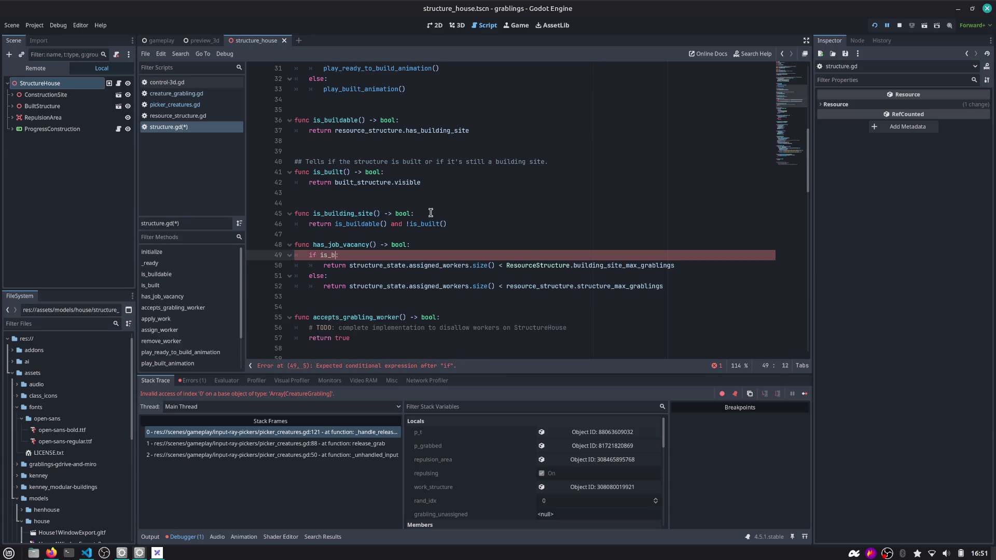
key(Down)
key(Return)
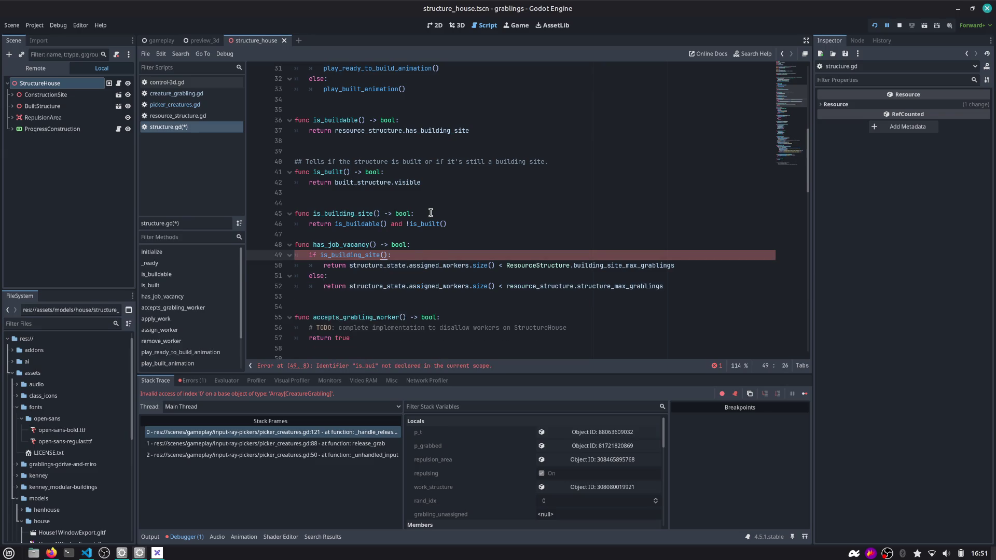
key(ctrl+s)
Review is_building_site's occurrences, then go back to picker_creatures.gd
scroll(430, 213, down, 2)
double_click(365, 193)
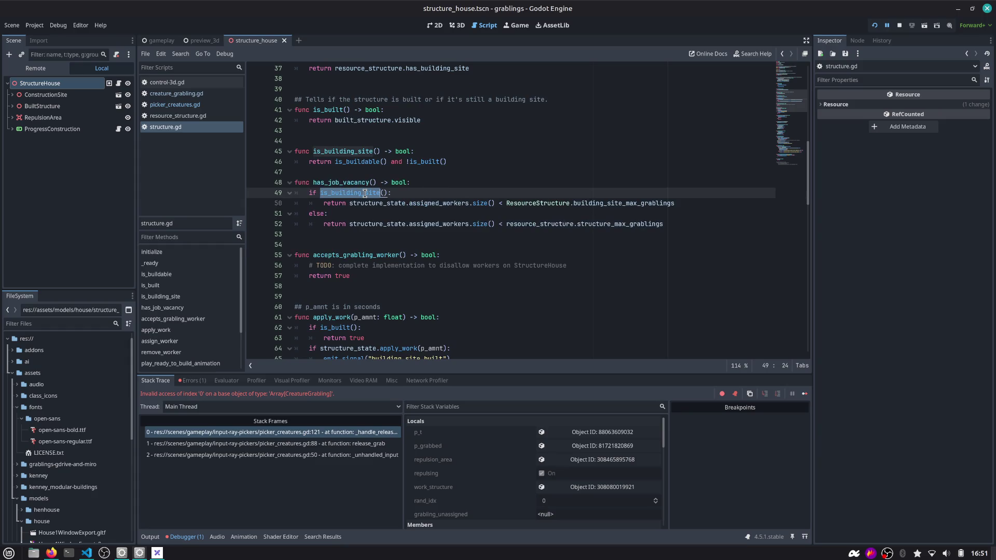
drag(675, 202, 293, 204)
click(602, 233)
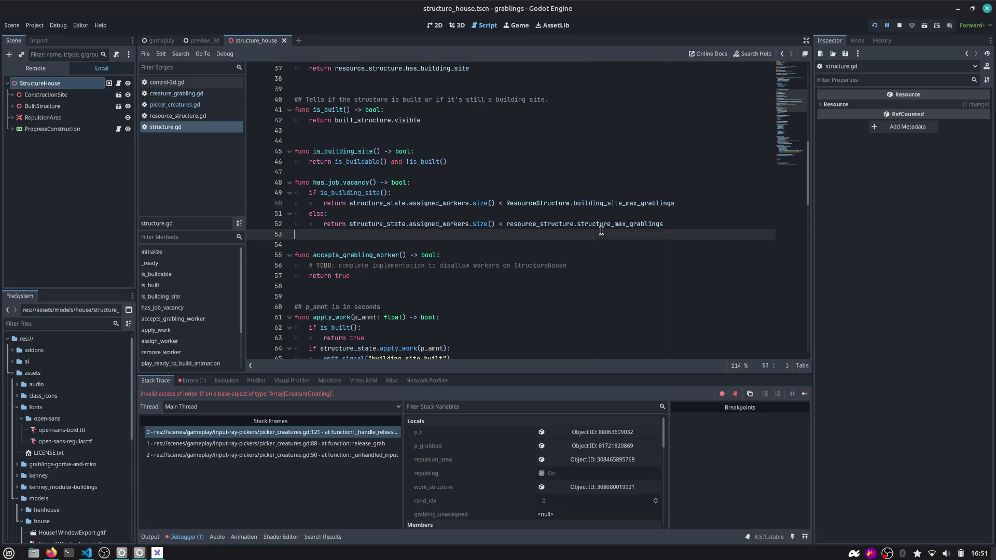
click(426, 139)
key(Page_Down)
key(Page_Down)
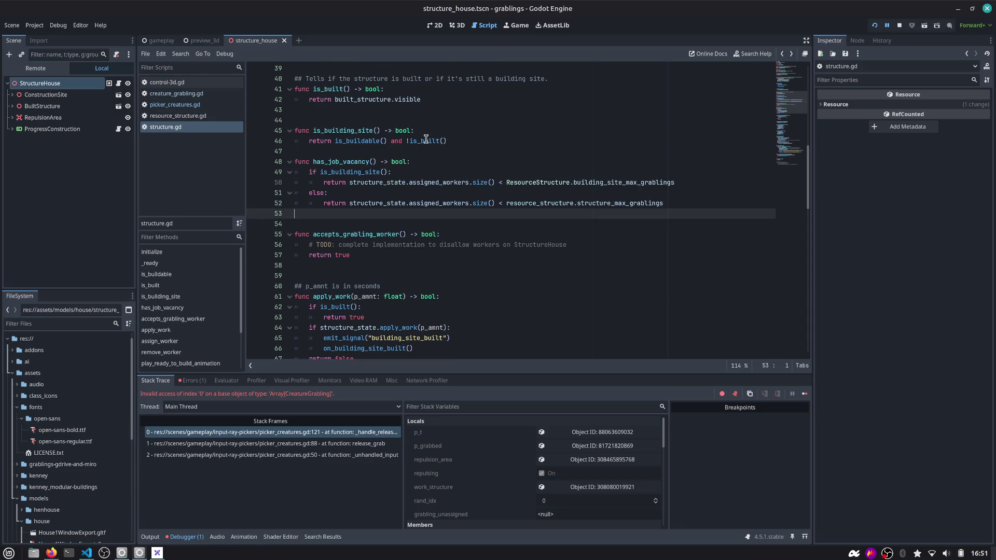
key(Page_Up)
key(Page_Up)
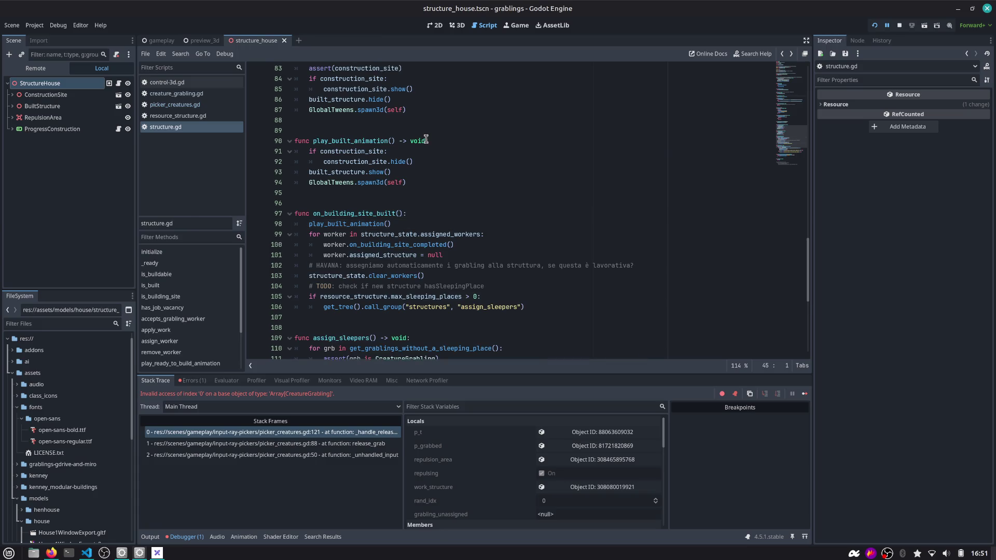
key(alt+Left)
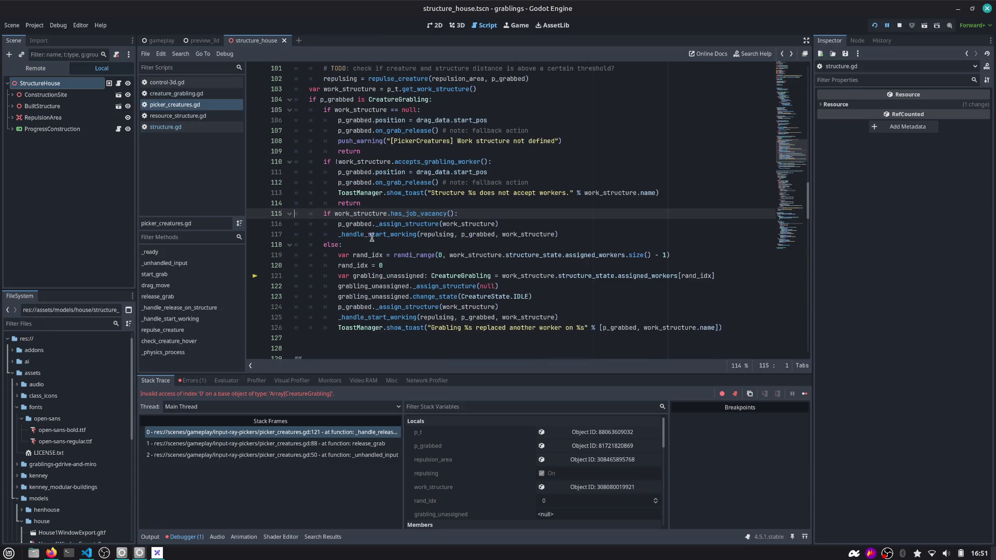
Delete the rand_idx = 0 override line in the worker-replacement code
scroll(357, 235, down, 2)
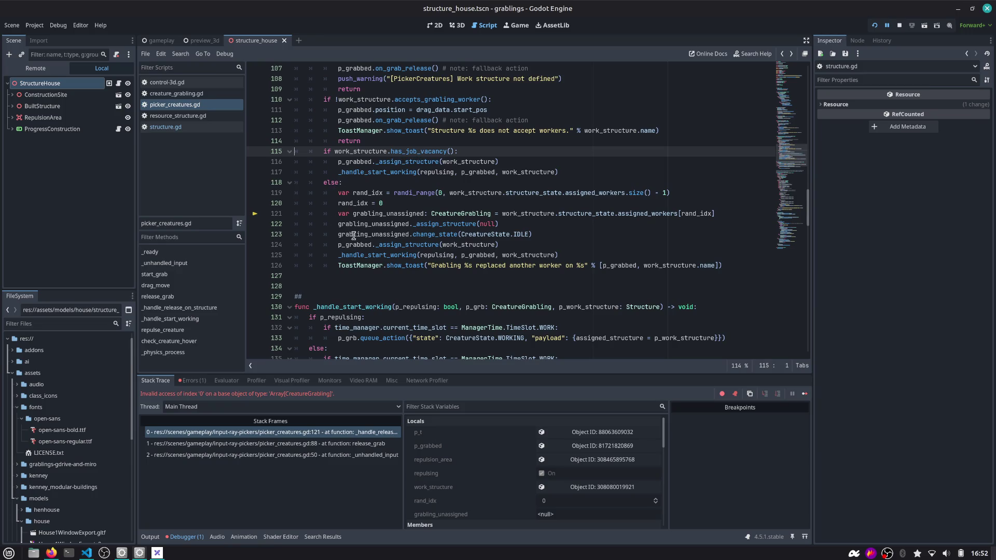
drag(345, 193, 490, 269)
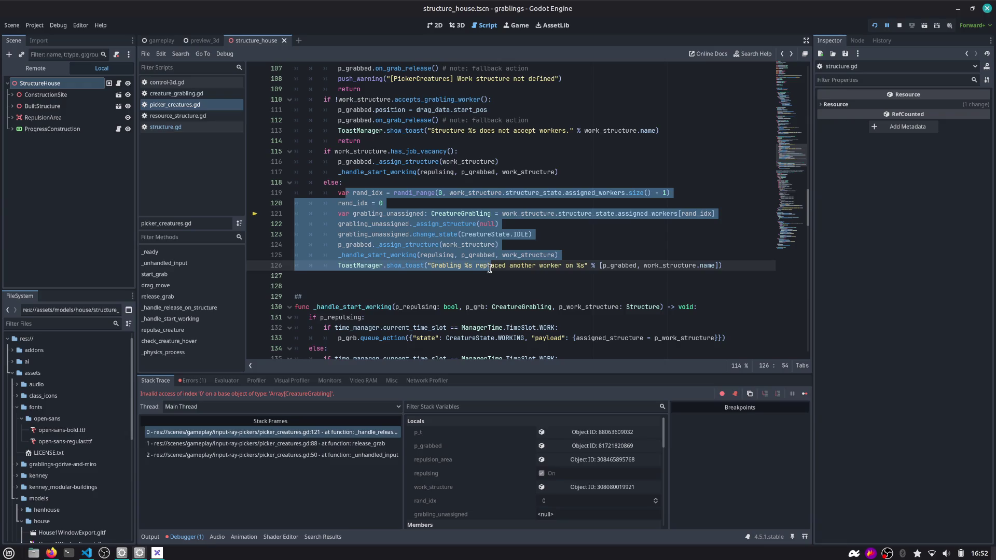
click(416, 205)
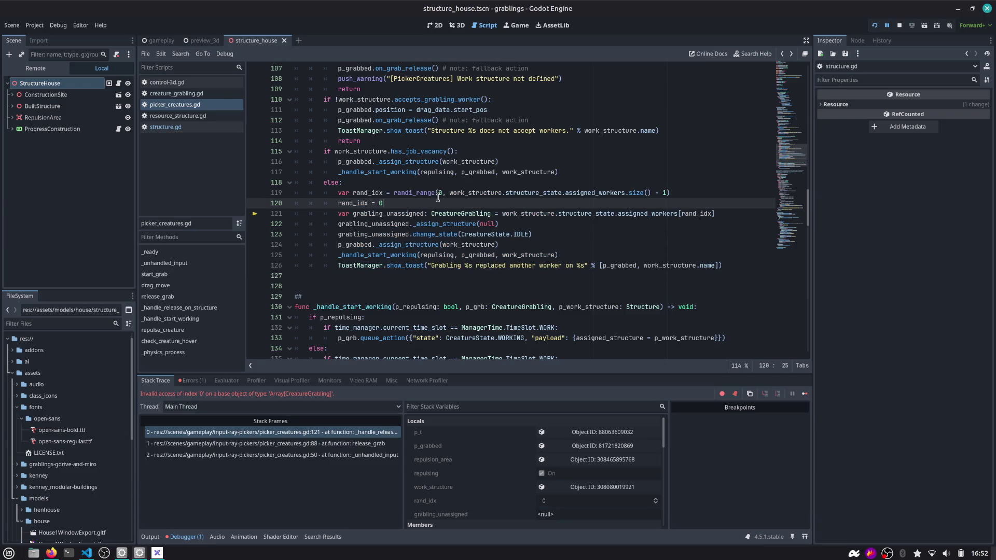
double_click(354, 203)
click(407, 204)
triple_click(406, 204)
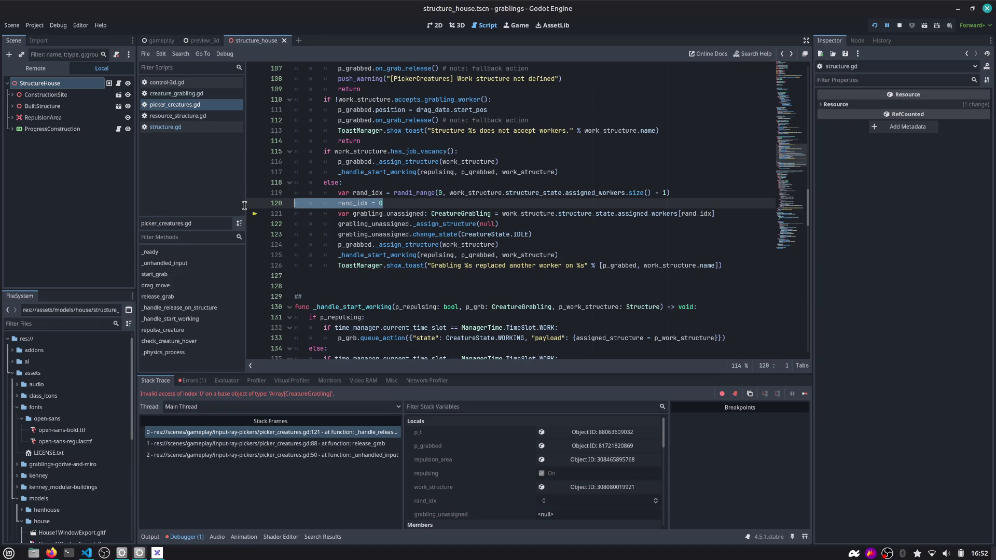
key(BackSpace)
key(BackSpace)
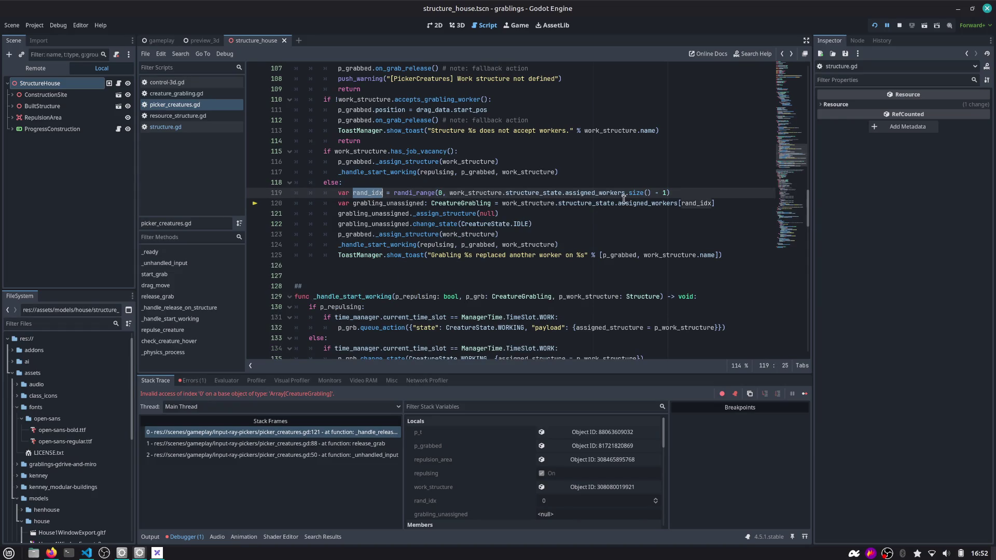
click(709, 203)
Inspect grabling_unassigned, rand_idx and assigned_workers values in the else branch
double_click(369, 207)
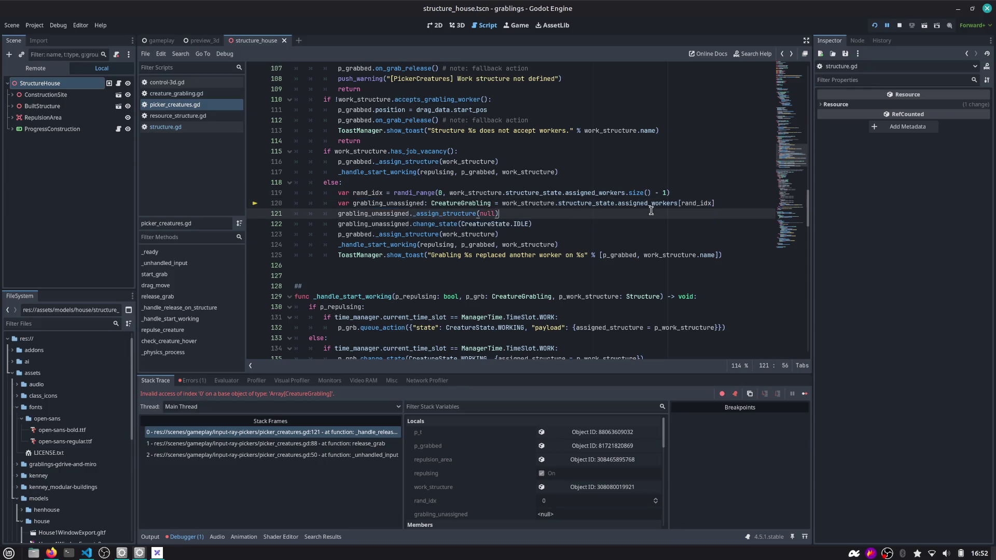
double_click(460, 214)
double_click(684, 202)
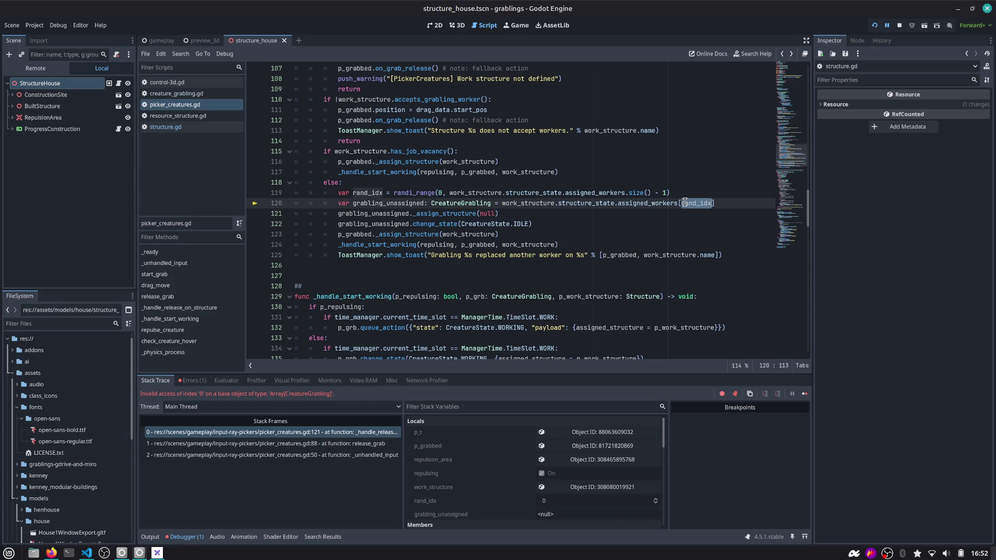
double_click(648, 202)
mouse_move(648, 203)
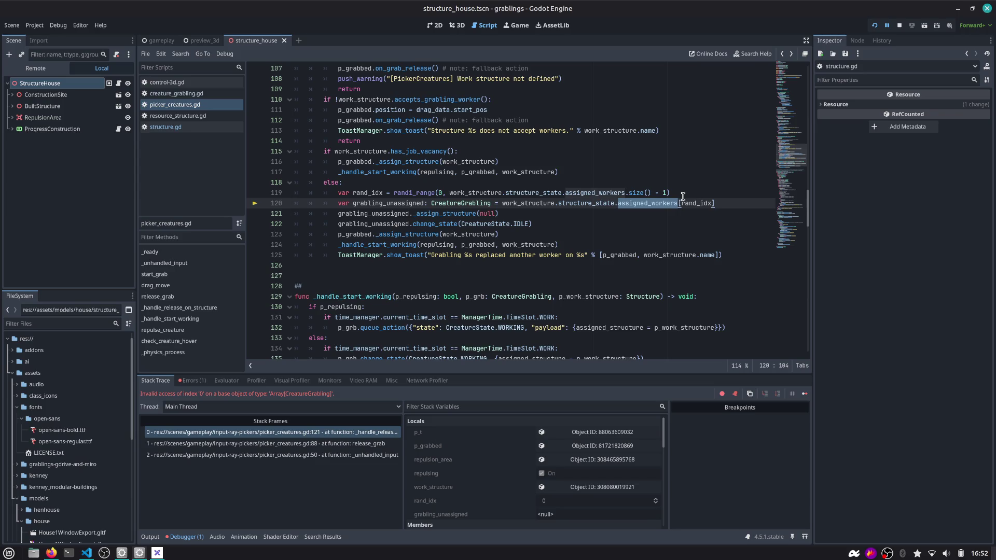
click(683, 195)
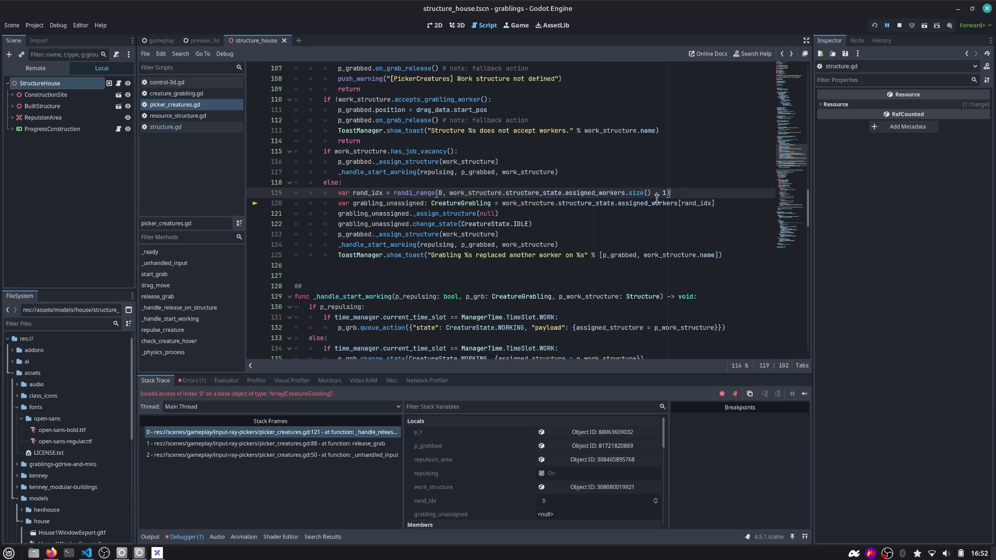
double_click(390, 203)
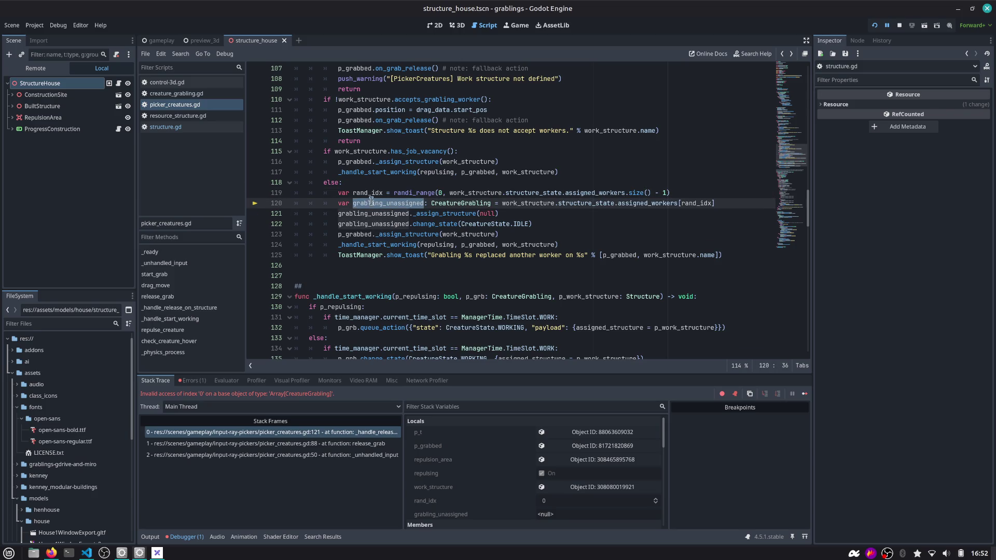
mouse_move(338, 193)
mouse_down()
mouse_move(675, 228)
mouse_move(745, 255)
mouse_up()
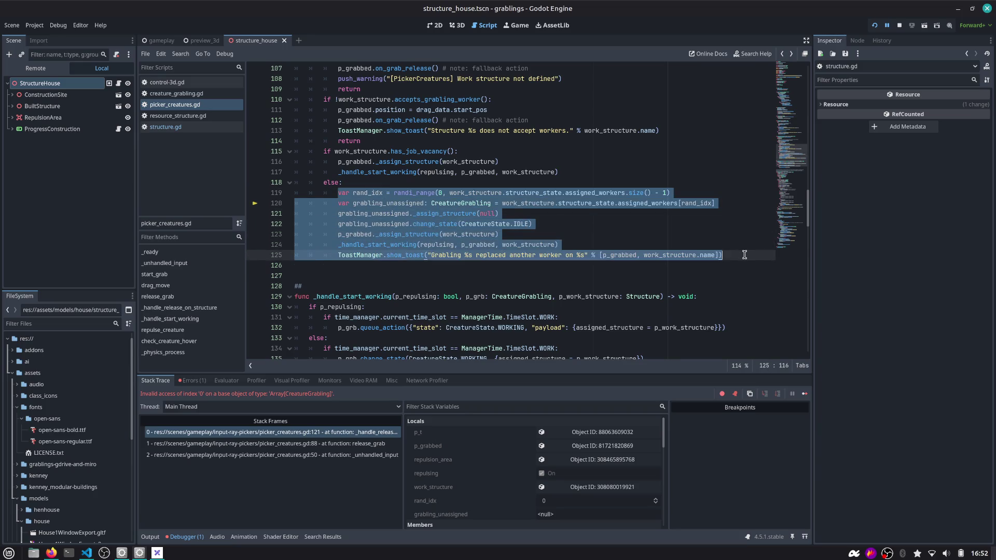
Jump from line 110 to the accepts_grabling_worker definition in structure.gd
scroll(744, 255, up, 1)
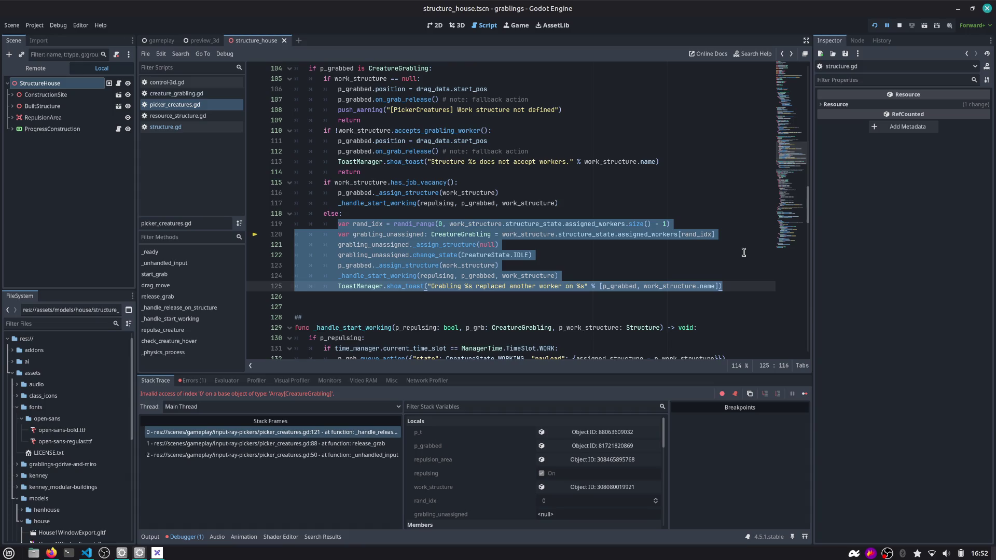
scroll(476, 234, up, 1)
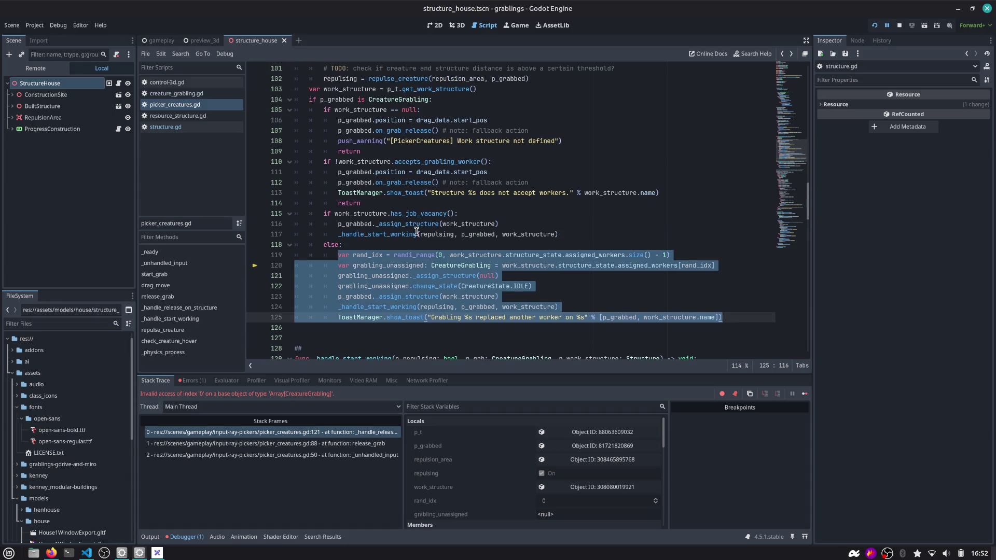
scroll(417, 231, up, 1)
double_click(439, 193)
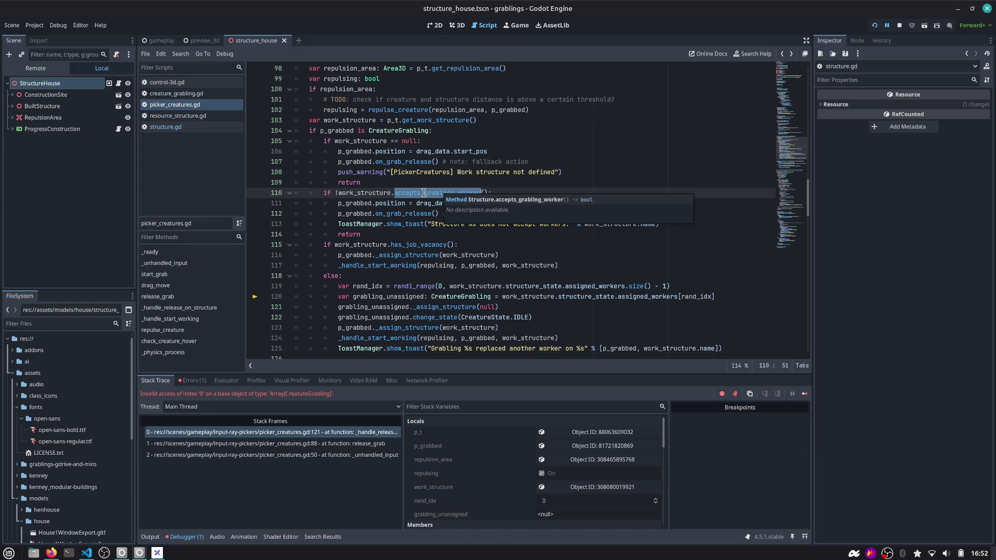
ctrl+click(423, 193)
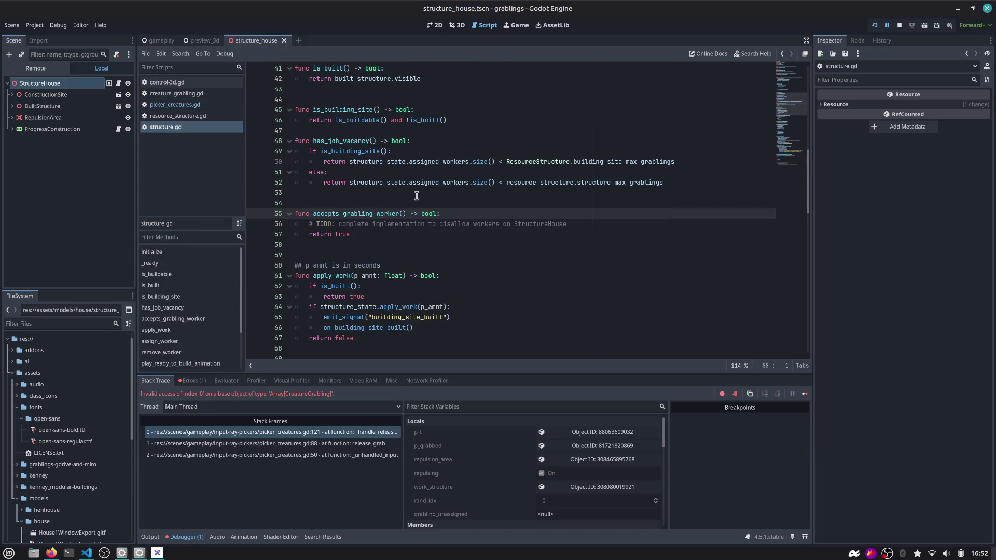
Delete the TODO comment line above accepts_grabling_worker
click(349, 224)
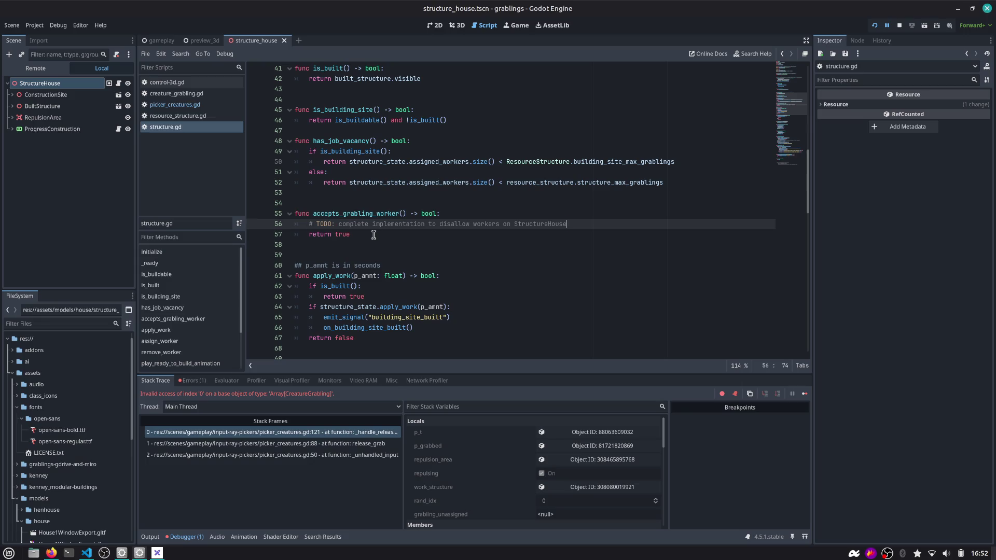
key(shift+Home)
key(BackSpace)
key(ctrl+shift+k)
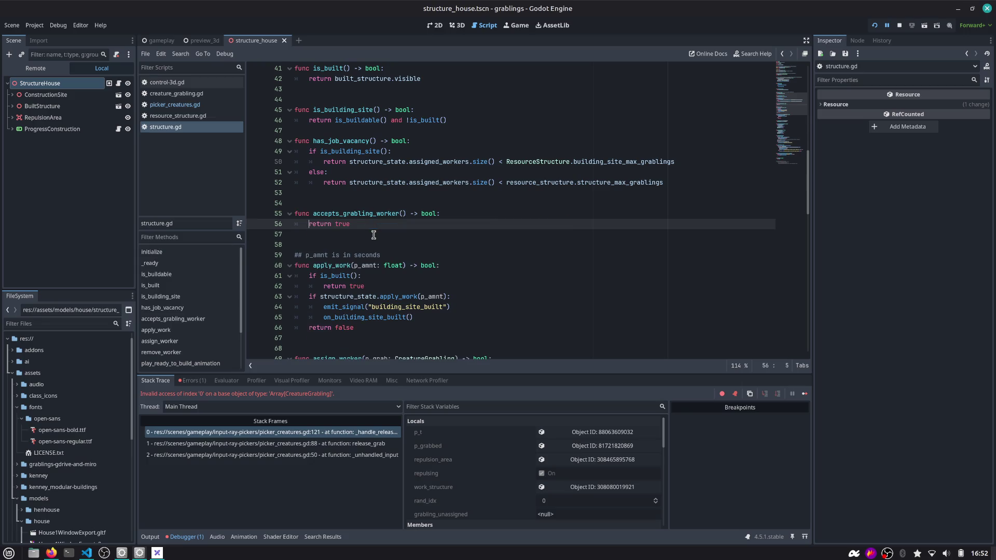
key(End)
key(ctrl+shift+Left)
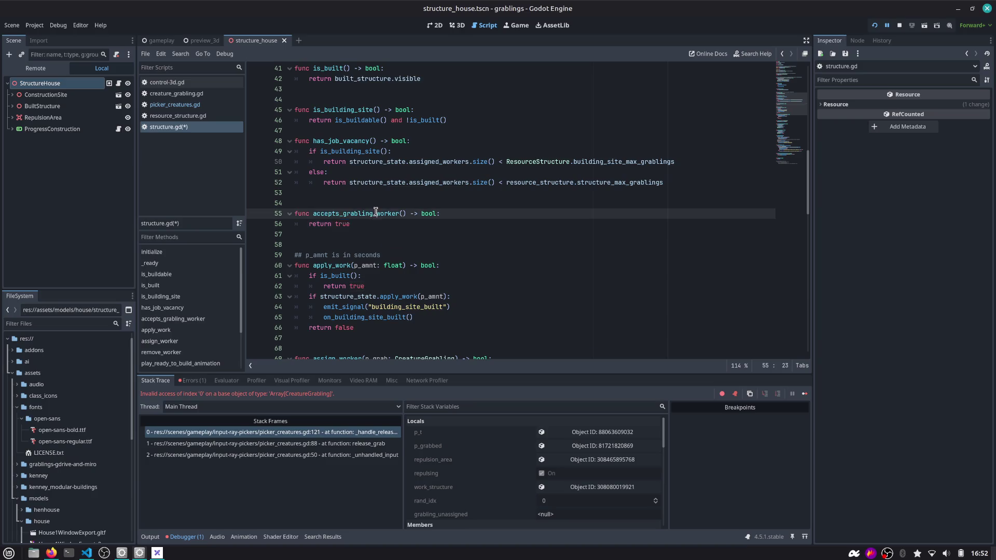
Insert a blank line above the has_job_vacancy function
double_click(375, 214)
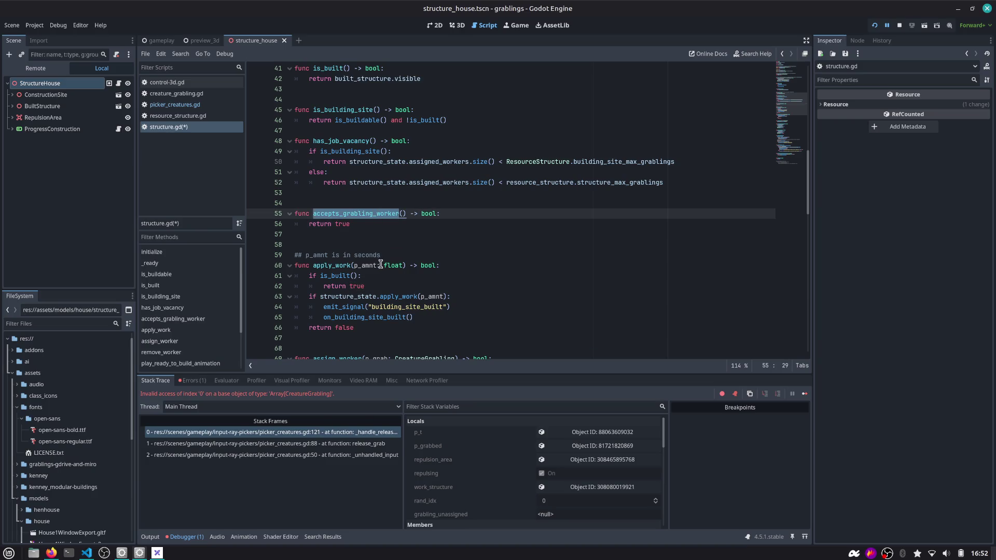
mouse_move(362, 119)
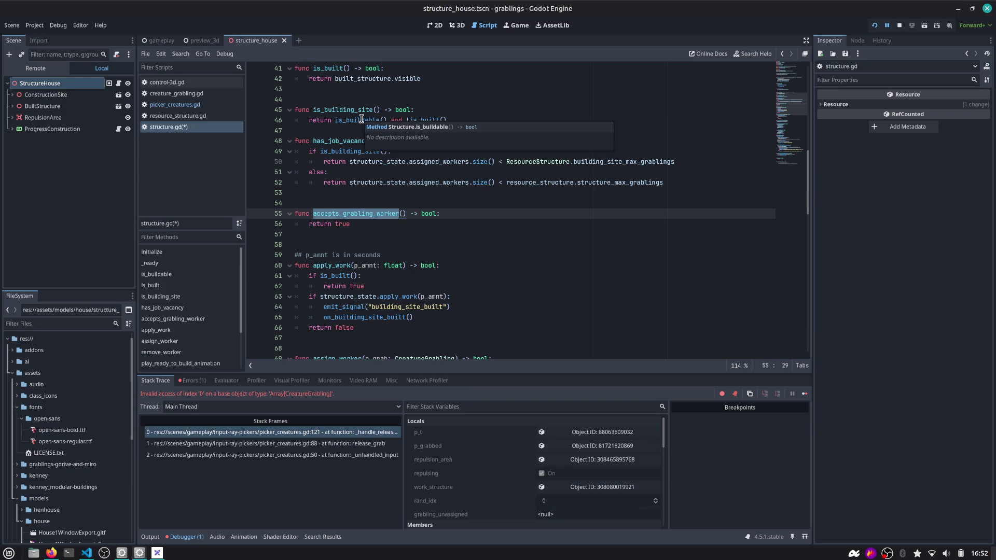
click(343, 141)
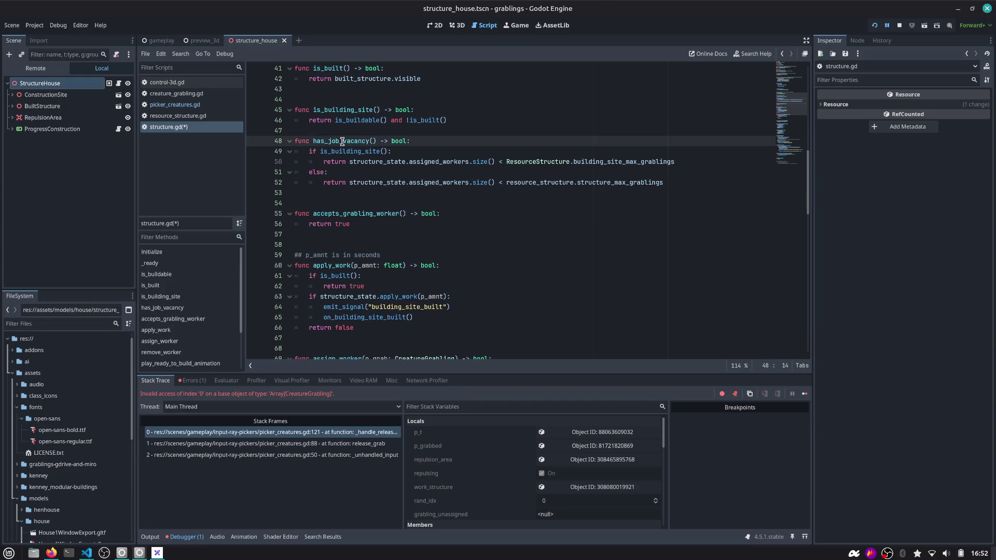
click(350, 132)
key(Return)
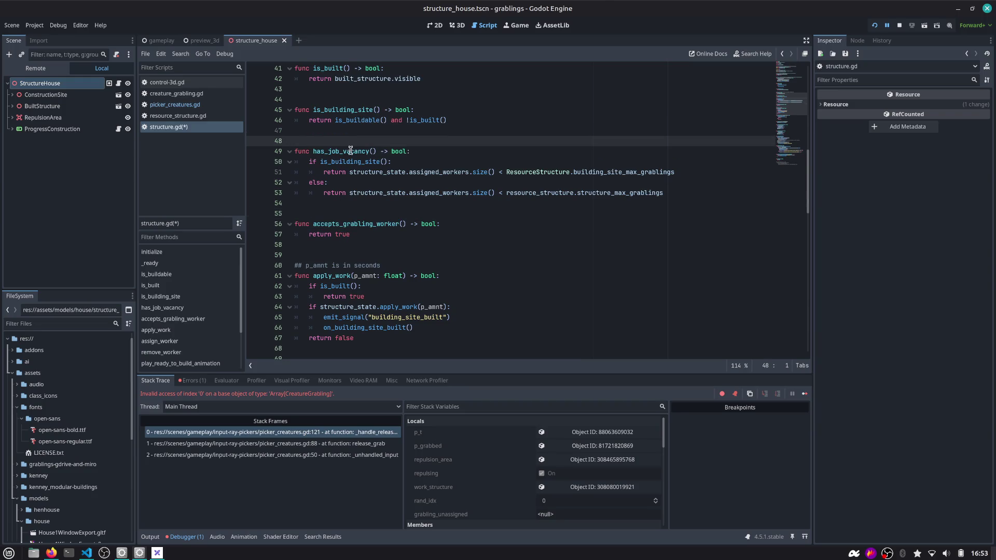
double_click(351, 151)
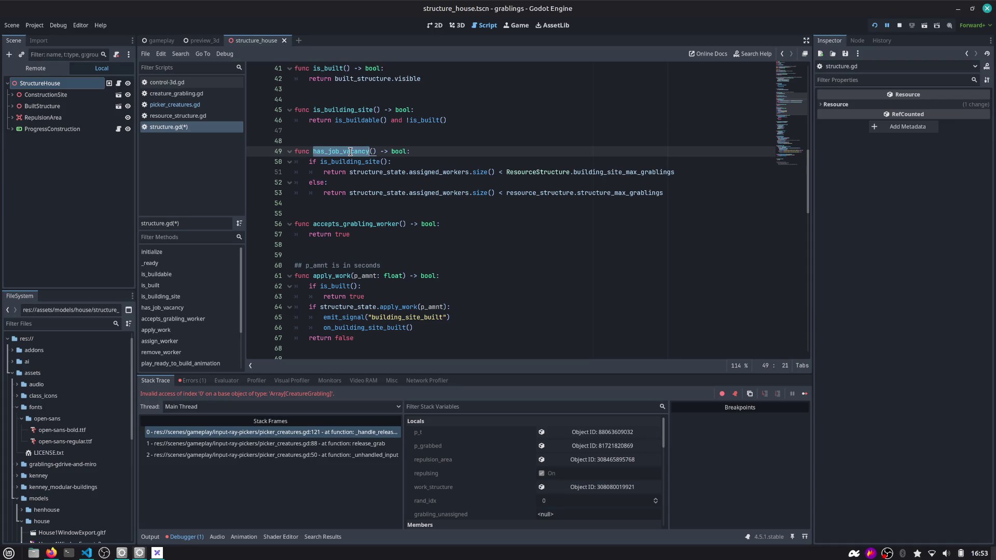
Try returning has_job_vacancy from accepts_grabling_worker, then undo the change
click(352, 235)
shift+click(252, 228)
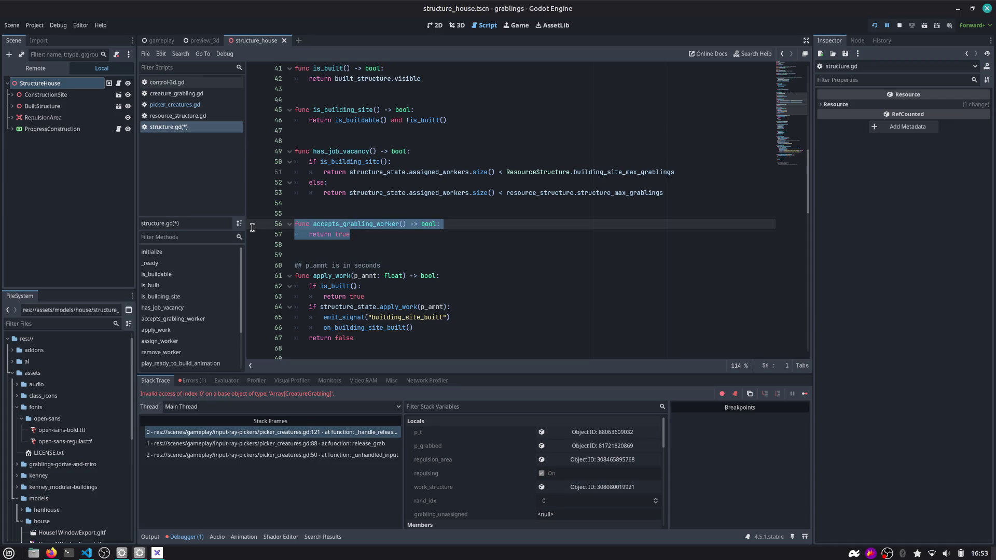
double_click(327, 151)
key(ctrl+c)
double_click(342, 234)
key(ctrl+v)
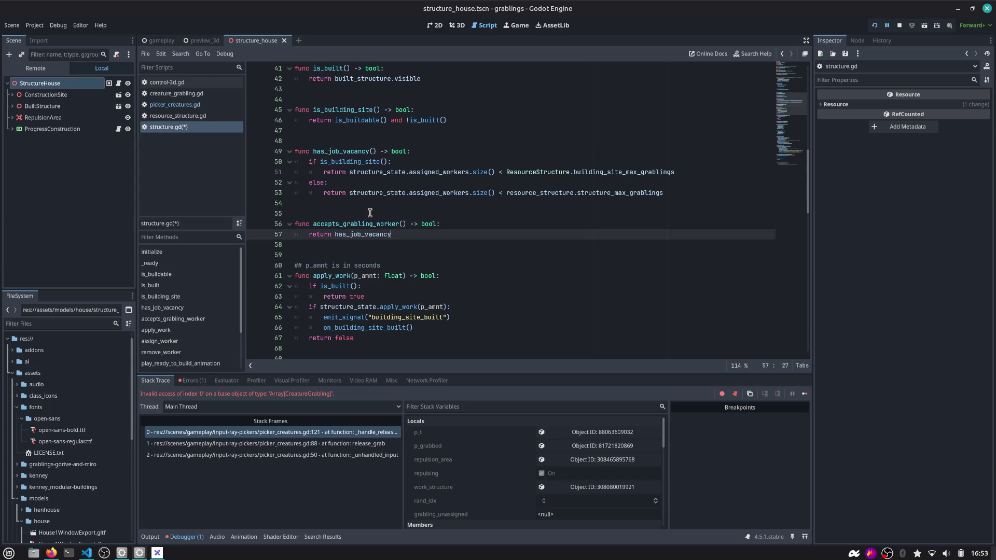
key(ctrl+z)
Copy line 53's worker-count comparison into line 57, removing the assigned_workers.size() < part
key(Up)
key(Up)
key(Up)
key(Home)
key(shift+End)
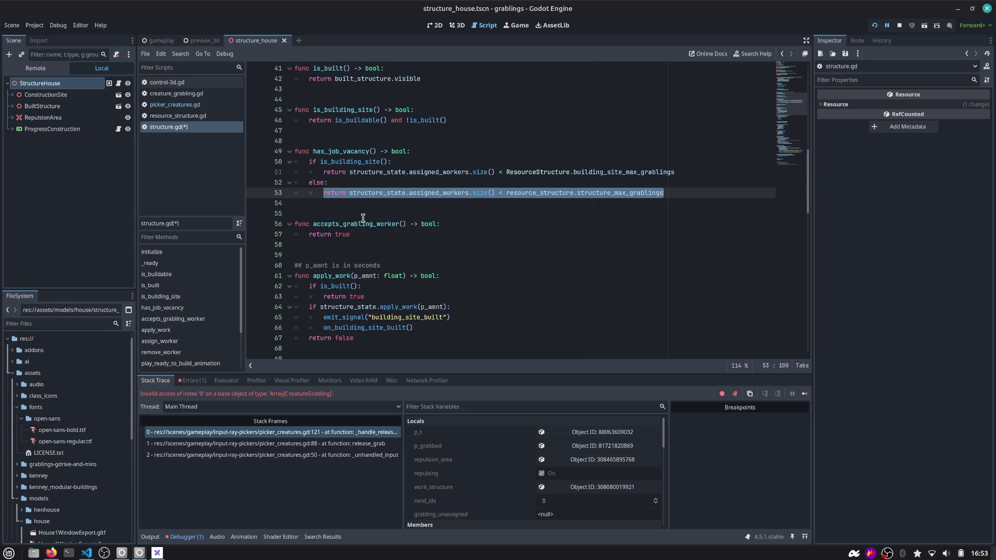
key(Down)
key(Down)
key(Down)
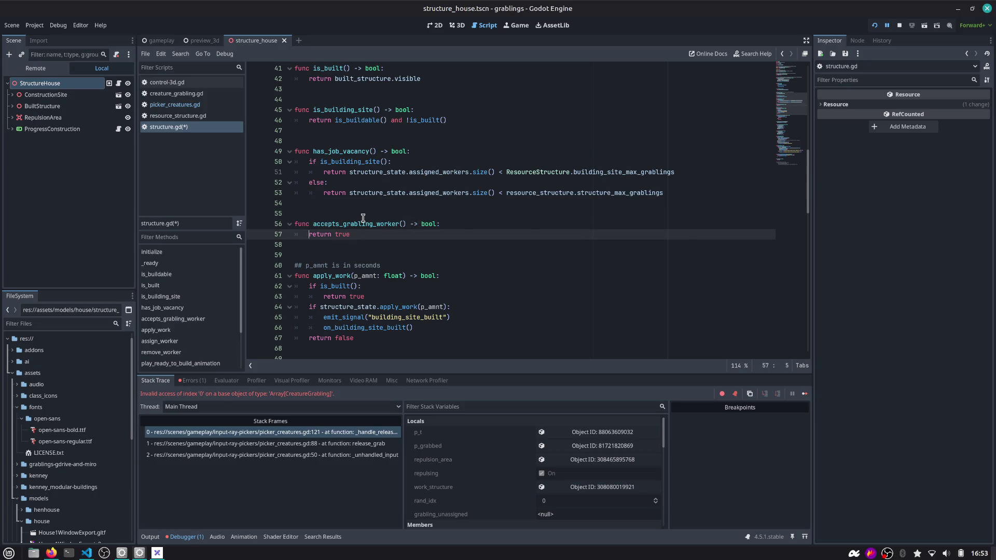
key(ctrl+v)
key(ctrl+shift+Right)
key(ctrl+shift+Right)
key(ctrl+shift+Right)
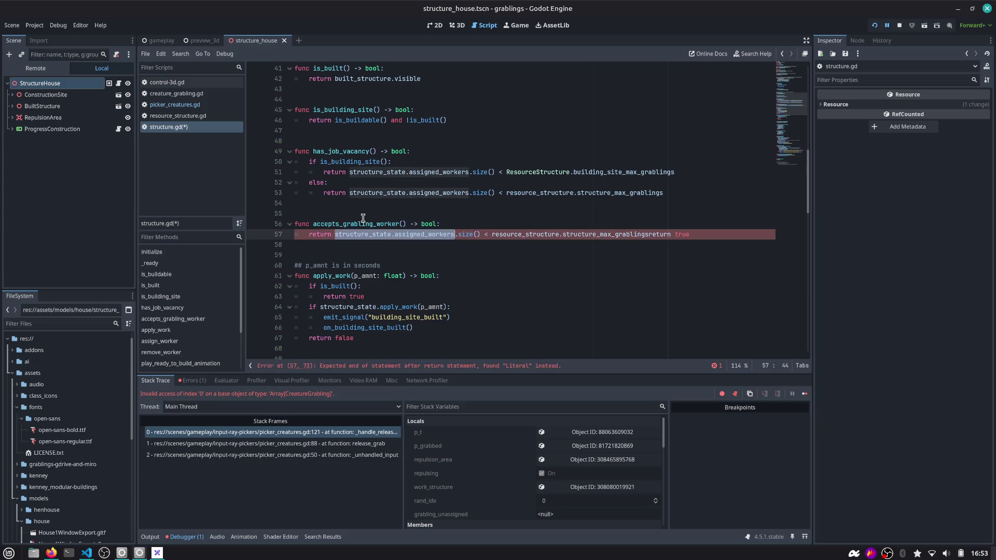
key(BackSpace)
key(Delete)
key(Delete)
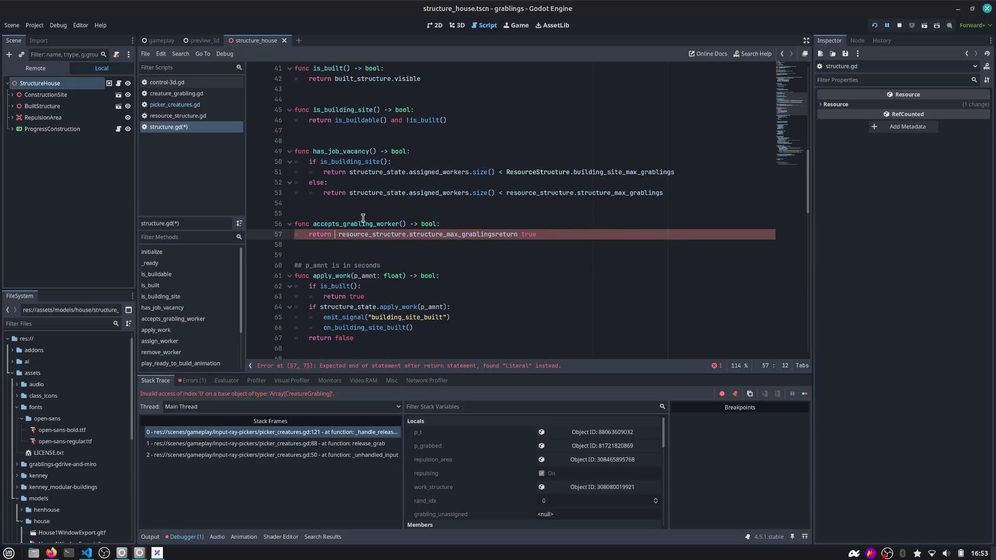
Make the return read resource_structure.structure_max_grablings > 0 and save structure.gd
key(ctrl+shift+Right)
key(ctrl+shift+Right)
key(ctrl+shift+Right)
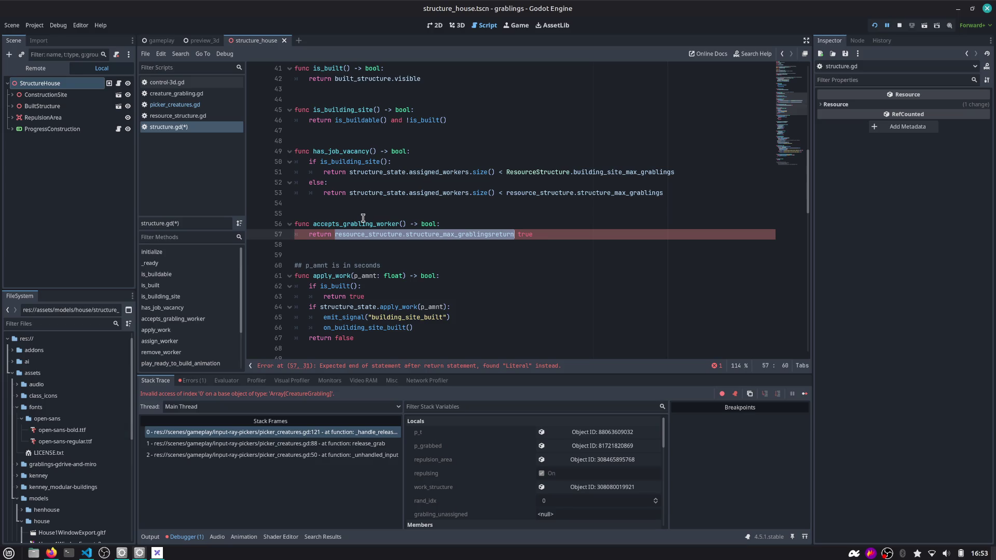
key(Right)
key(shift+End)
key(Delete)
key(BackSpace)
key(BackSpace)
key(BackSpace)
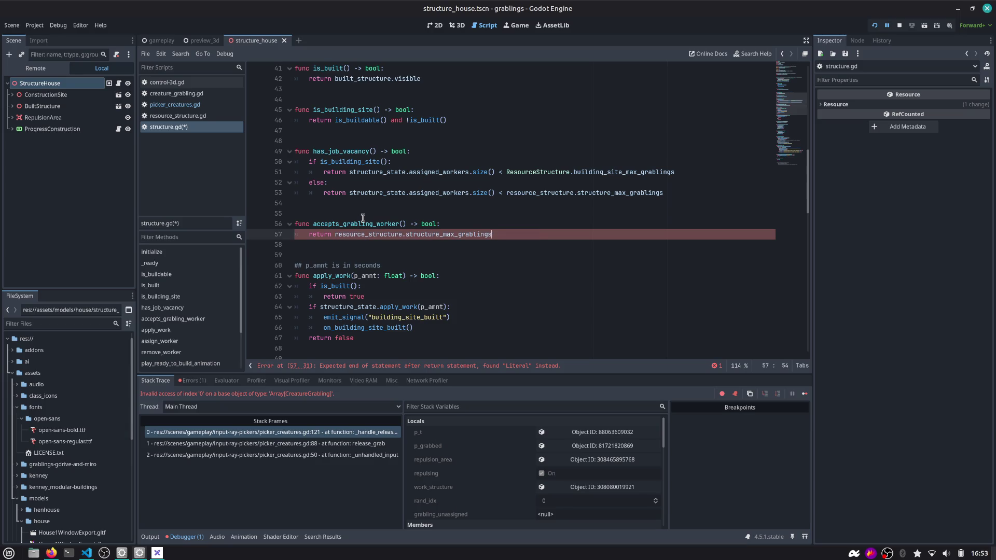
text(==)
key(BackSpace)
key(BackSpace)
text(> 0)
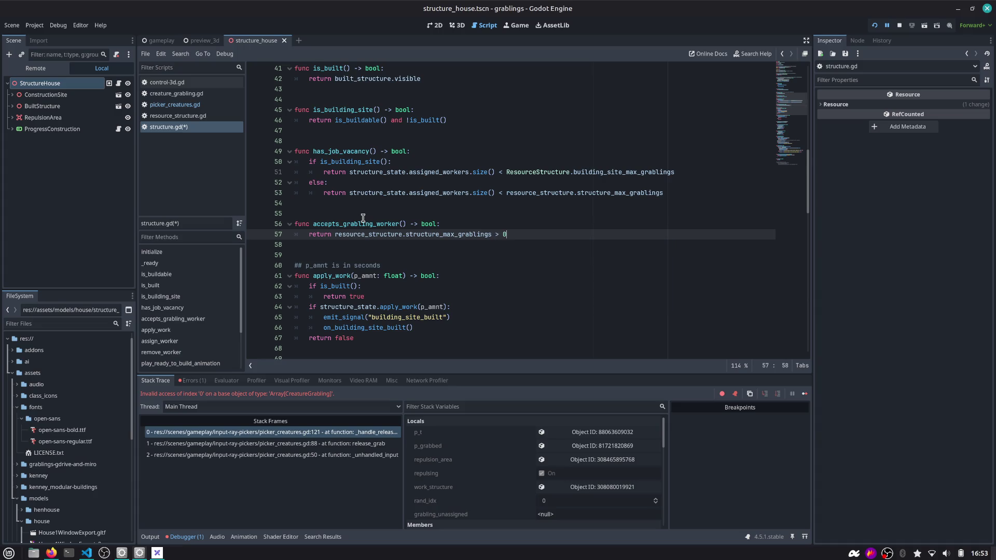
key(ctrl+s)
Review structure_max_grablings, accepts_grabling_worker and has_job_vacancy in the edited script
double_click(458, 235)
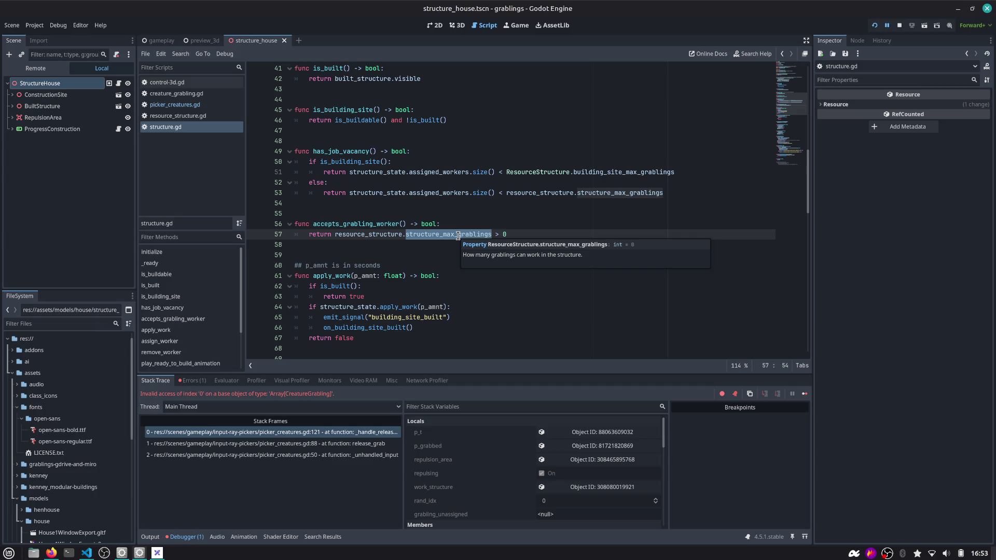
double_click(363, 226)
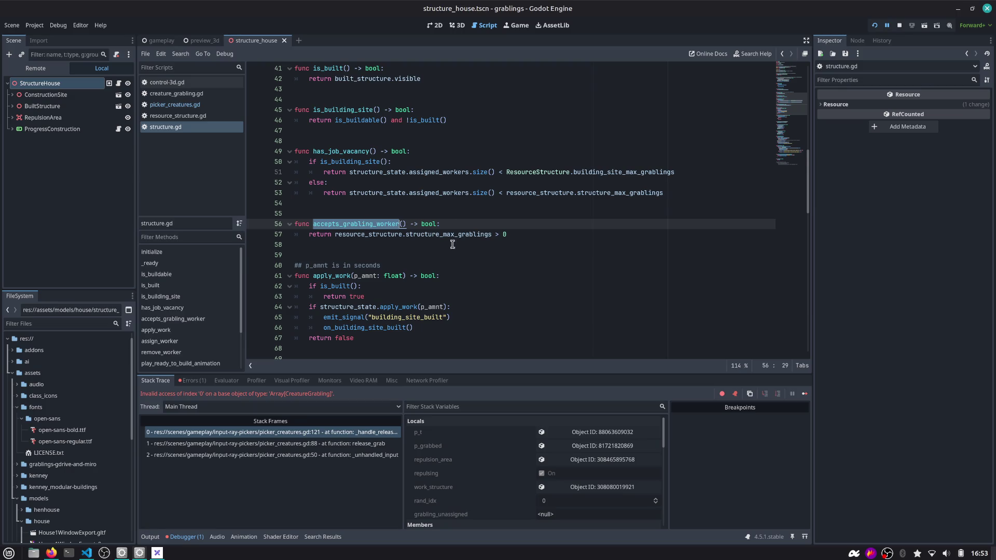
triple_click(372, 225)
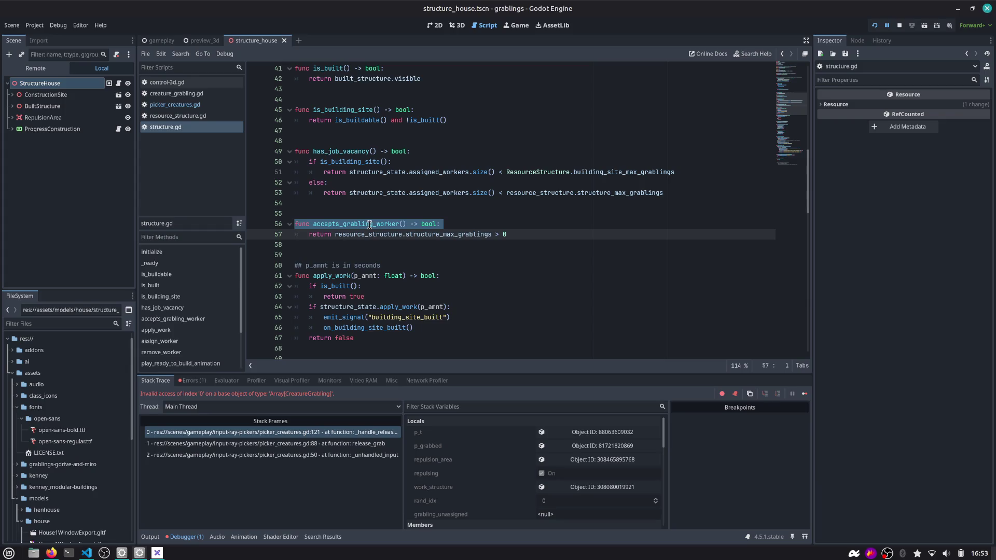
double_click(335, 151)
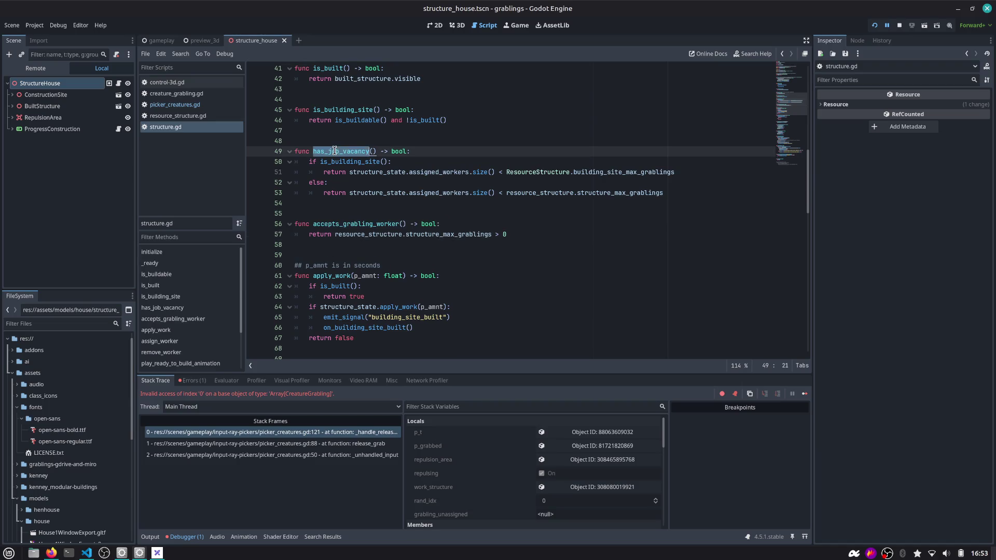
Stop the running game and review lines 41 and 45 and the accepts_grabling_worker name
click(899, 26)
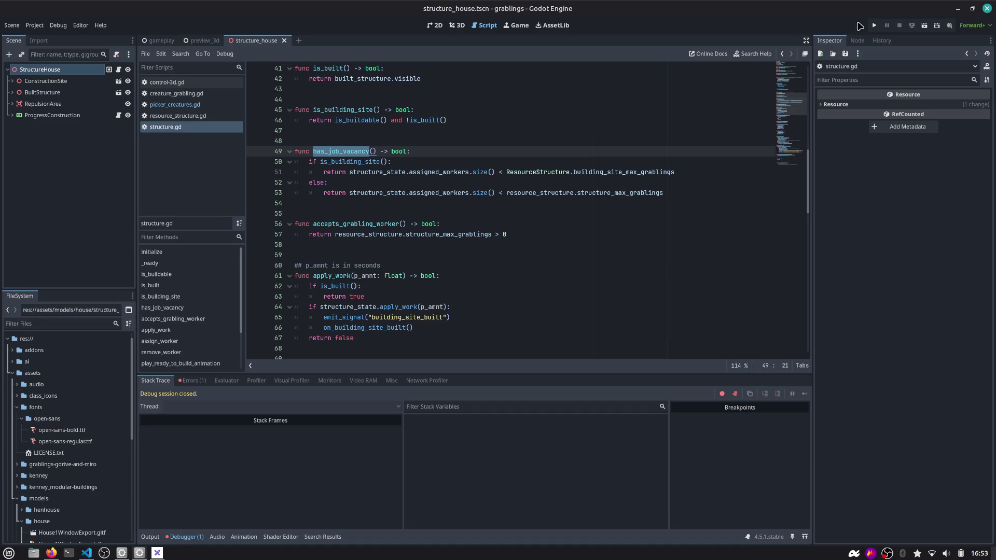
click(683, 69)
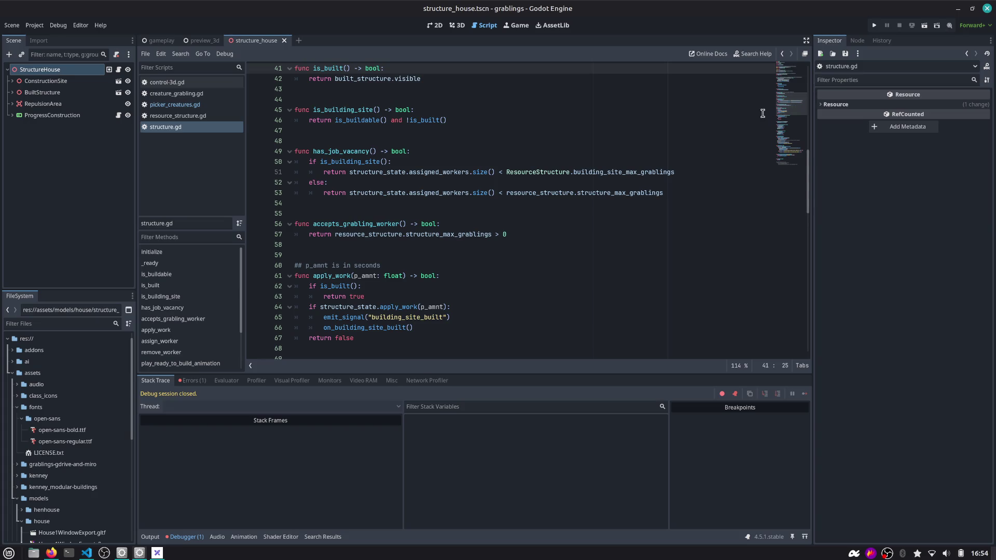
click(782, 109)
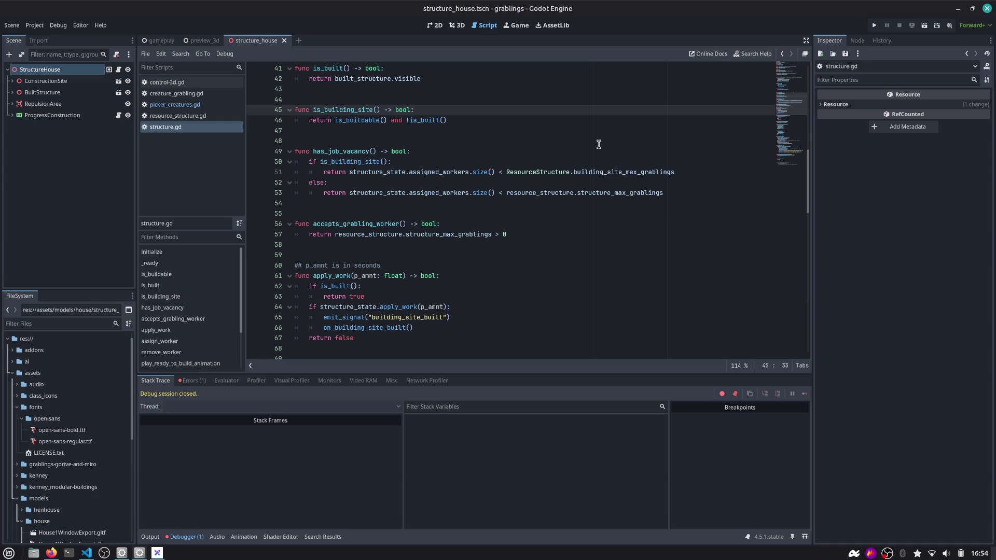
double_click(375, 223)
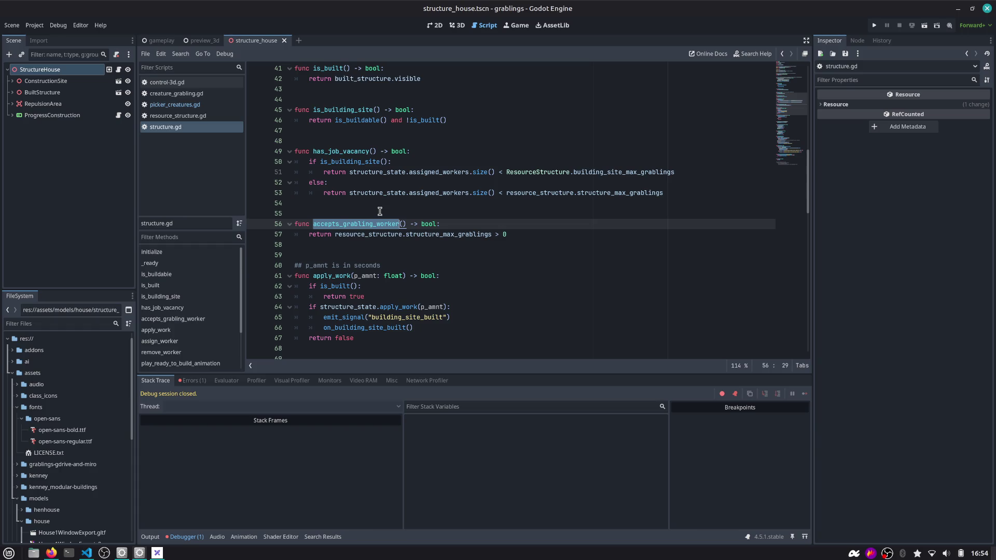
Look over has_job_vacancy lines 49–53 without editing, then open a blank Firefox tab
click(390, 182)
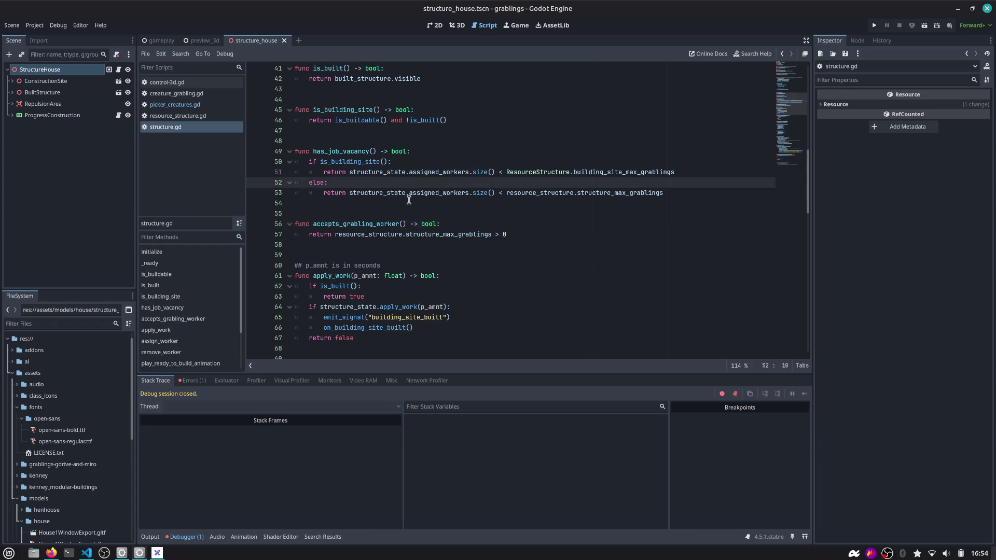
key(Down)
key(Down)
key(shift+Up)
key(shift+Up)
key(shift+Up)
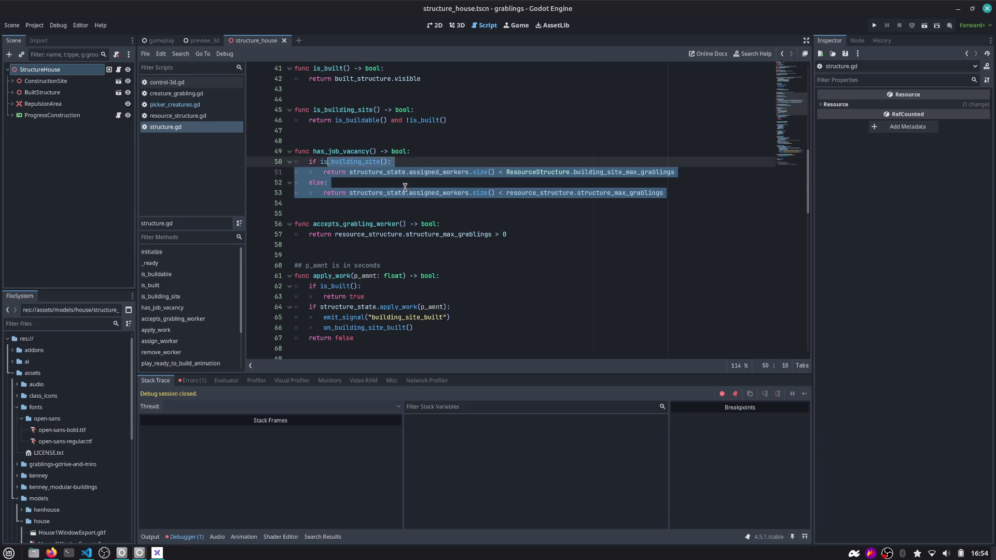
key(Right)
key(shift+Up)
key(shift+Up)
key(shift+Up)
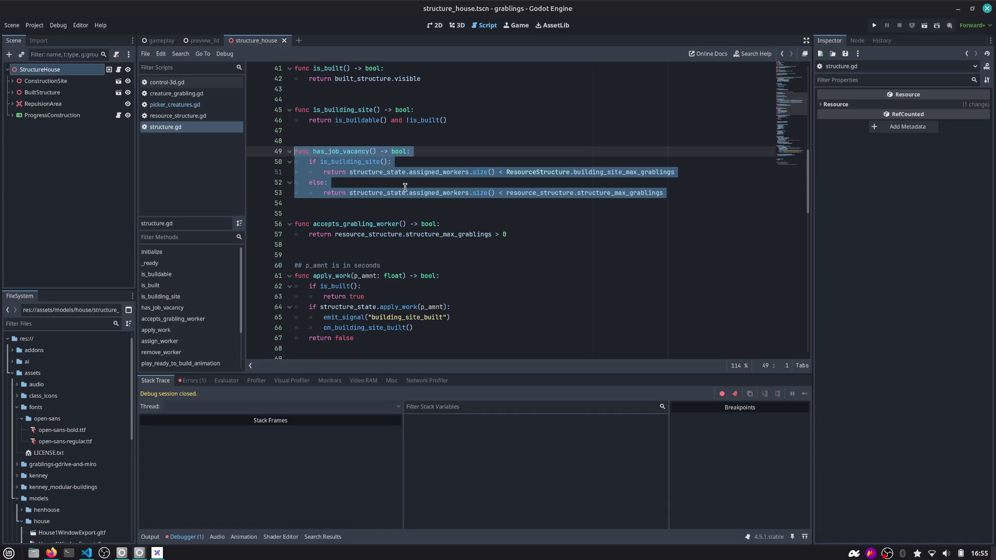
click(424, 202)
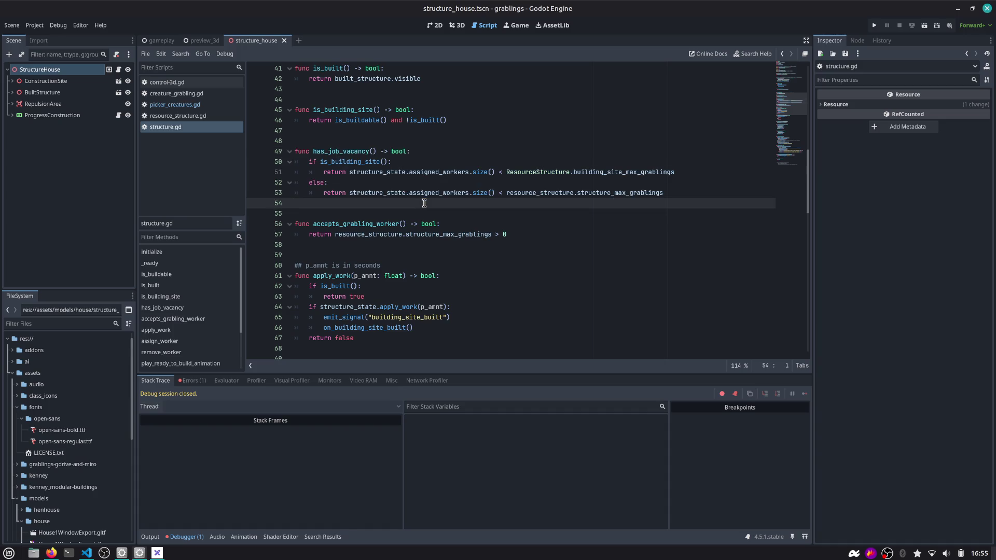
key(alt+Tab)
key(ctrl+t)
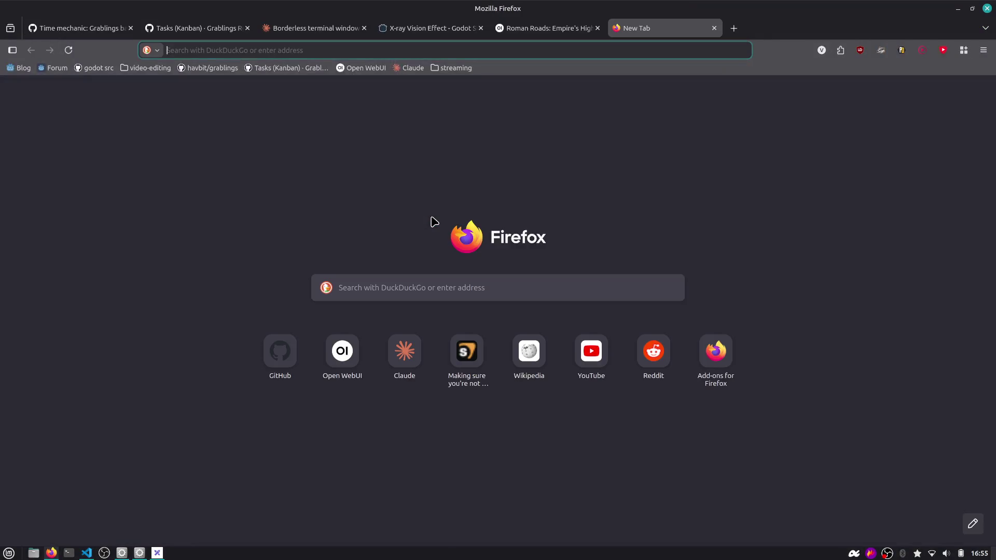
Search DuckDuckGo for 'devil may cry 2' and browse the image results
text(dei)
key(BackSpace)
text(vil may cry 2)
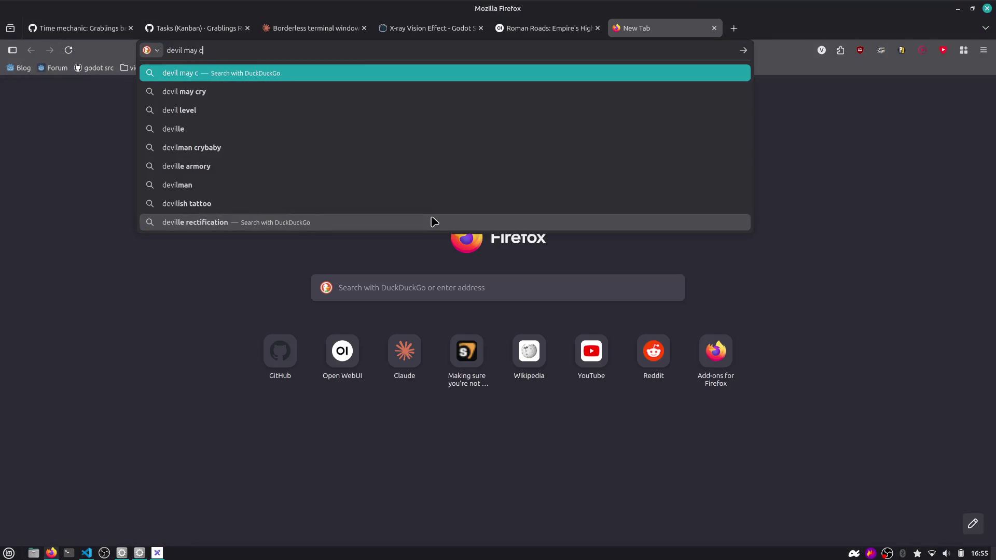
key(Return)
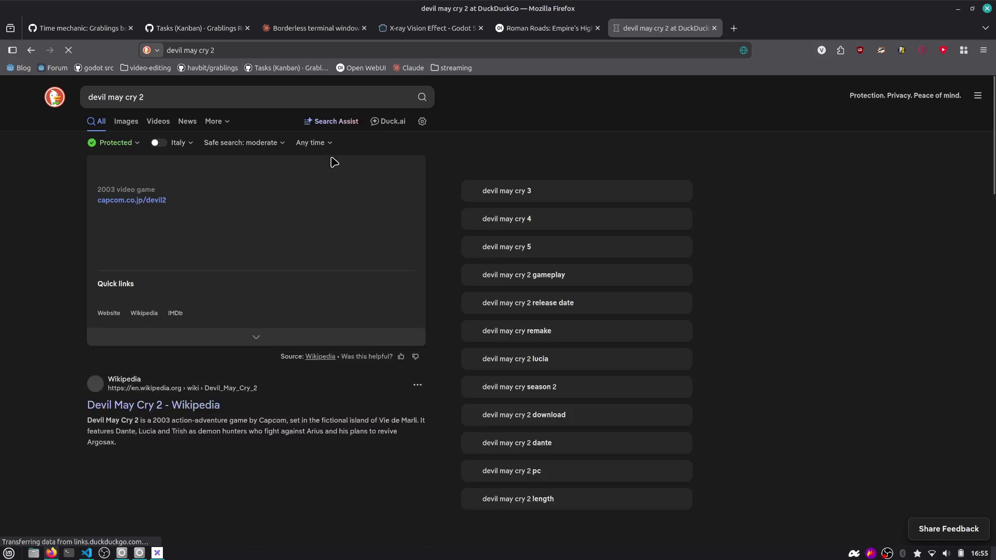
click(131, 122)
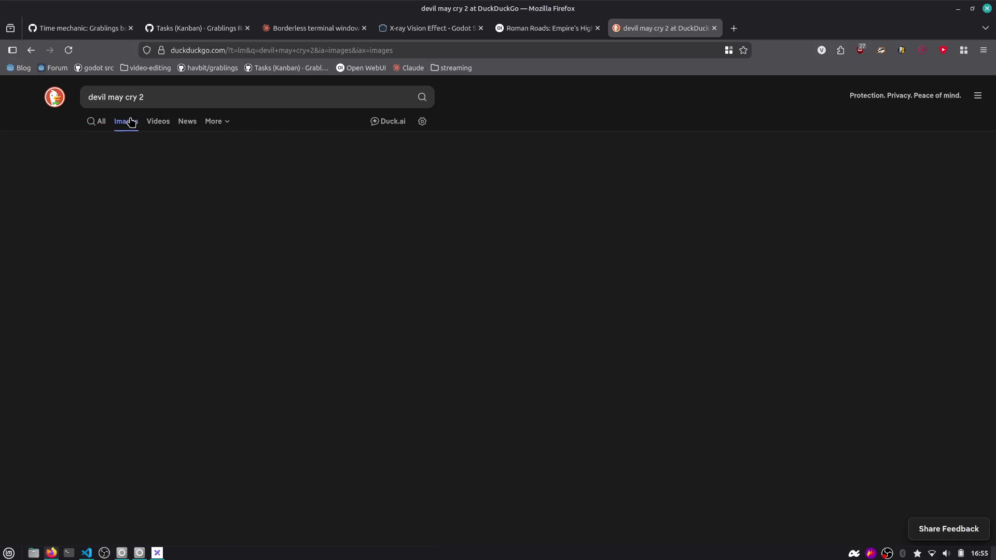
scroll(267, 251, down, 3)
scroll(267, 252, down, 3)
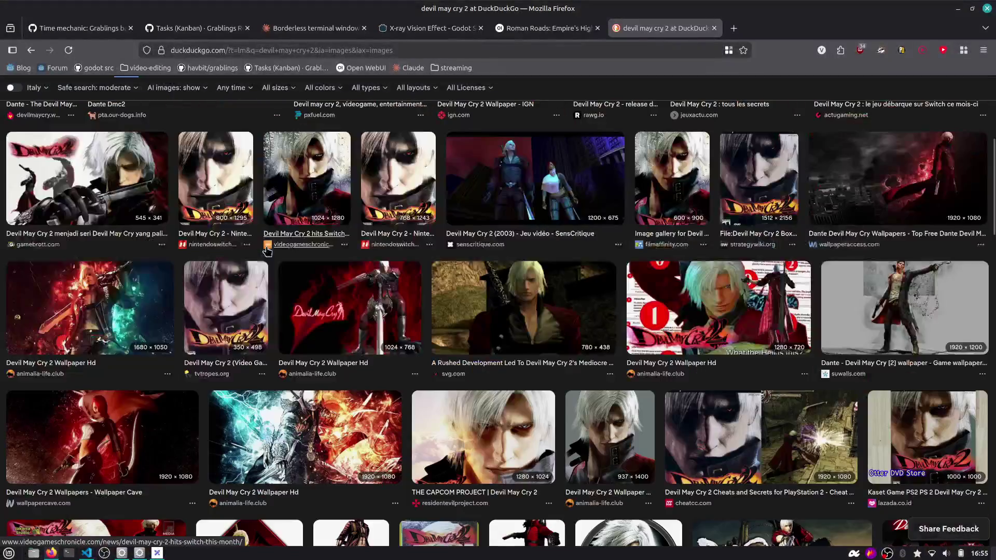
scroll(273, 262, down, 5)
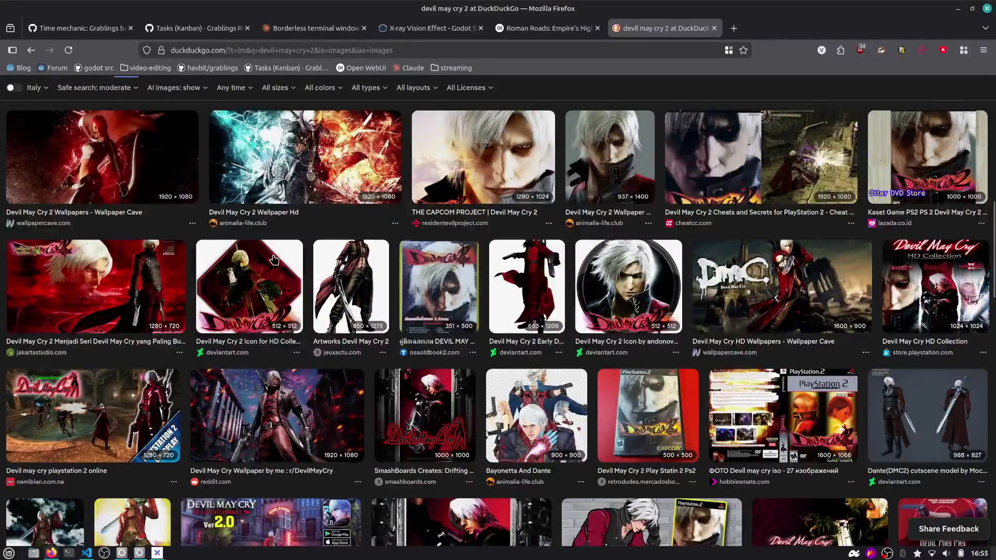
scroll(284, 266, down, 5)
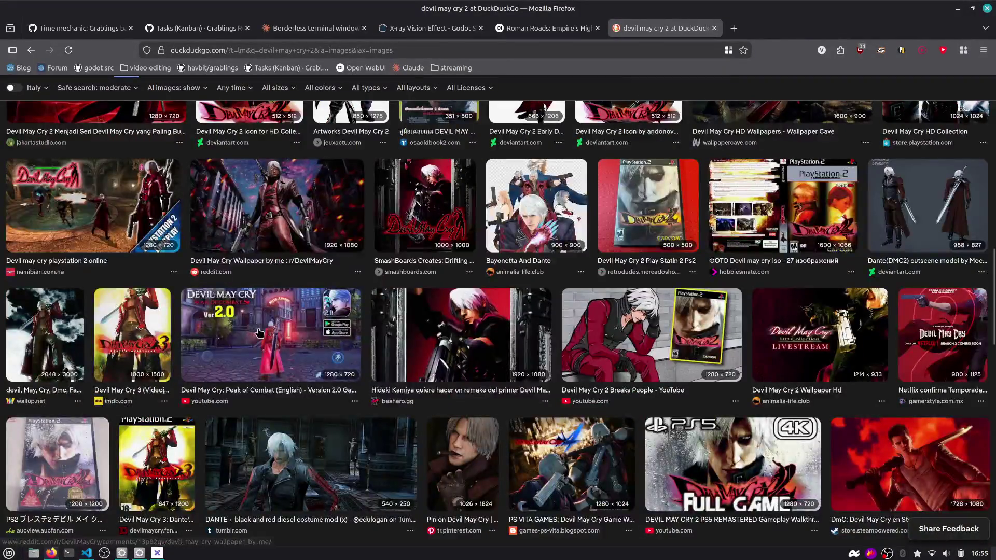
click(290, 363)
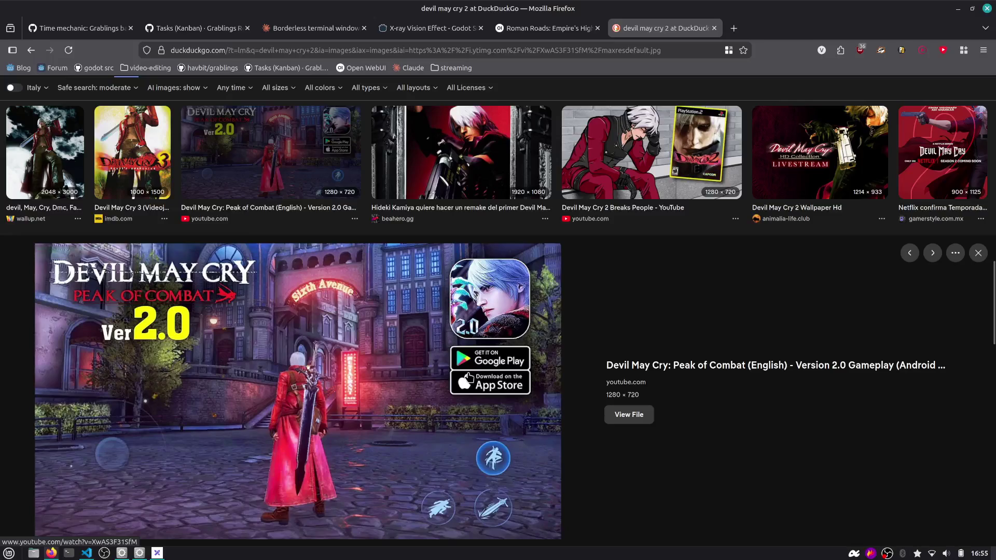
scroll(189, 334, down, 3)
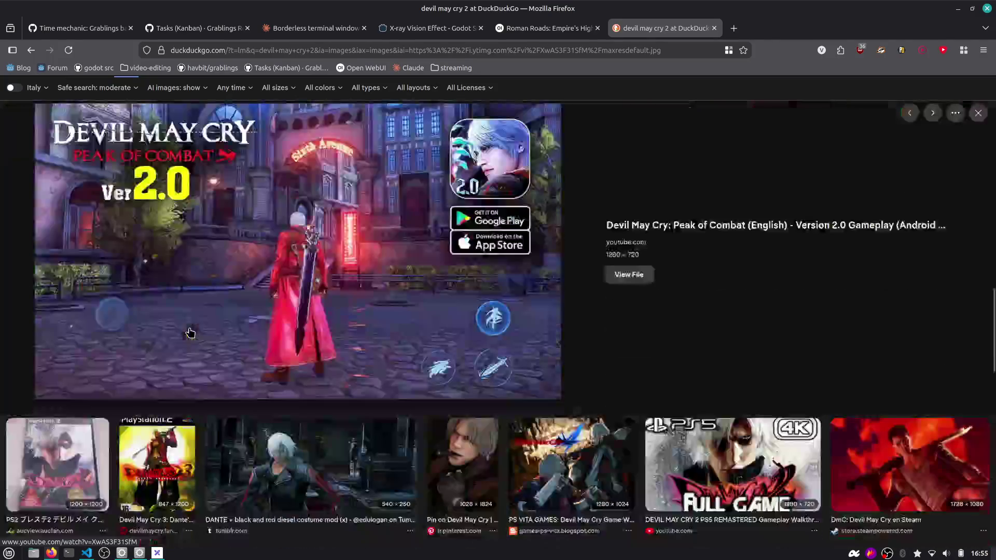
scroll(403, 326, down, 3)
scroll(403, 326, up, 10)
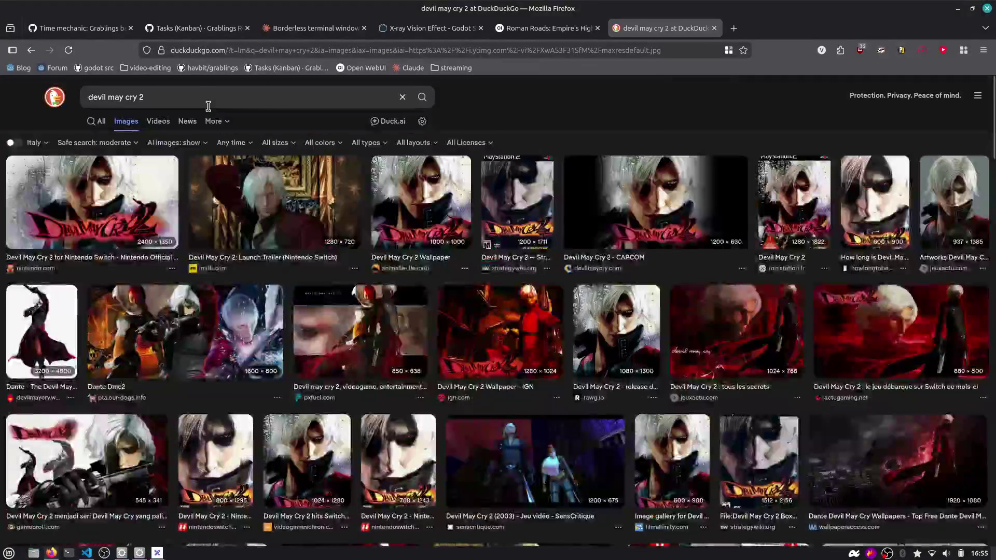
Refine the query to 'devil may cry 2 ps2' and view the Lucia Disc screenshot full-size
click(208, 106)
text(ps2)
key(Return)
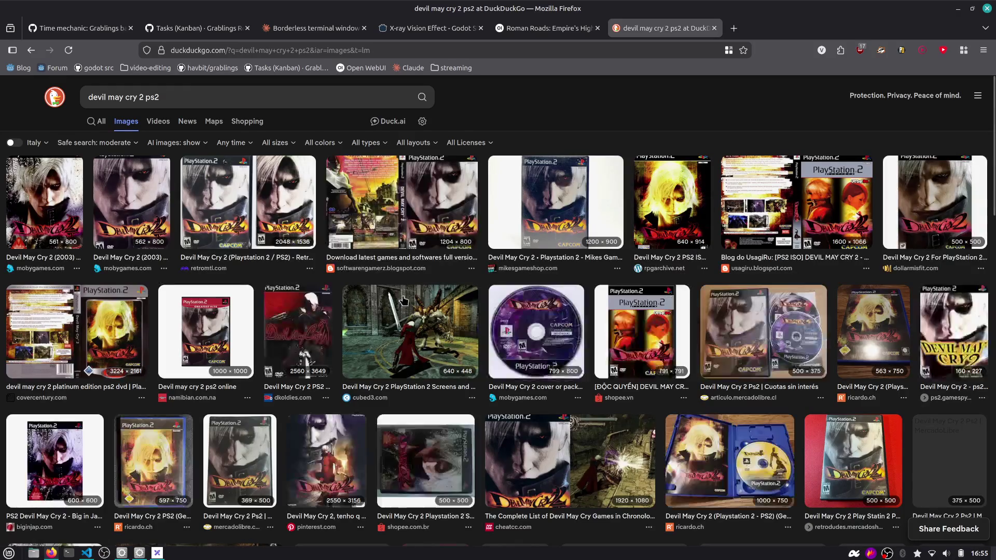
click(435, 321)
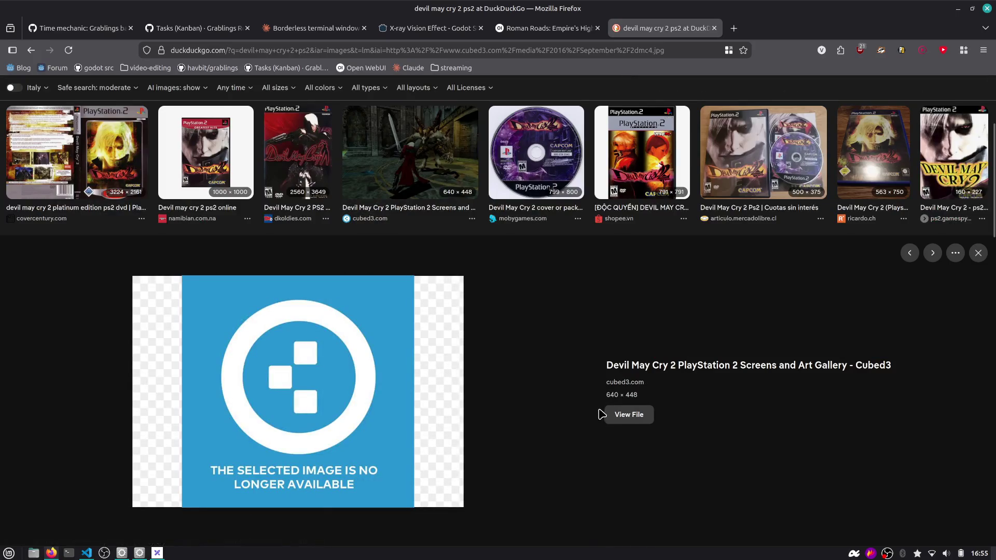
scroll(539, 359, down, 3)
scroll(539, 359, down, 3)
scroll(226, 341, down, 5)
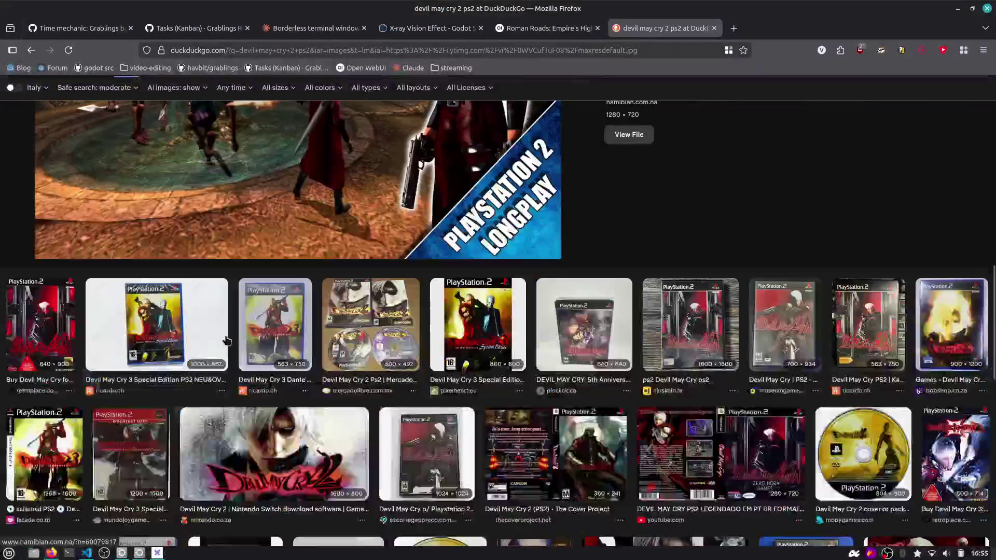
scroll(343, 256, down, 5)
click(343, 257)
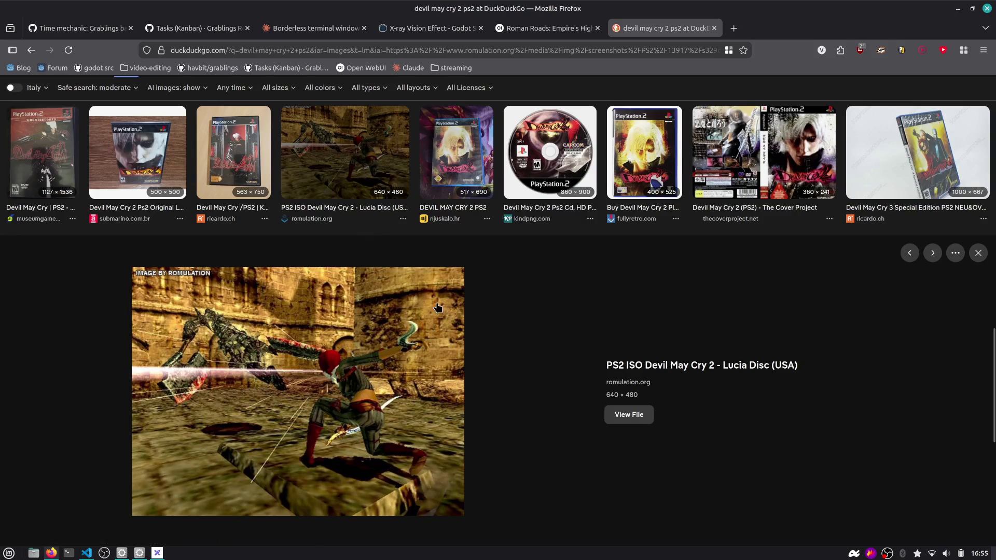
click(630, 416)
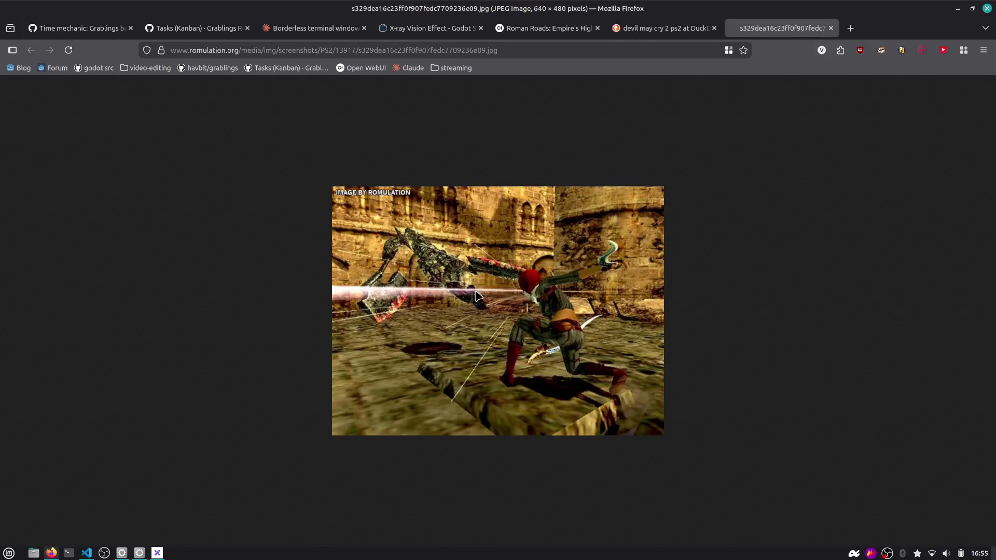
Zoom in on the screenshot, then close both the image tab and the DuckDuckGo results tab
ctrl+scroll(481, 311, up, 10)
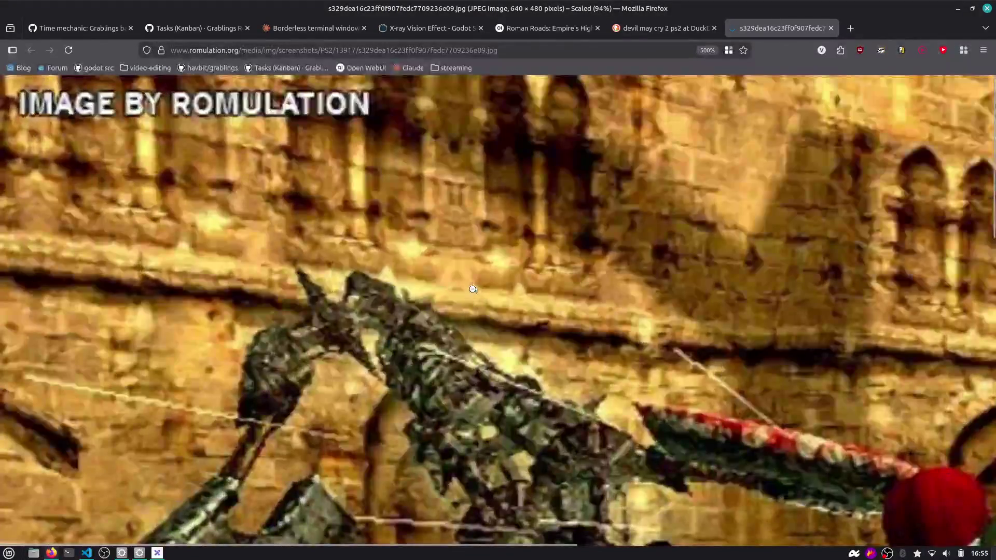
ctrl+scroll(508, 306, up, 1)
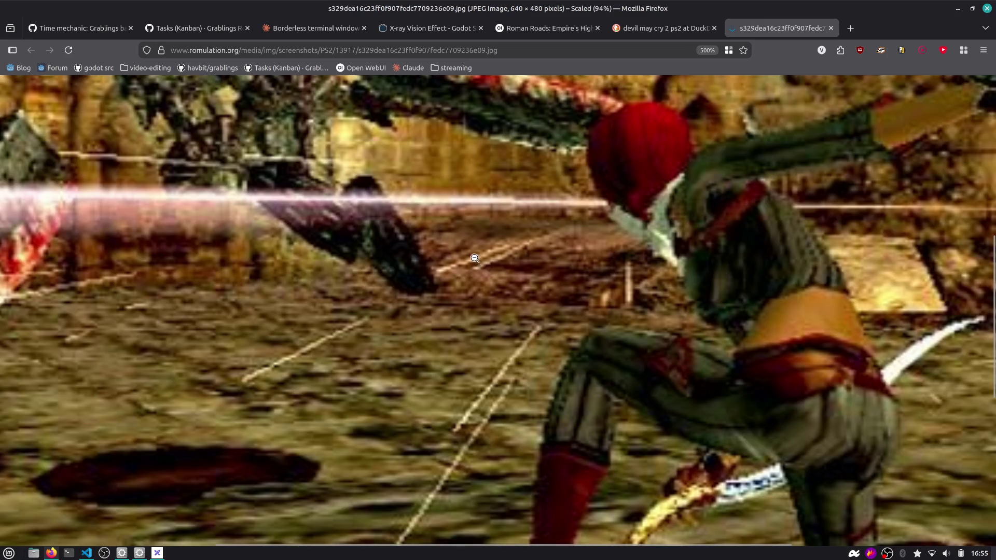
ctrl+scroll(527, 241, down, 4)
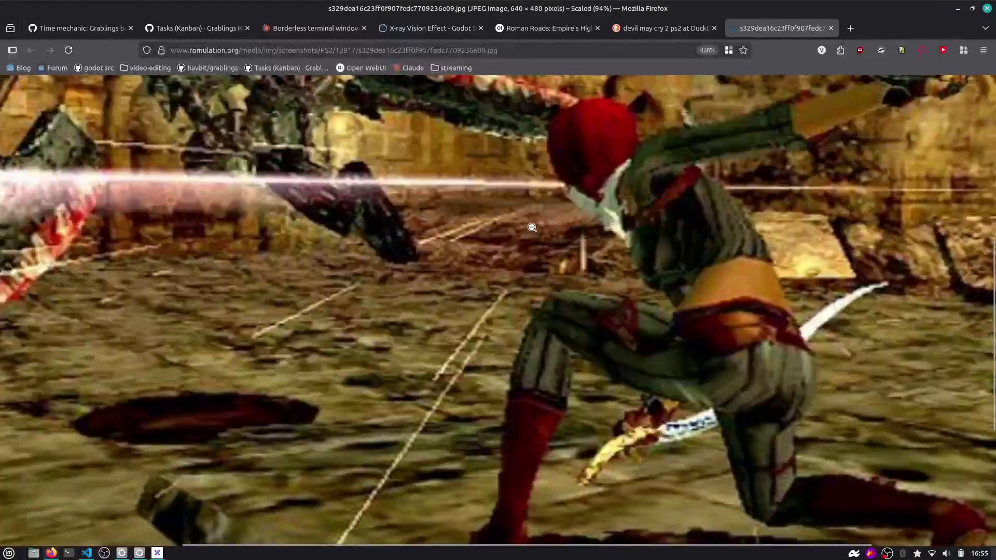
ctrl+scroll(534, 226, down, 3)
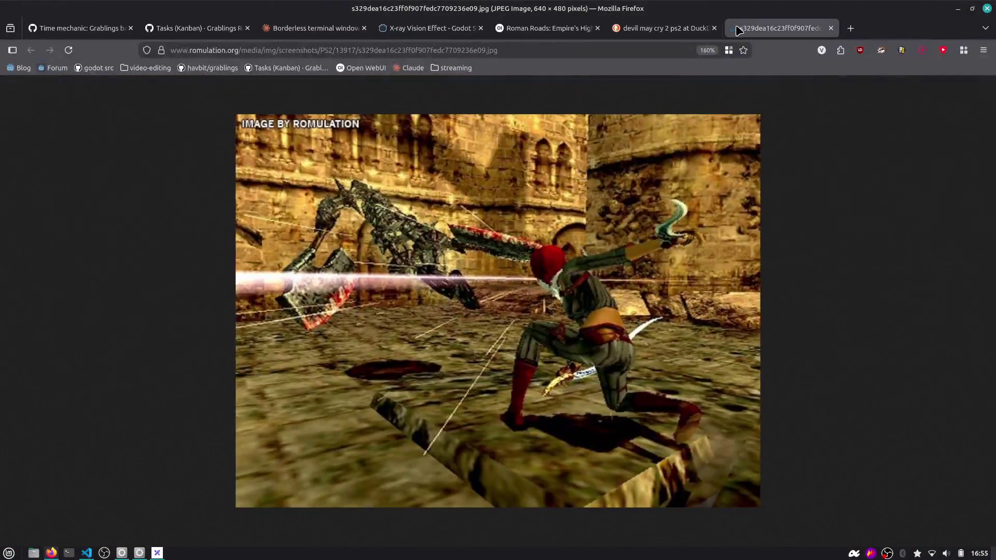
middle_click(760, 32)
key(Escape)
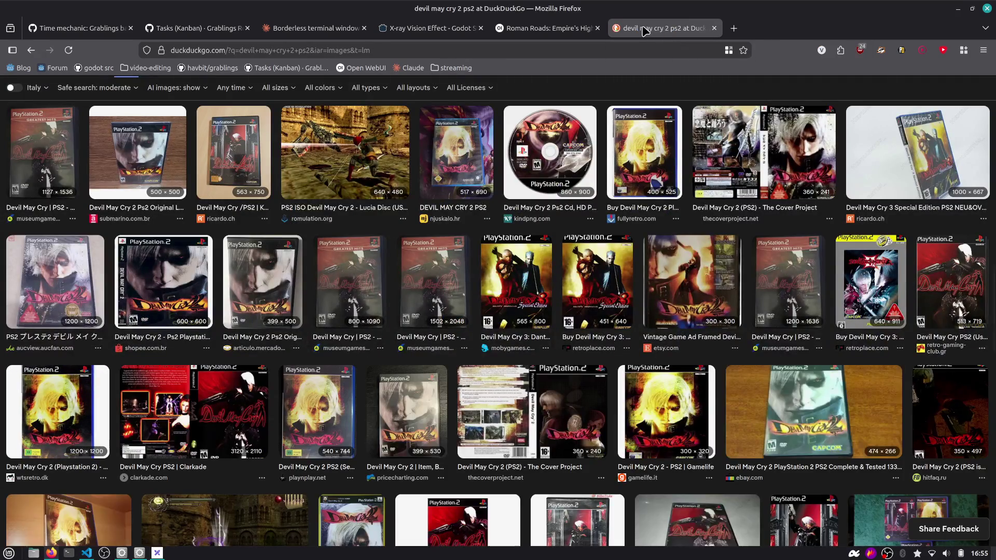
middle_click(659, 28)
click(396, 241)
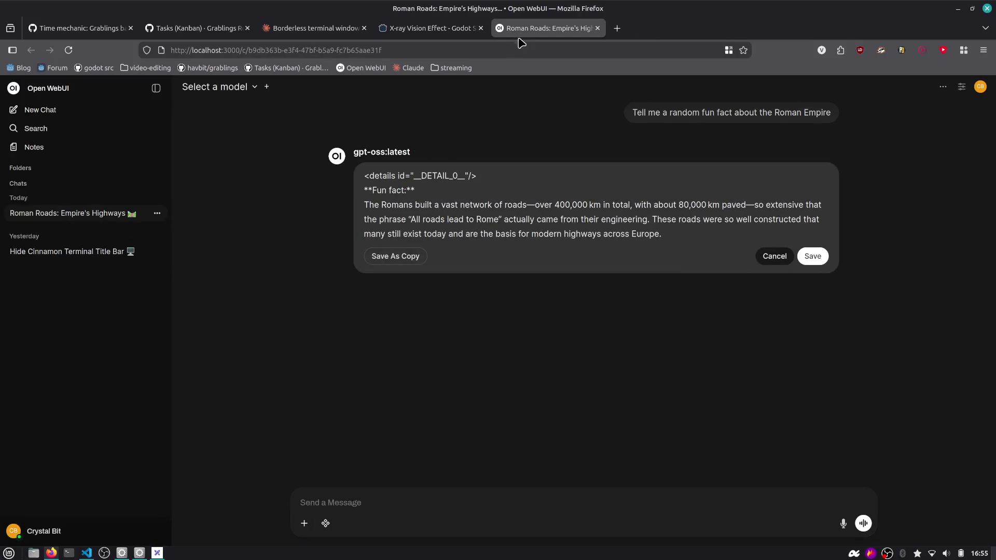
Close the Roman Roads chat, glance at the Grablings Roadmap Kanban board, and return to Godot
middle_click(521, 33)
click(185, 29)
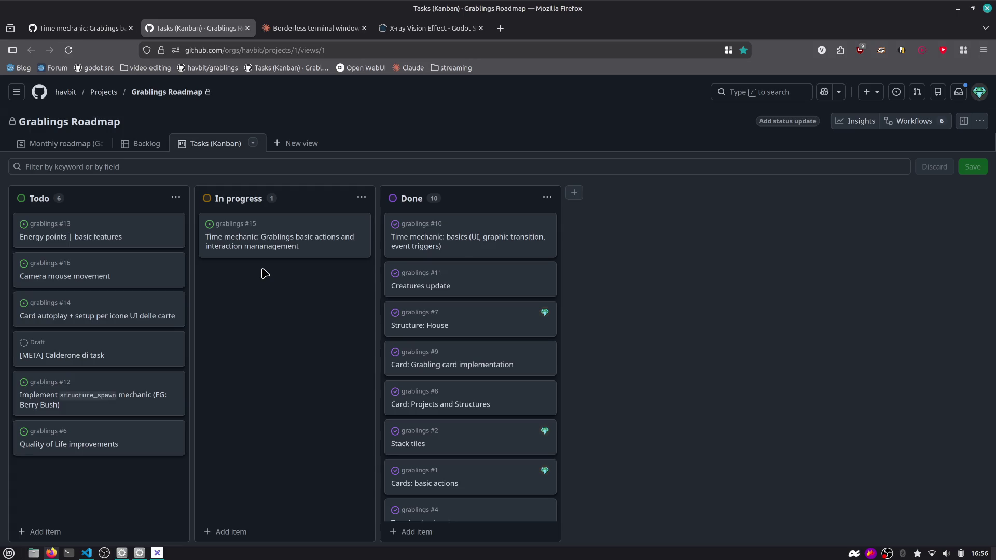
key(alt+Tab)
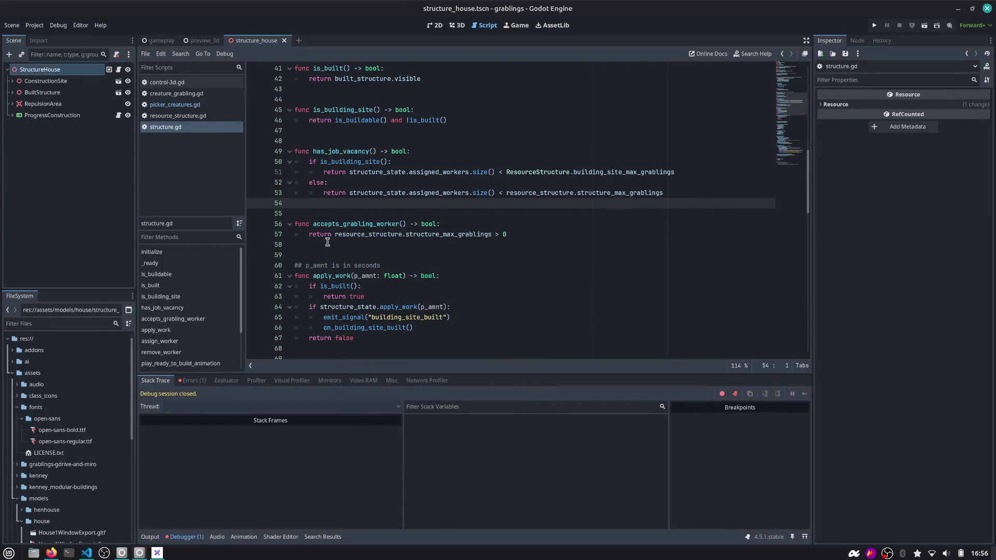
Review accepts_grabling_worker, resource_structure, apply_work and the add_worker line in structure.gd
click(328, 242)
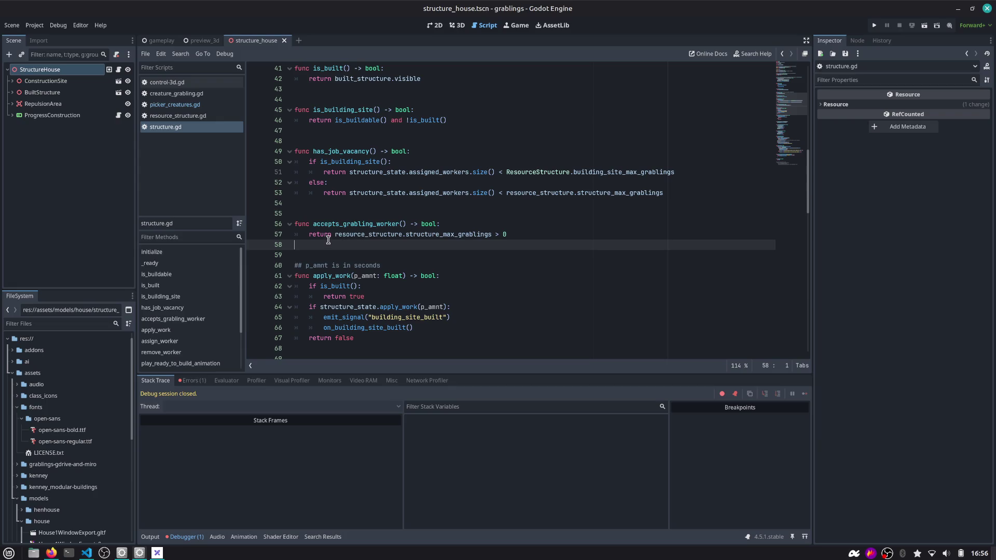
click(350, 215)
double_click(360, 223)
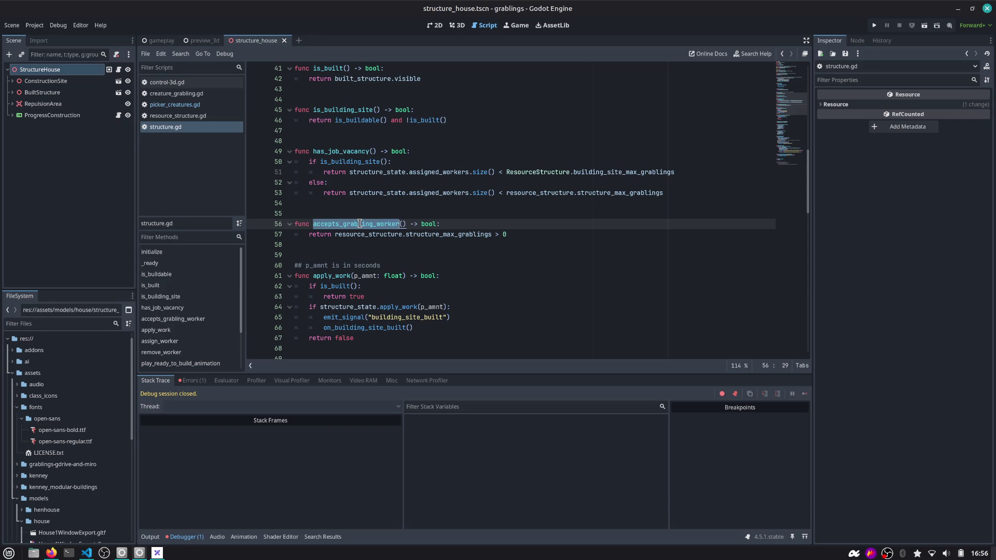
click(439, 225)
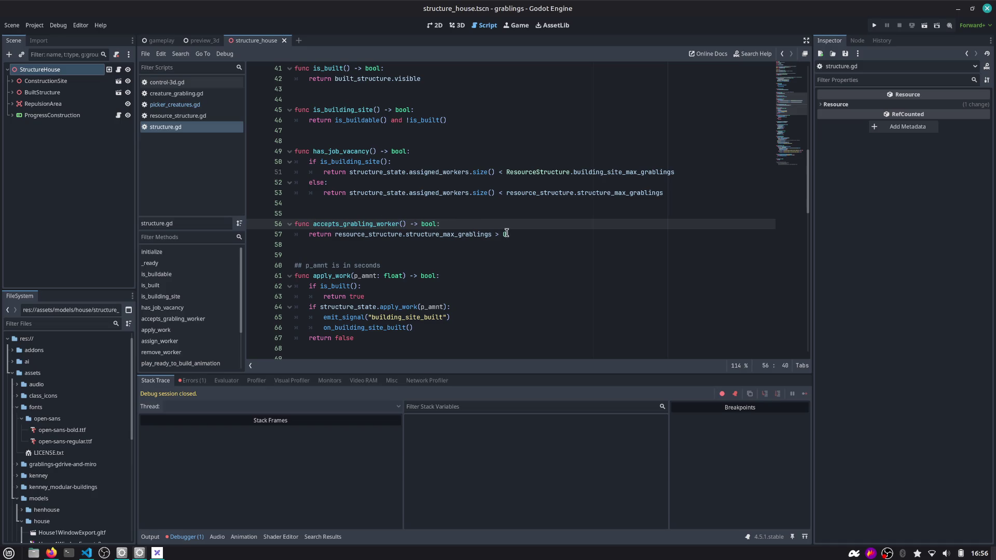
drag(506, 233, 258, 218)
double_click(343, 234)
scroll(344, 233, down, 2)
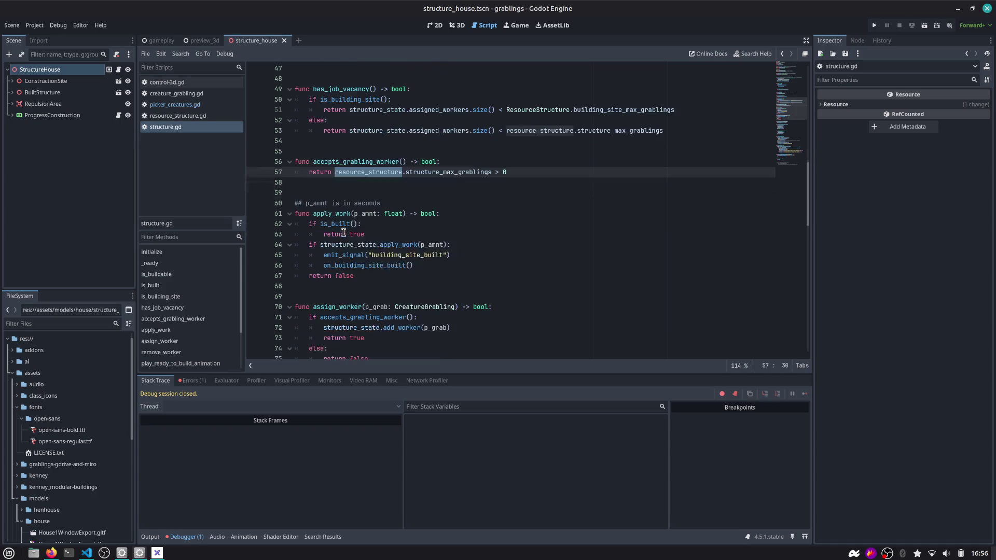
double_click(344, 213)
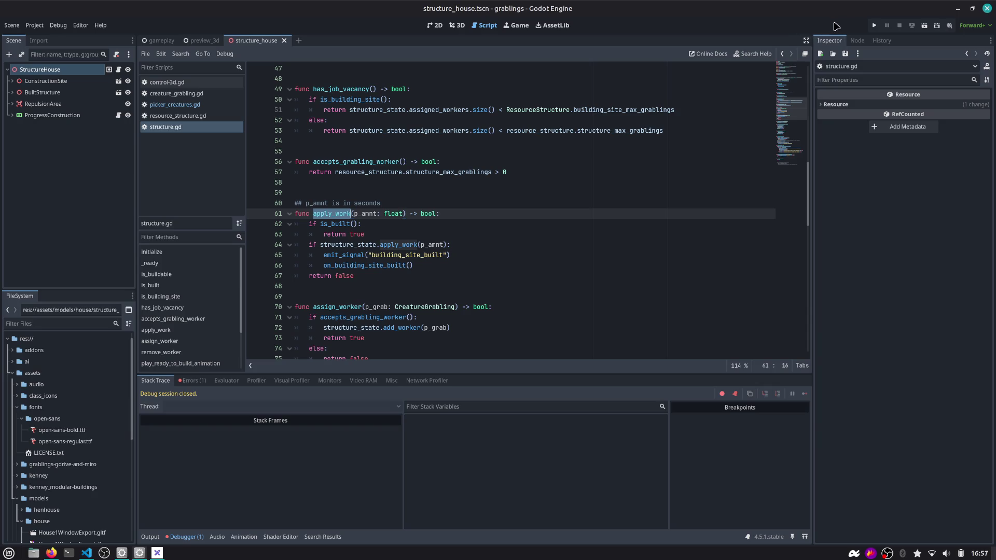
scroll(470, 199, down, 4)
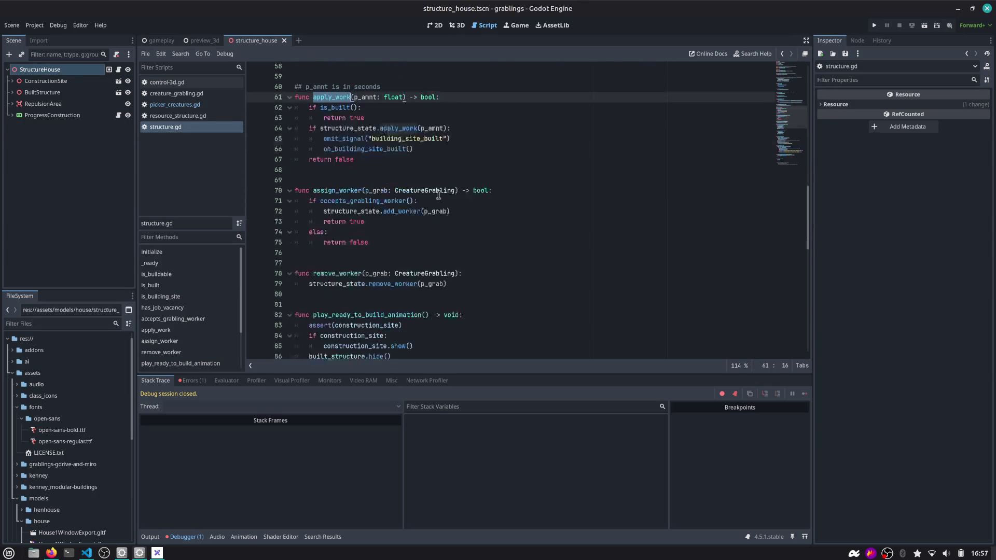
scroll(367, 168, down, 2)
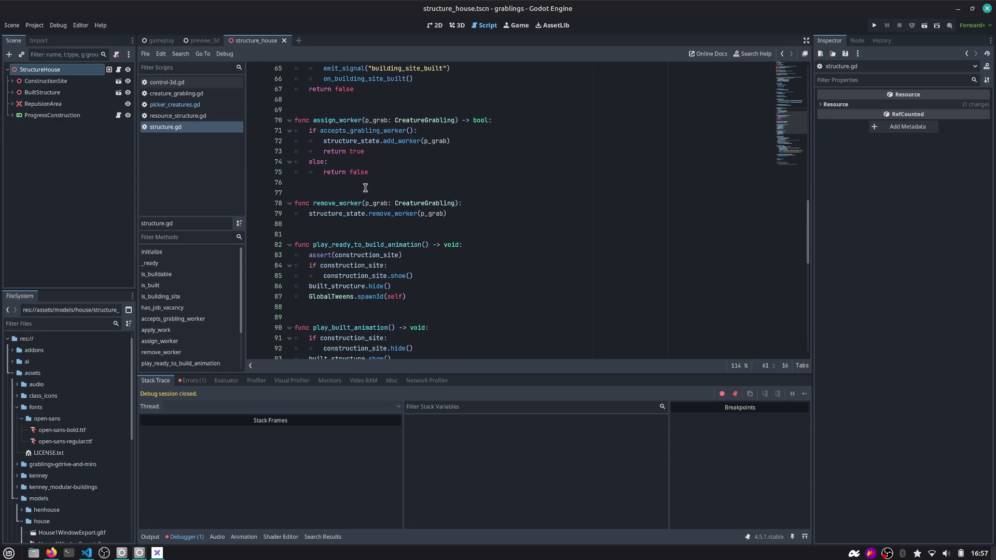
click(607, 144)
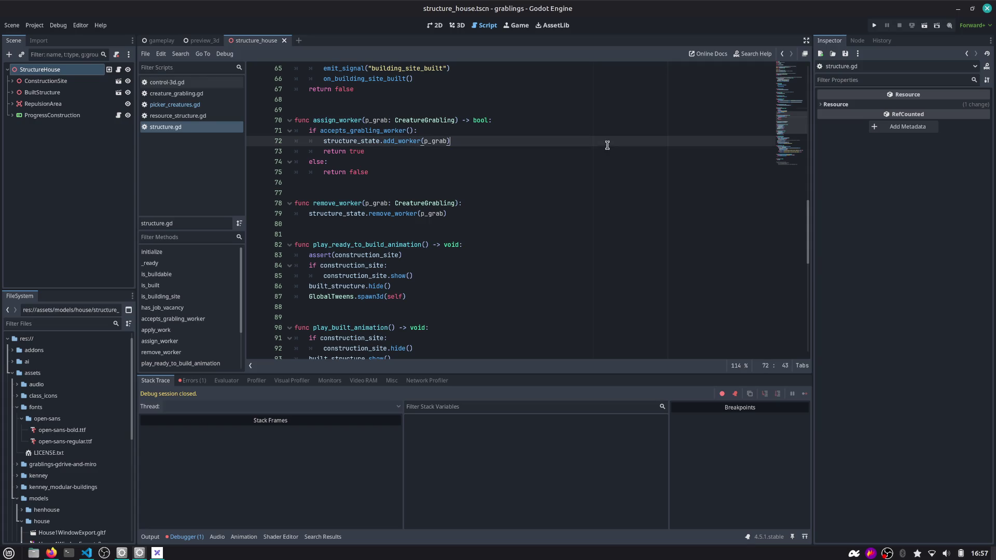
Run the game, inspect the assign_worker function, and relaunch the project
click(875, 26)
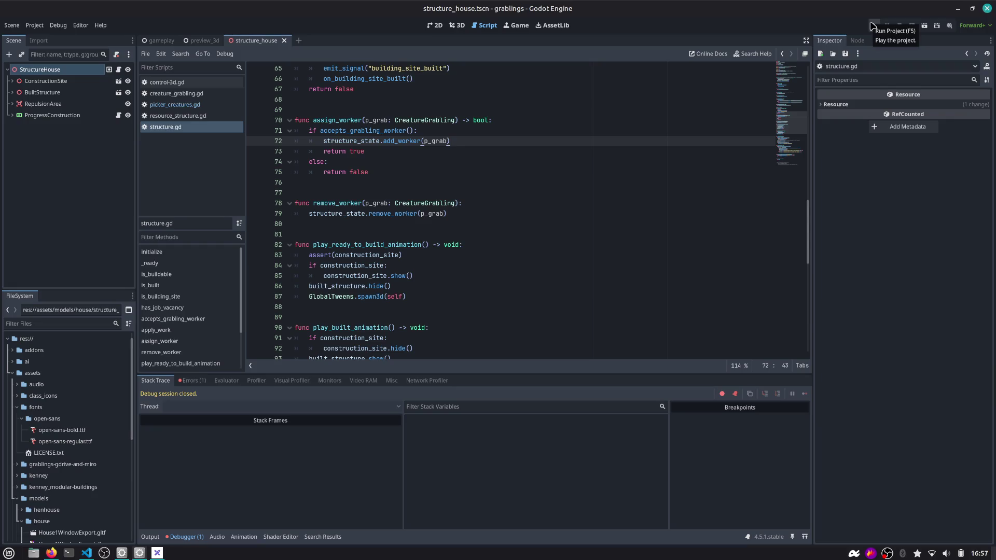
scroll(582, 223, down, 2)
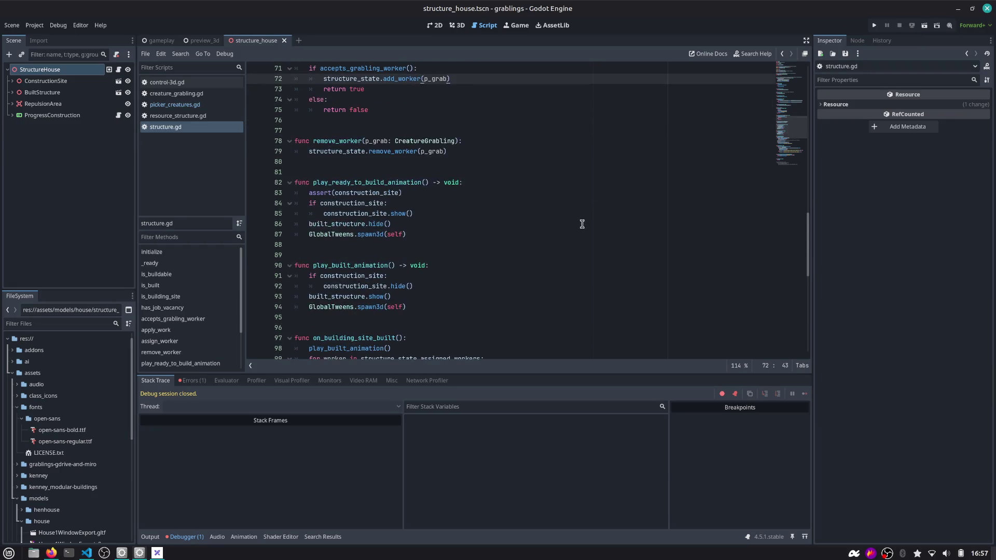
click(488, 172)
scroll(488, 171, up, 3)
click(451, 172)
drag(369, 203, 273, 151)
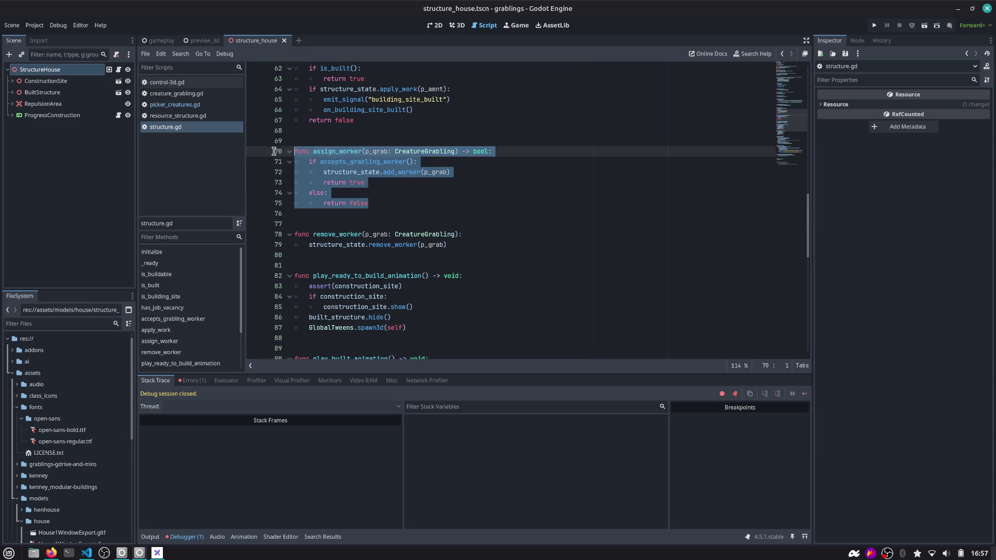
double_click(337, 151)
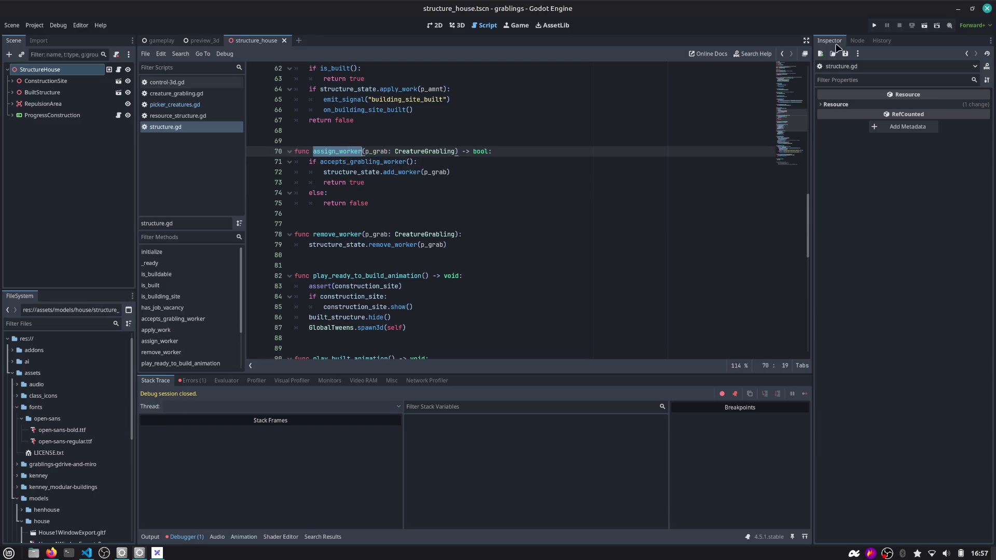
click(874, 25)
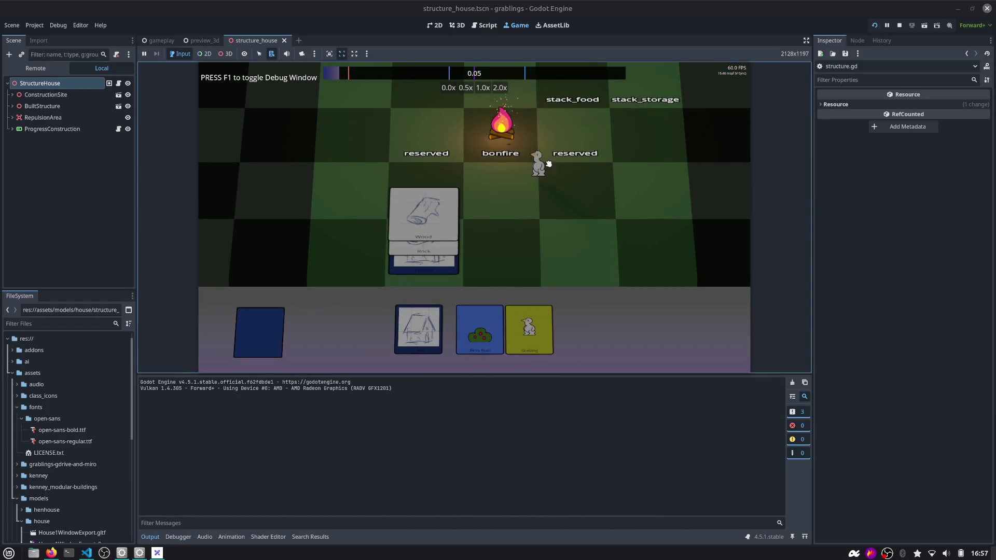
Drag a grabling onto the house site, see it refused, and return to structure.gd
drag(541, 170, 445, 256)
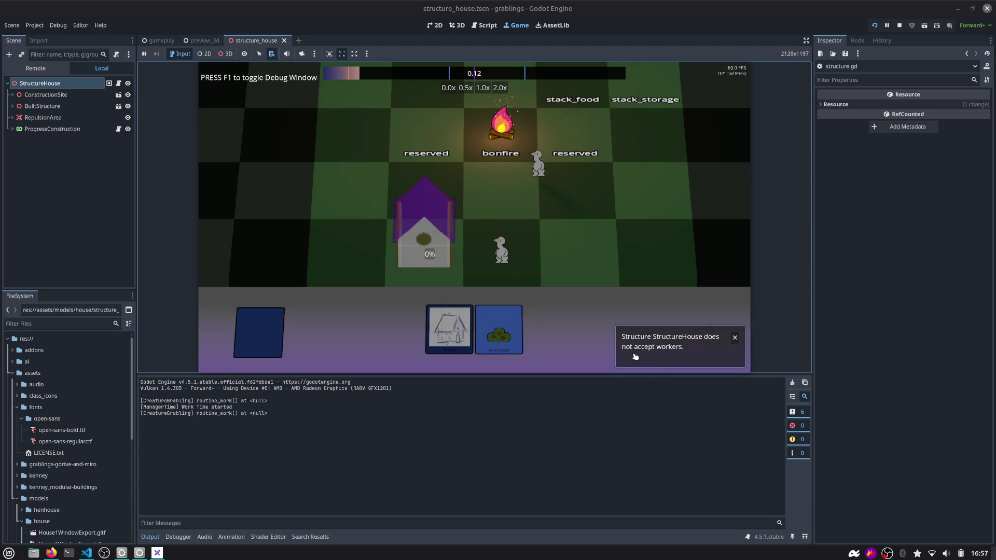
click(485, 26)
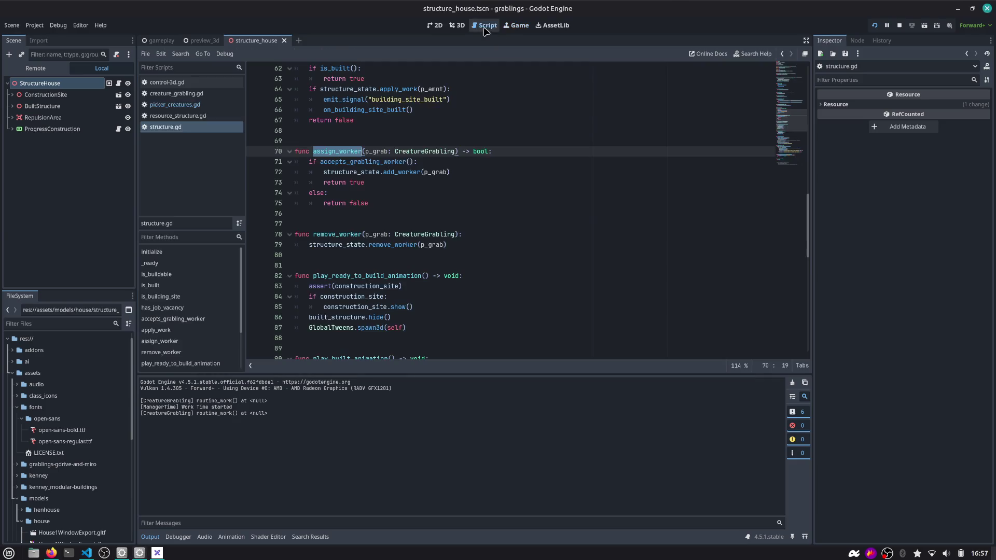
Stop the game, jump to accepts_grabling_worker, inspect structure_max_grablings, and copy the is_building_site condition
click(899, 25)
click(478, 152)
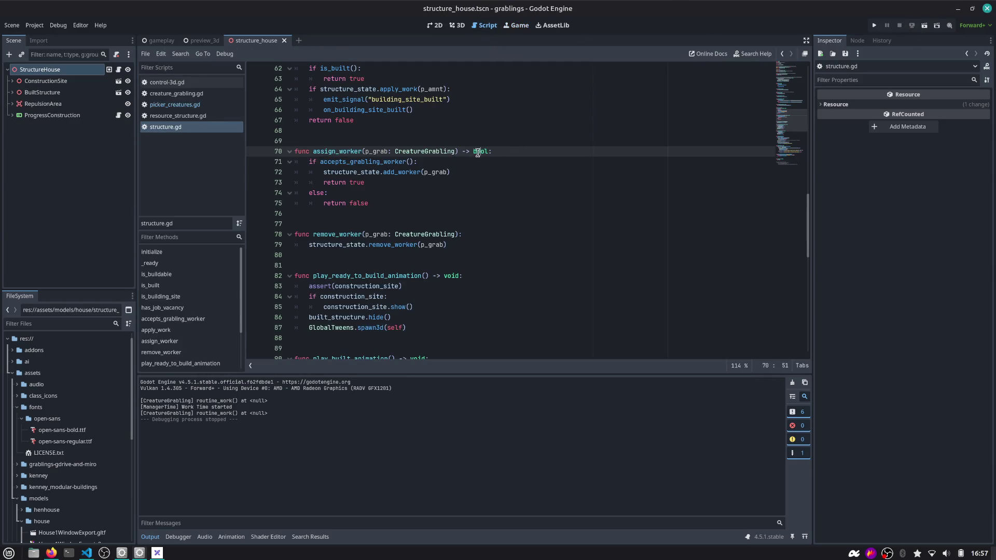
click(340, 152)
ctrl+click(360, 163)
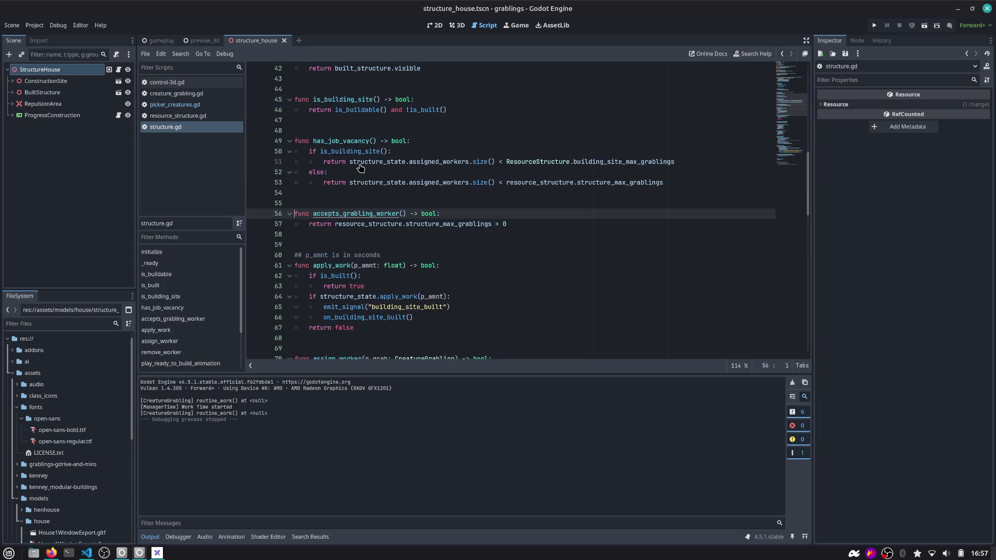
double_click(436, 224)
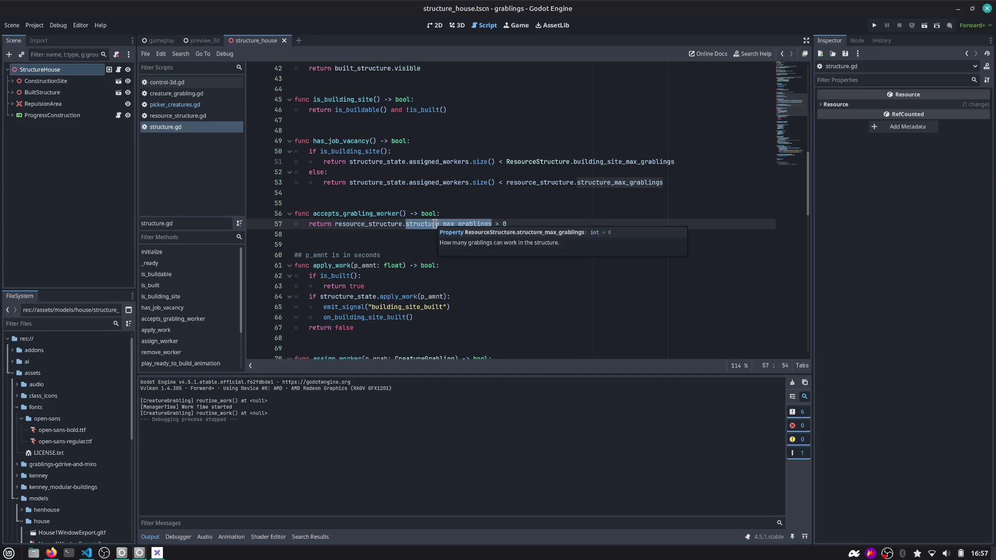
key(Up)
key(Up)
key(Up)
key(shift+Home)
key(ctrl+c)
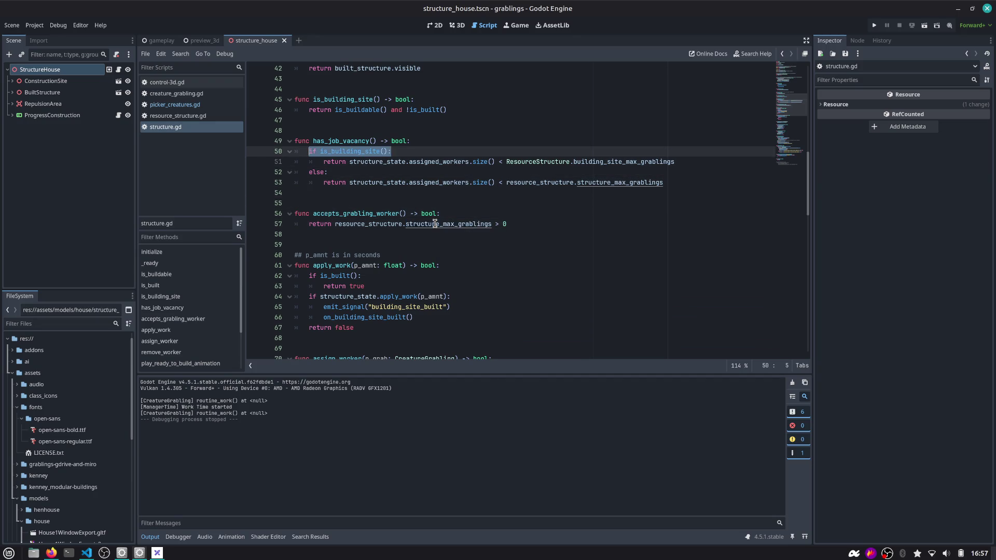
Wrap the return in an is_building_site() condition and add an else: line
key(Down)
key(Down)
key(Down)
key(Return)
key(ctrl+v)
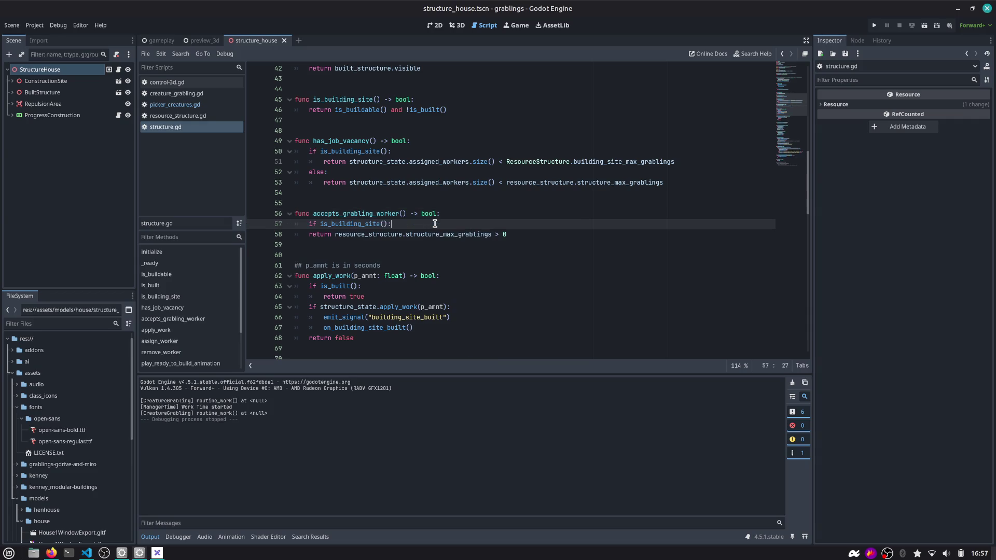
key(Return)
key(Down)
key(Home)
key(Tab)
key(End)
key(Return)
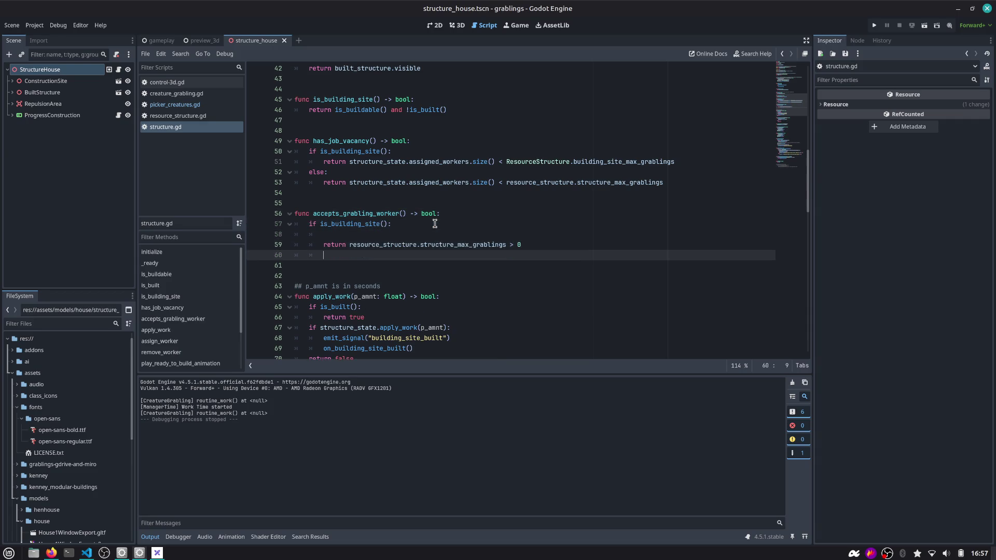
text(se:)
key(Return)
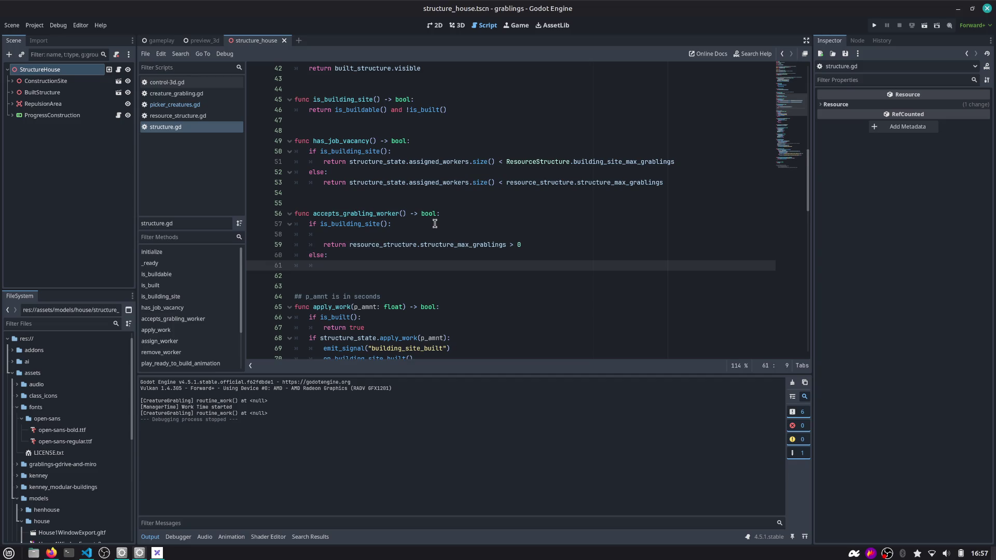
Remove the extra blank line and copy the original return into the else branch
key(Up)
key(Up)
key(Up)
key(End)
key(ctrl+shift+k)
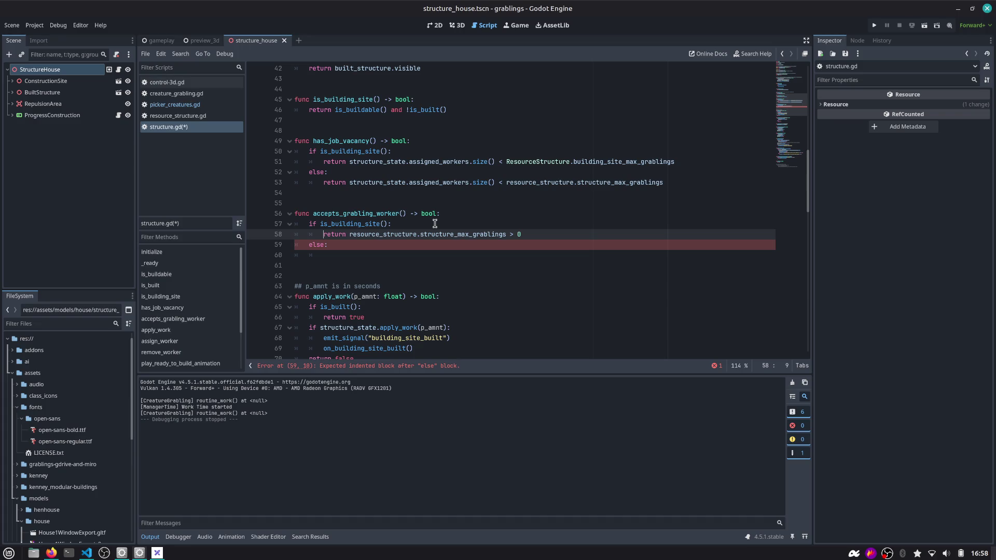
key(shift+End)
key(ctrl+c)
key(Down)
key(Return)
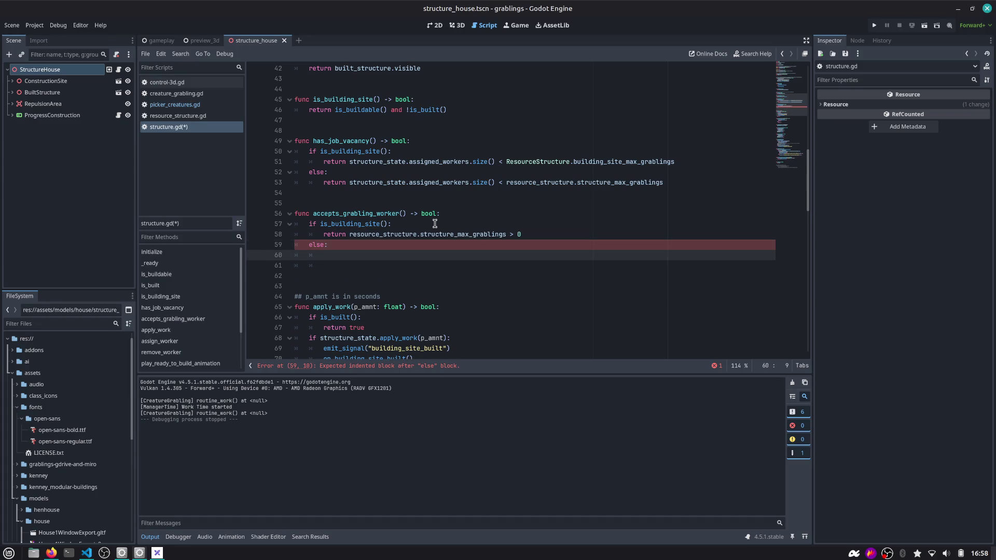
key(ctrl+v)
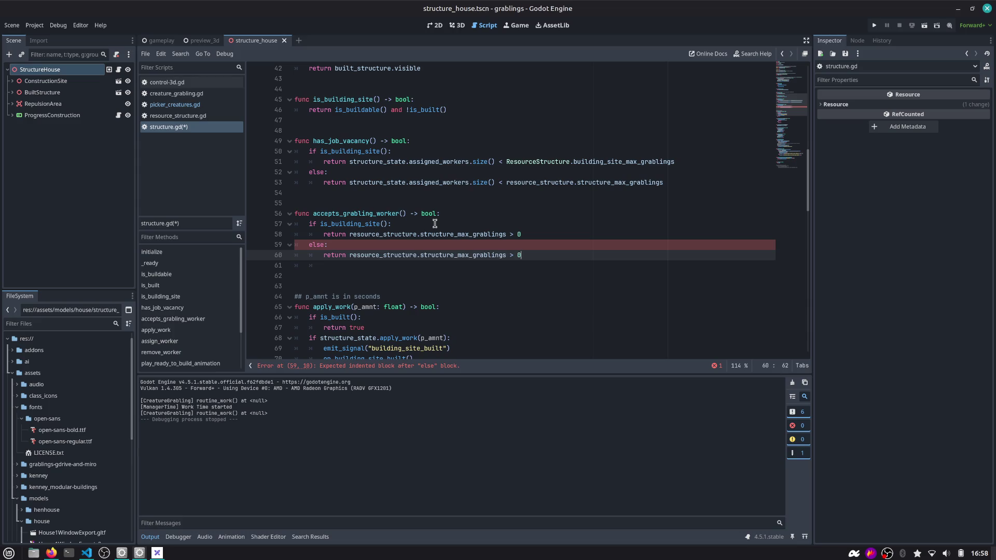
Make the building-site return check ResourceStructure.building_site_max_grablings instead
key(Up)
key(Up)
key(ctrl+shift+Left)
key(ctrl+shift+Left)
key(ctrl+shift+Left)
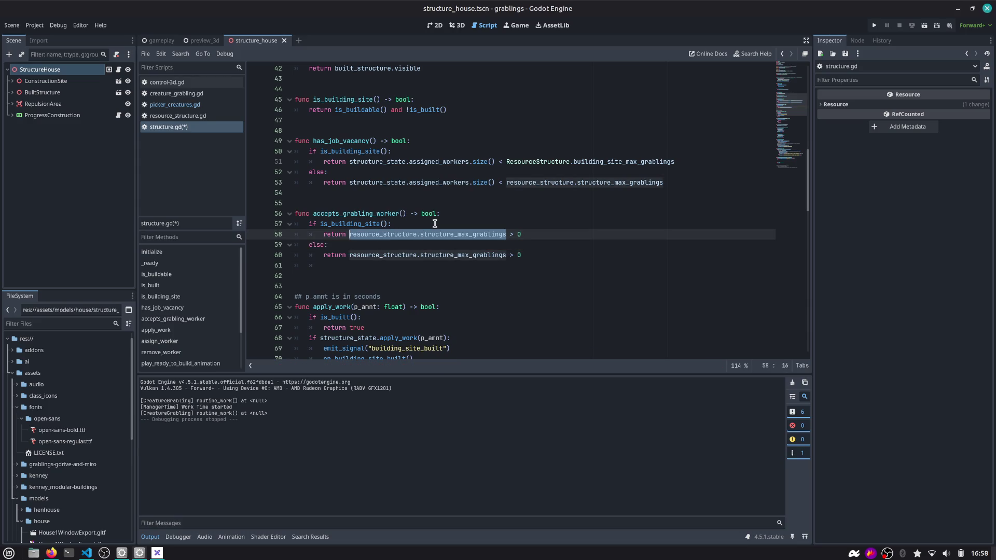
key(ctrl+shift+Right)
key(ctrl+shift+Left)
text(Resour)
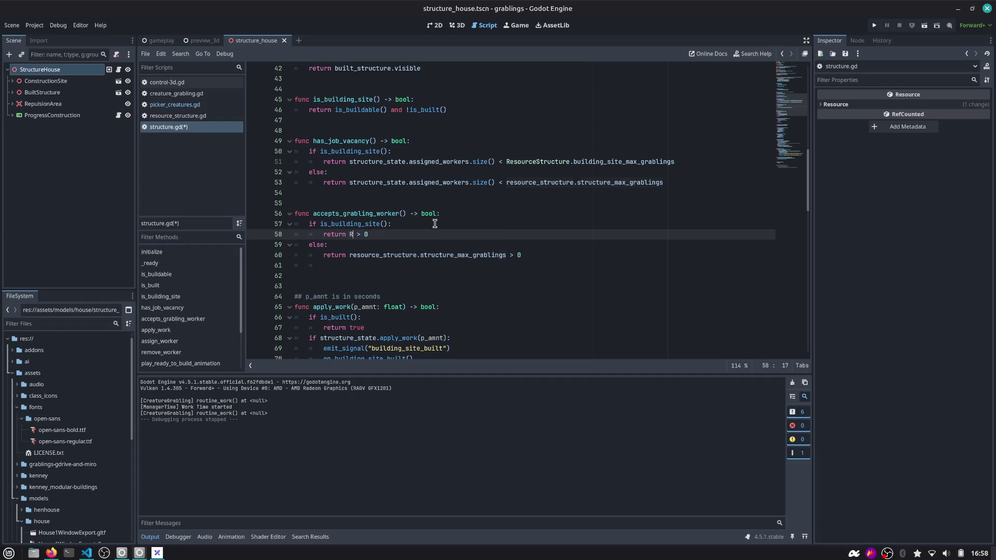
text(ceStr)
key(Return)
text(.)
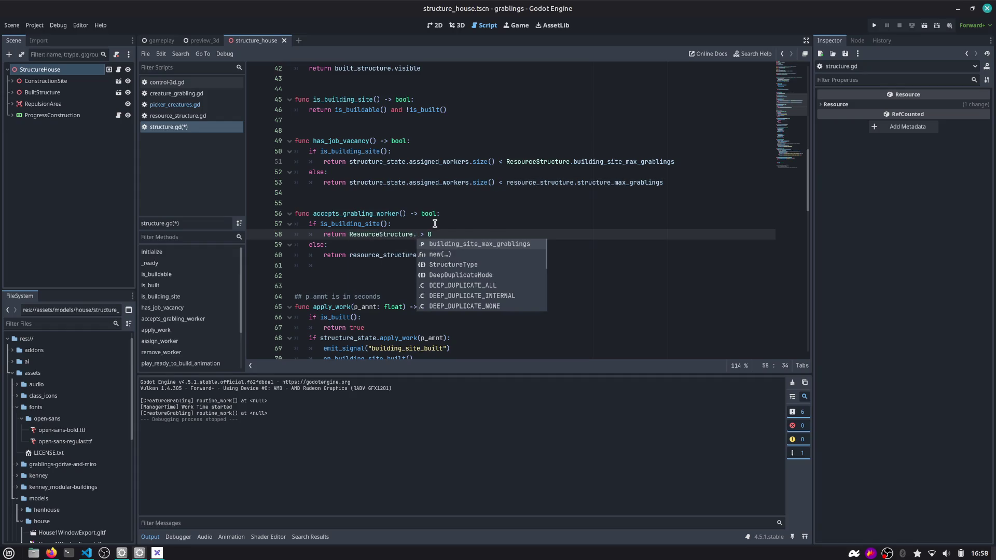
key(Return)
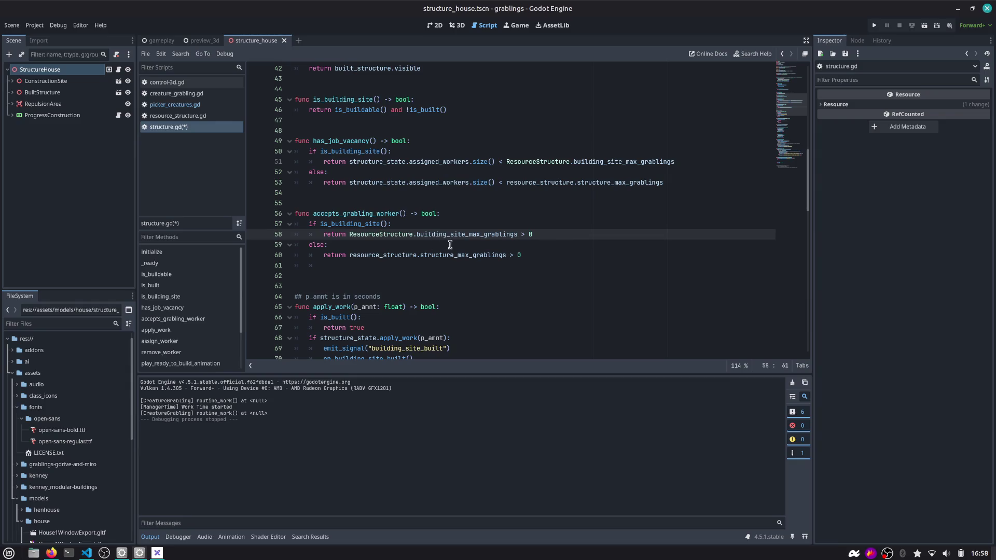
Review the new building-site and else branches, then run the project to test
click(637, 162)
click(524, 164)
double_click(576, 163)
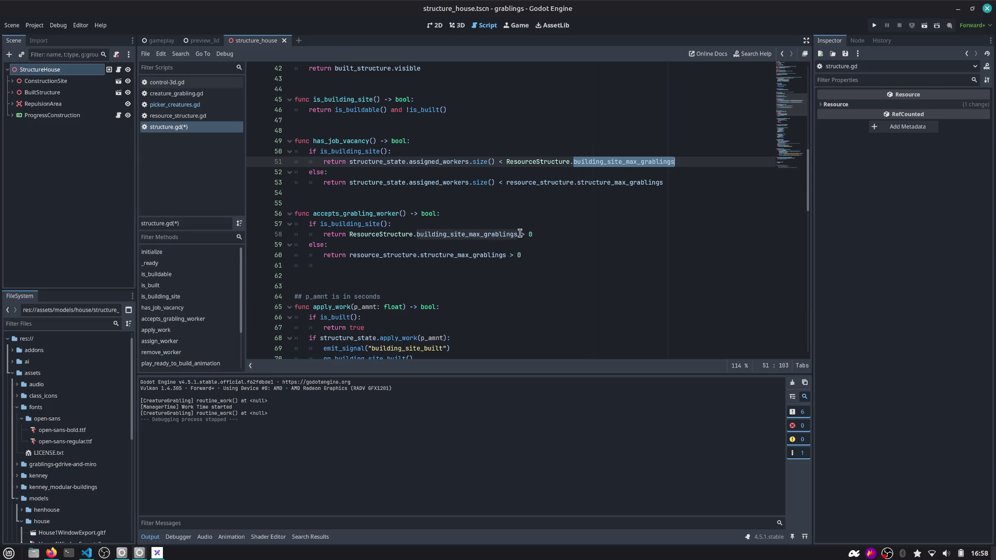
drag(539, 234, 210, 229)
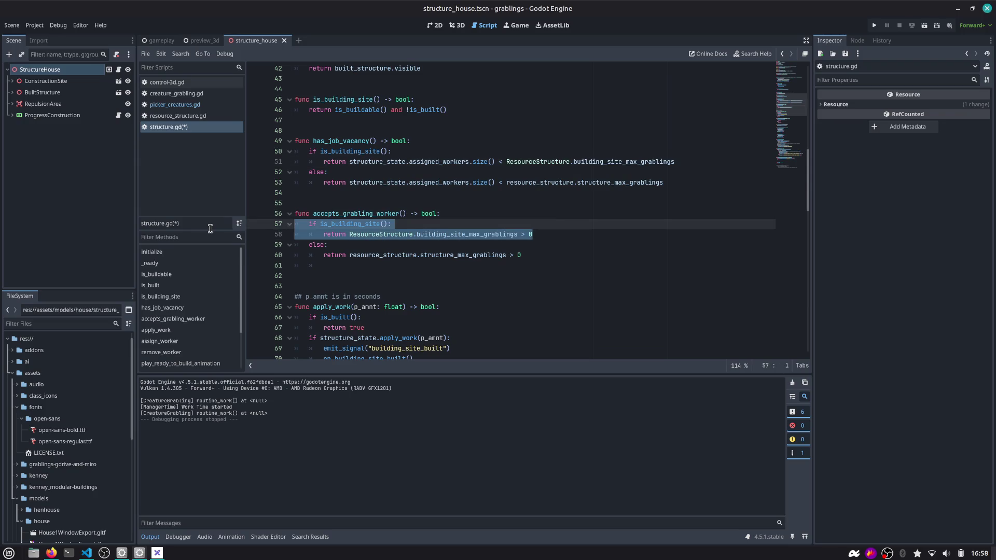
click(544, 234)
click(399, 247)
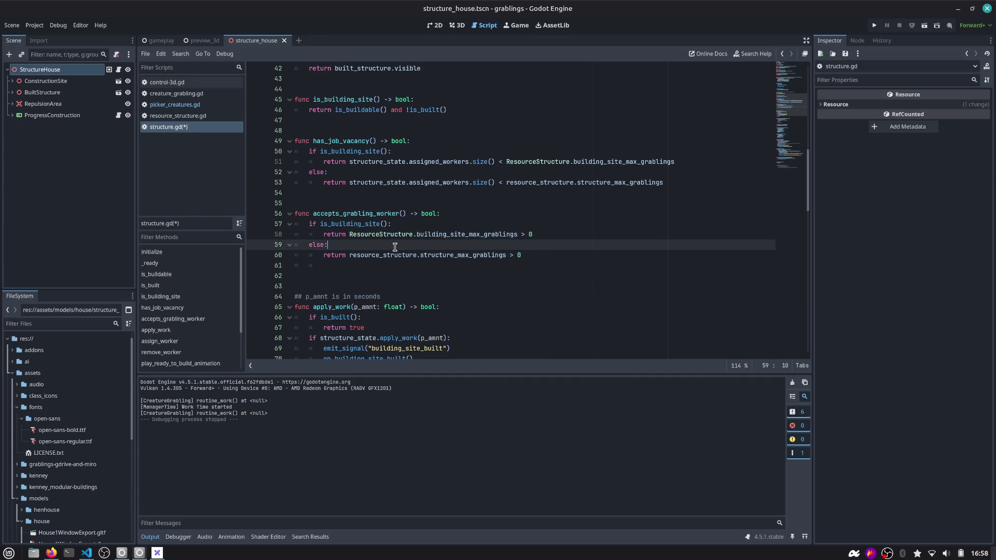
click(352, 225)
click(353, 243)
double_click(438, 256)
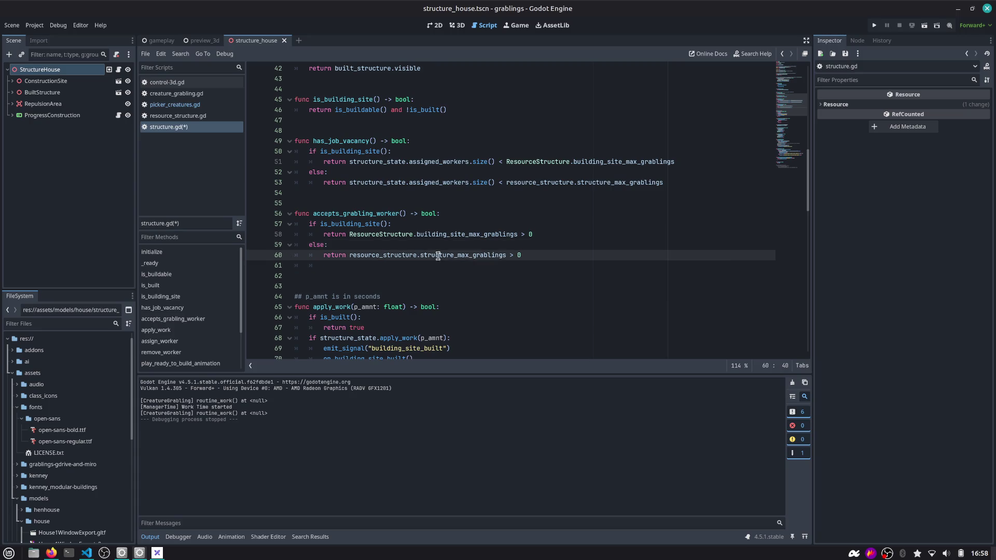
click(874, 25)
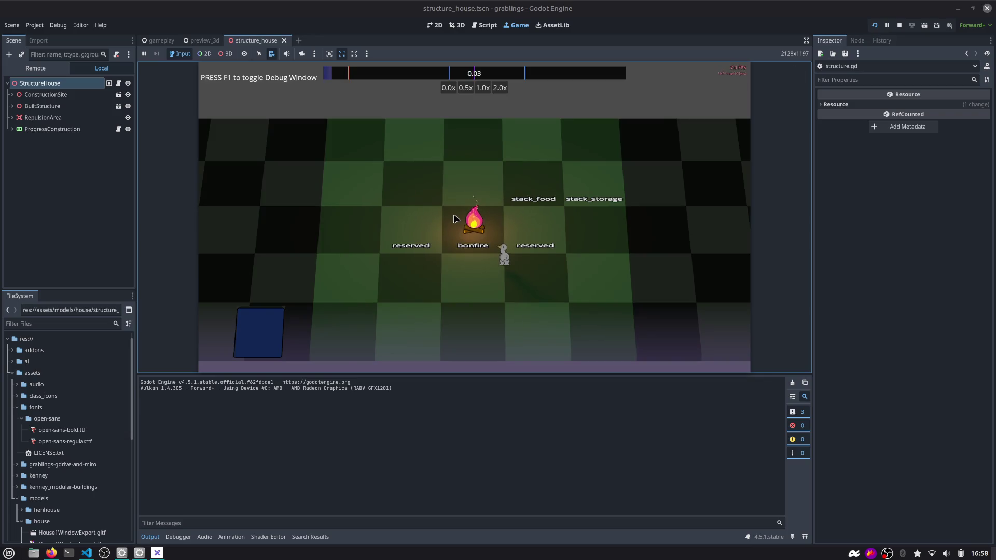
Play a card, assign a grabling to the house site, see it refused, and stop the game
mouse_move(435, 327)
mouse_down()
mouse_move(441, 245)
mouse_move(418, 251)
mouse_up()
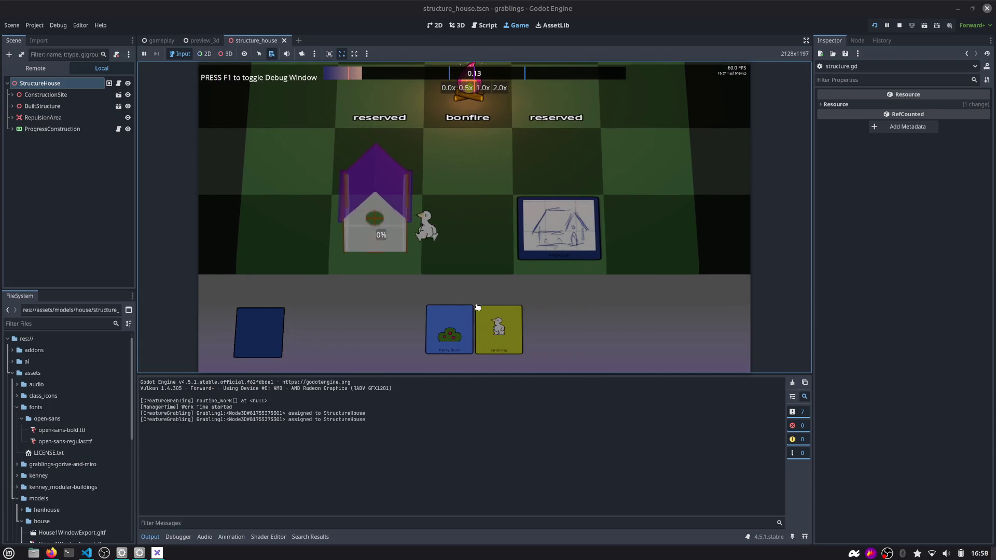
drag(495, 324, 491, 212)
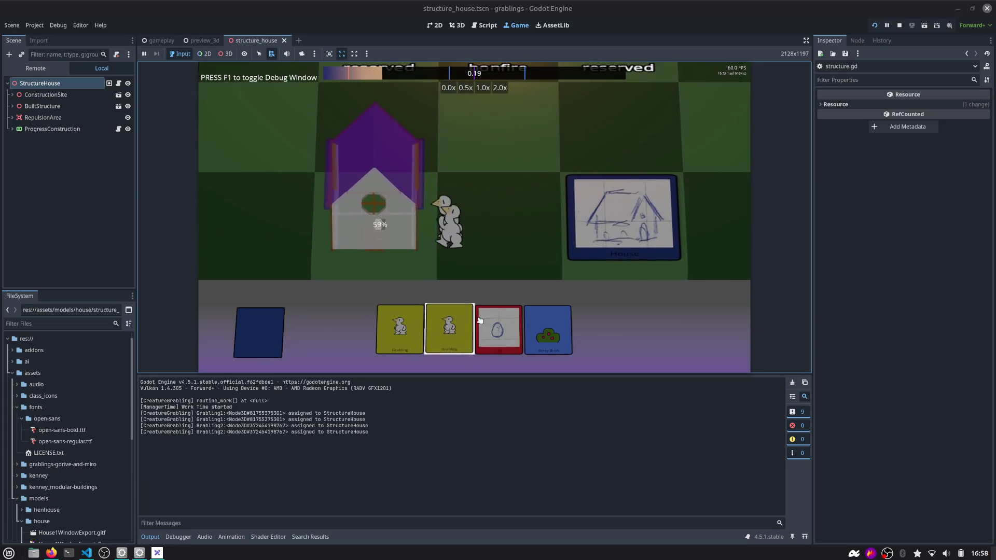
drag(493, 326, 544, 140)
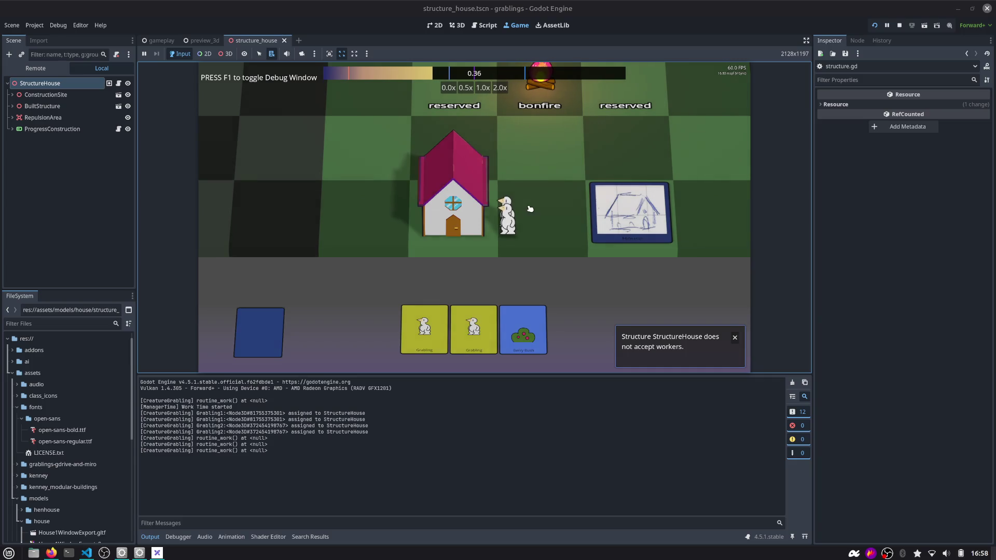
scroll(528, 156, down, 3)
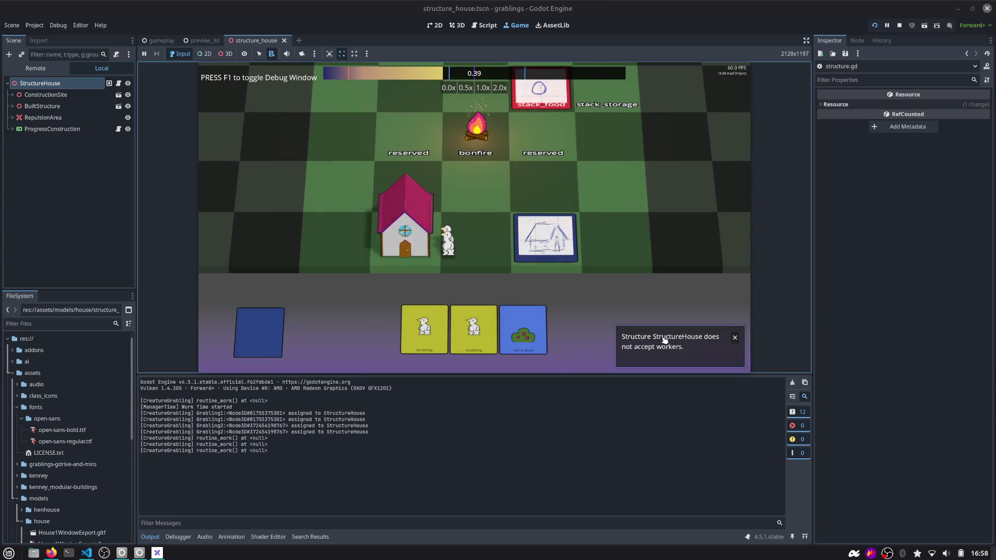
click(899, 25)
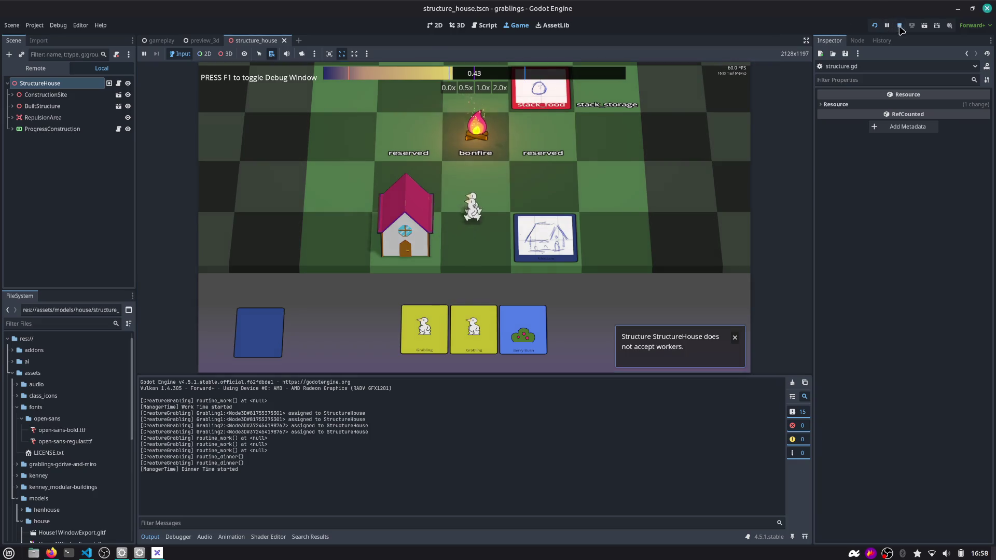
click(509, 124)
Search the project for 'Str' and delete the duplicate 'Structure' in the line 121 message
key(ctrl+shift+f)
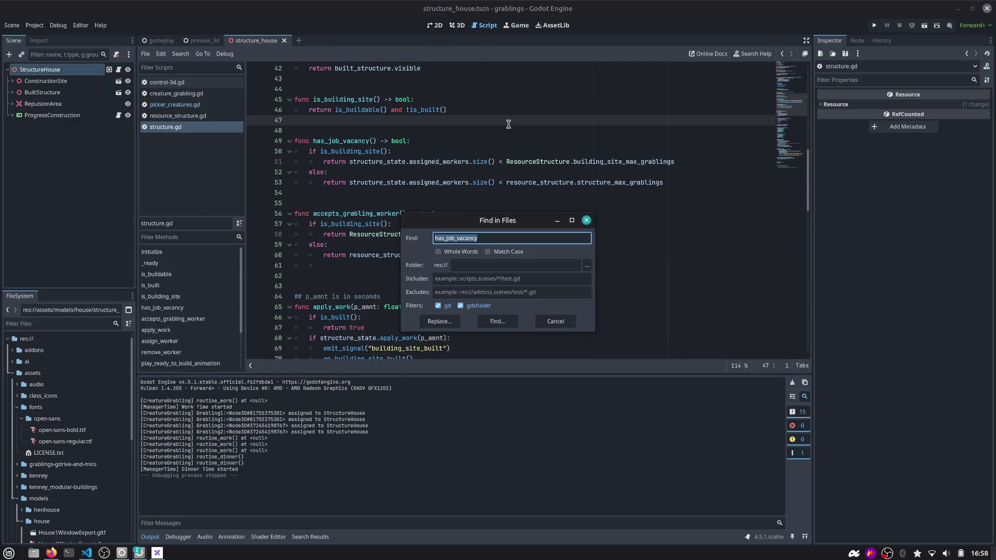
text(Structure)
key(Return)
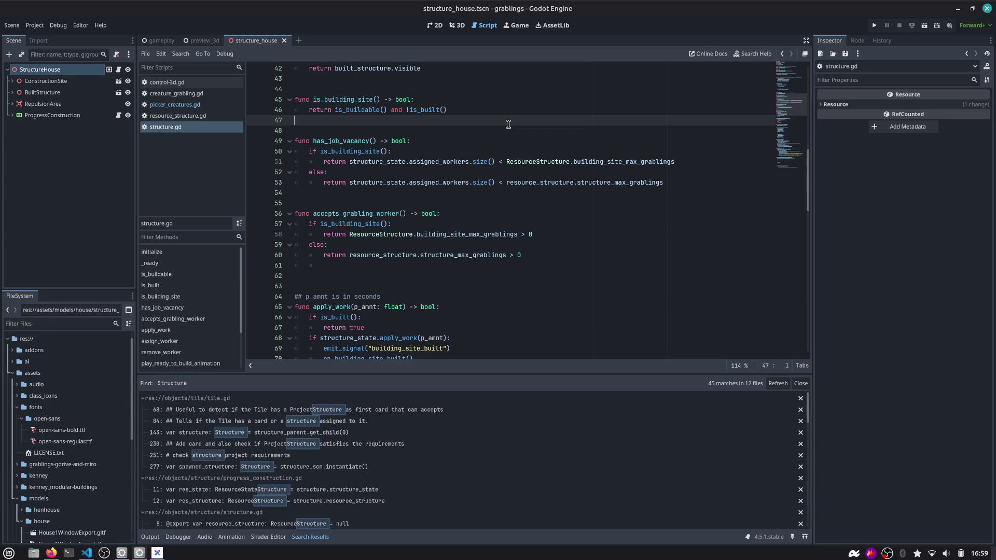
scroll(318, 435, down, 6)
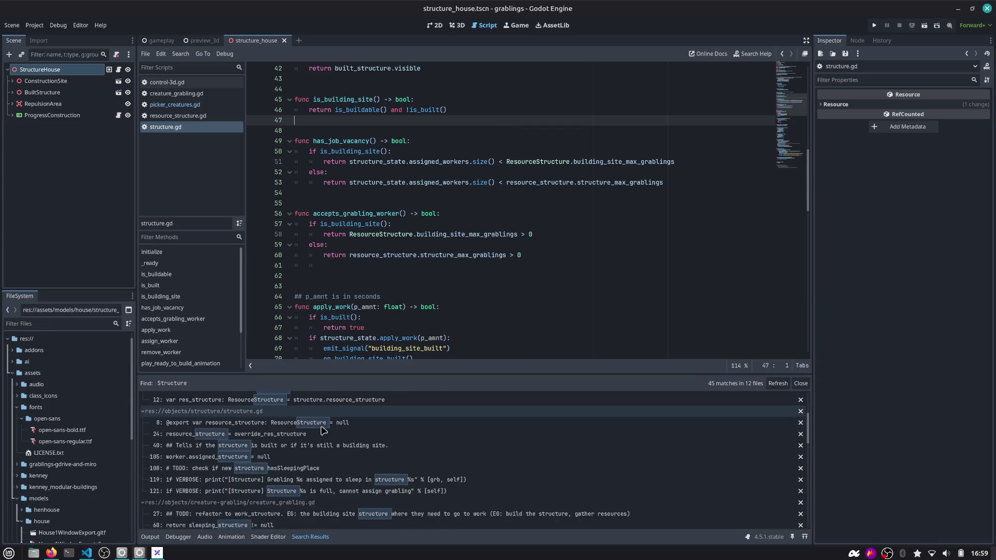
scroll(318, 436, down, 2)
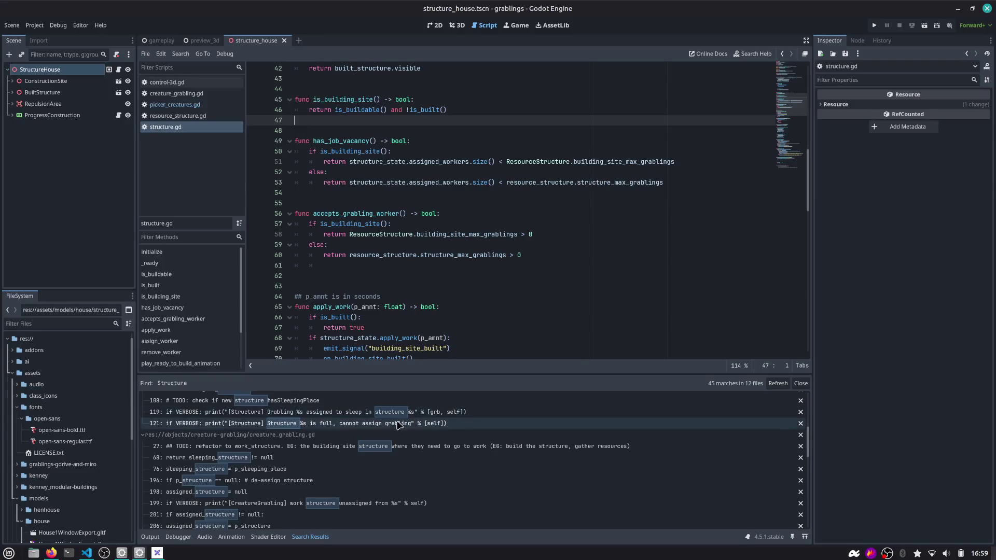
click(301, 425)
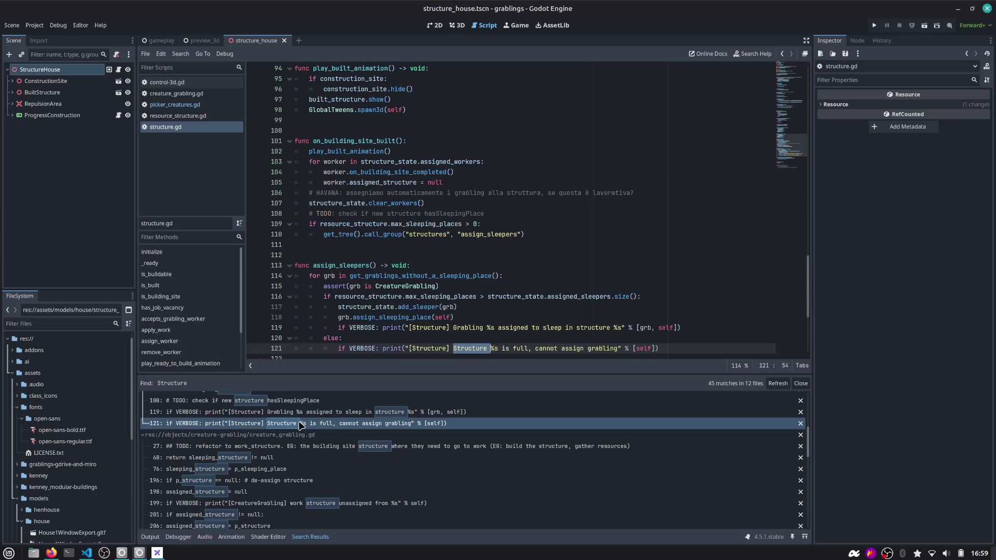
key(BackSpace)
key(BackSpace)
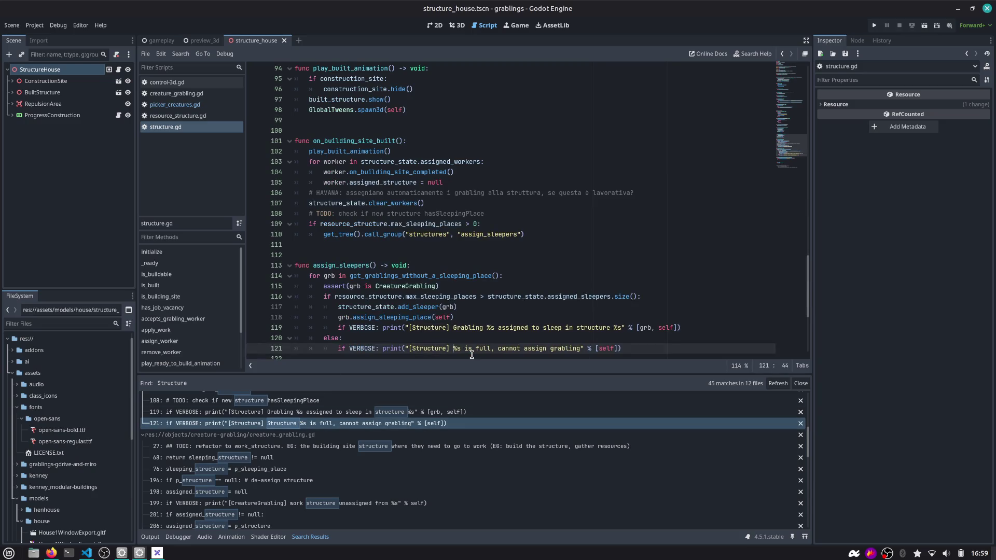
Delete the duplicate 'Structure' from the line 113 toast in picker_creatures.gd
scroll(310, 465, down, 2)
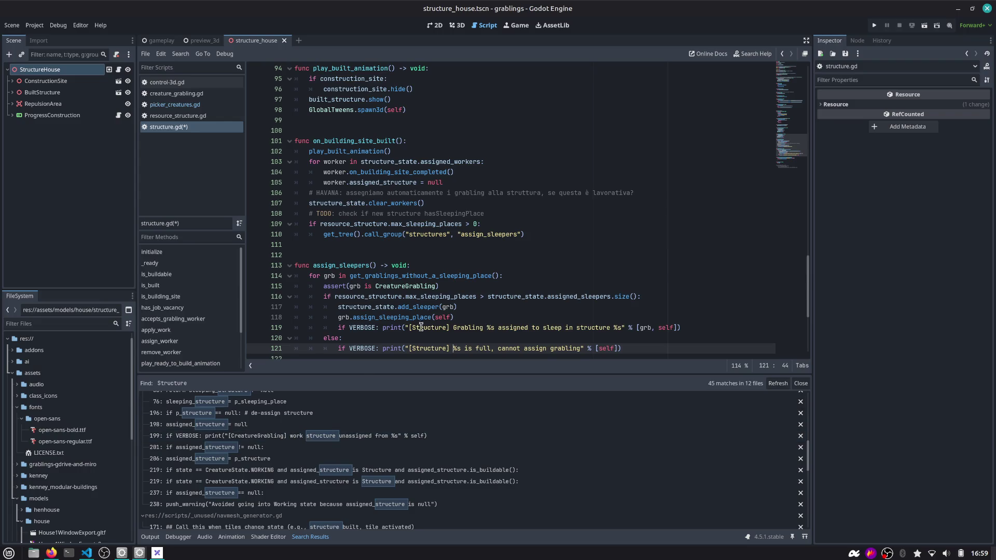
scroll(306, 441, down, 2)
scroll(283, 464, down, 1)
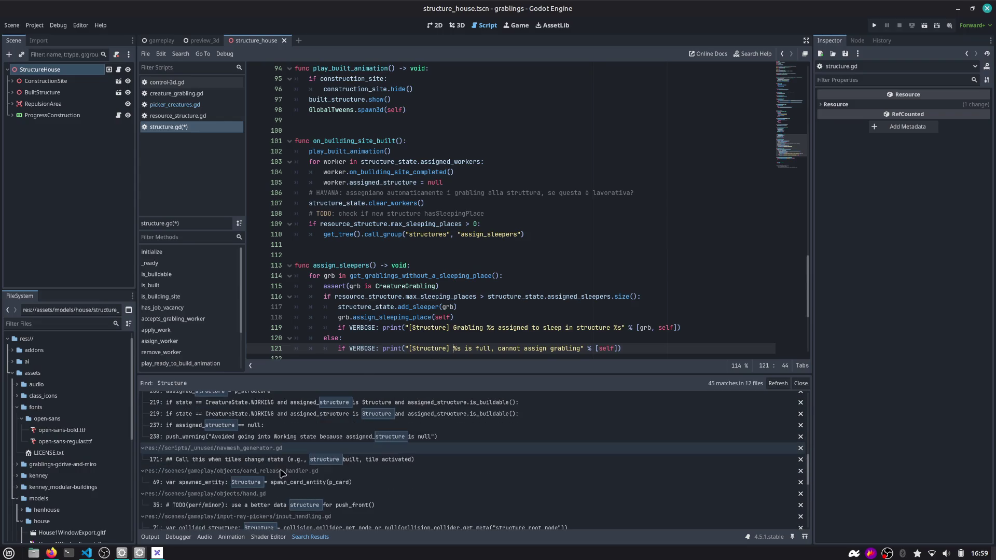
scroll(267, 457, down, 1)
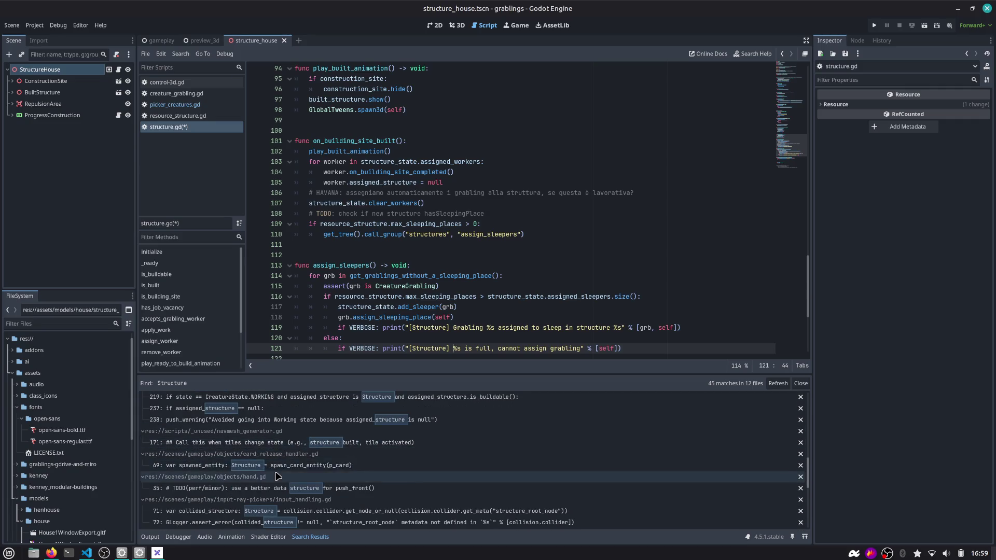
scroll(262, 455, down, 3)
click(414, 265)
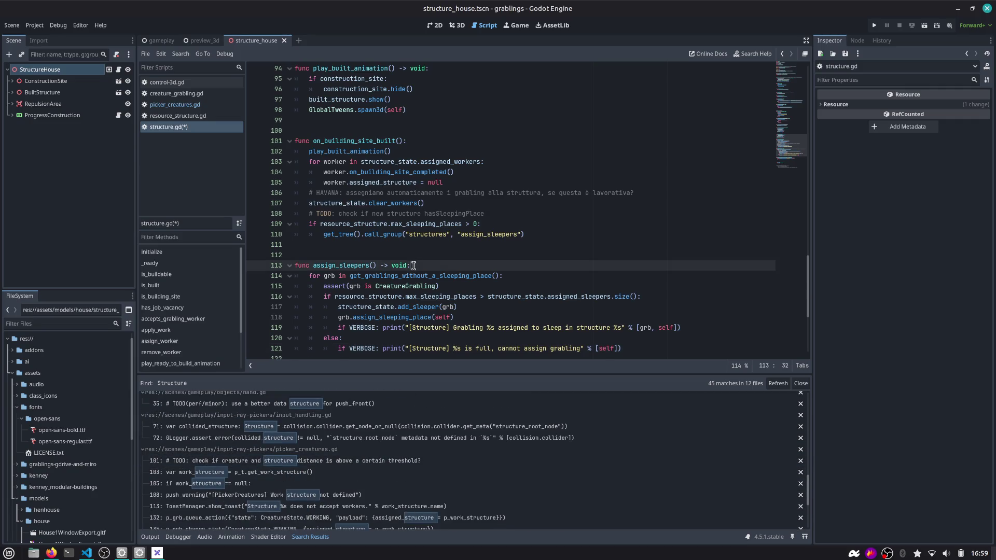
key(ctrl+shift+f)
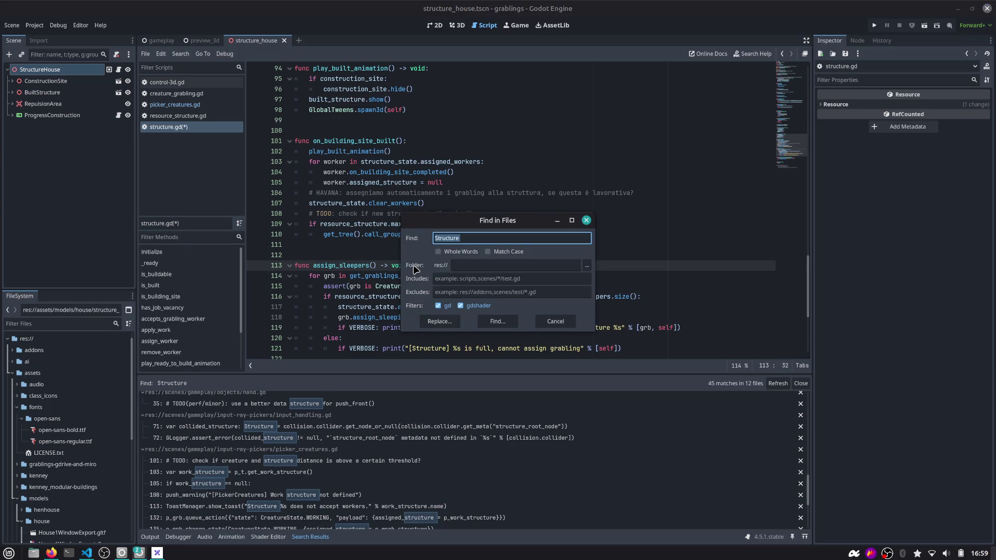
click(278, 506)
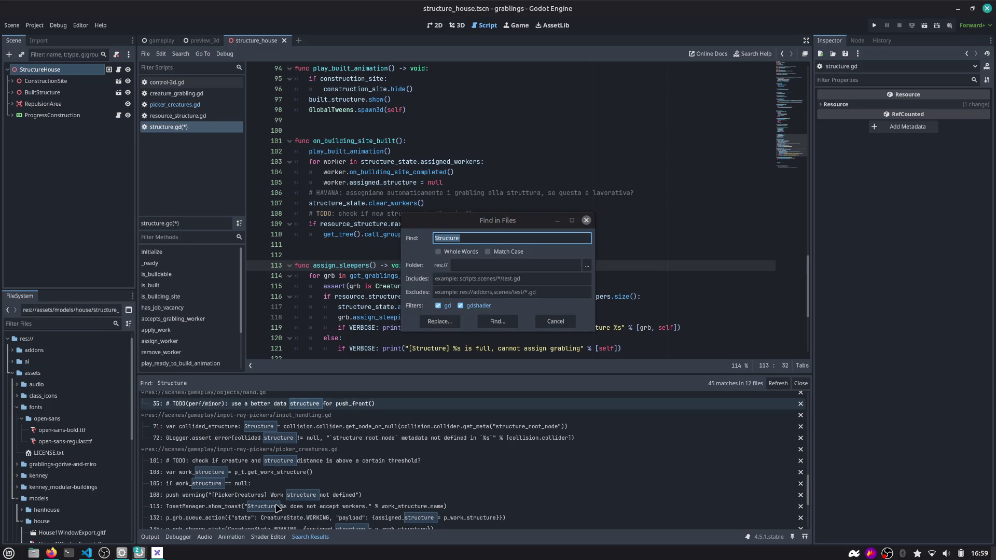
click(586, 220)
click(280, 506)
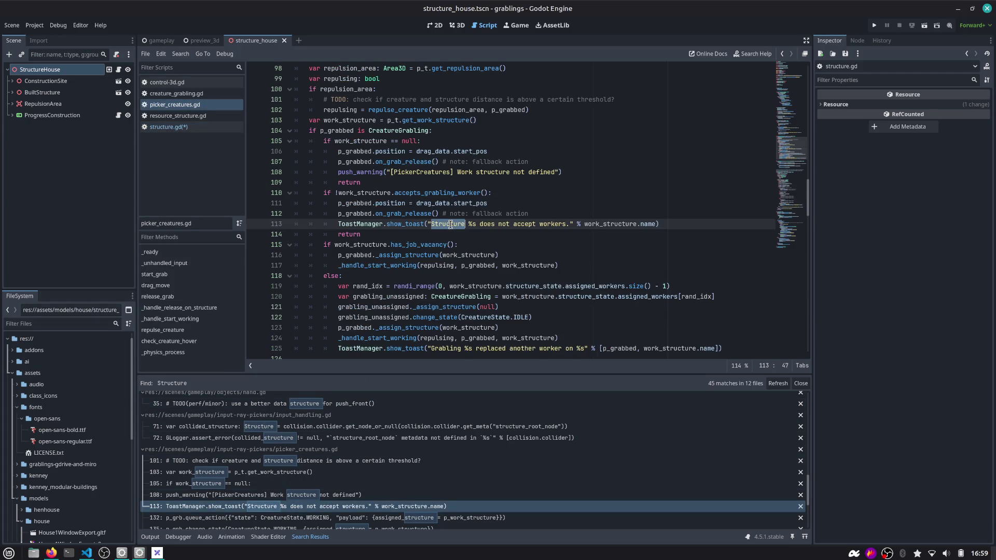
key(Delete)
key(Delete)
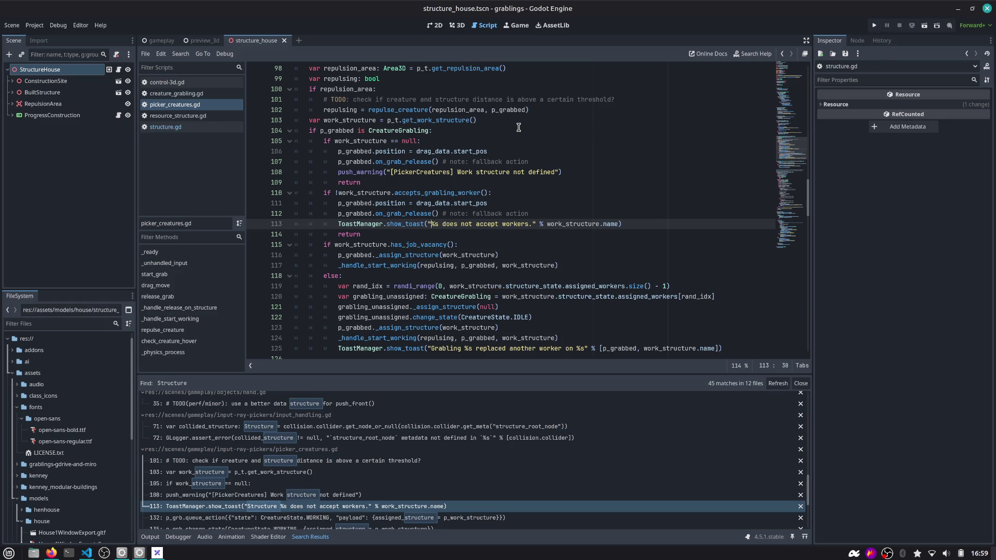
key(alt+Tab)
key(alt+Tab)
key(alt+Tab)
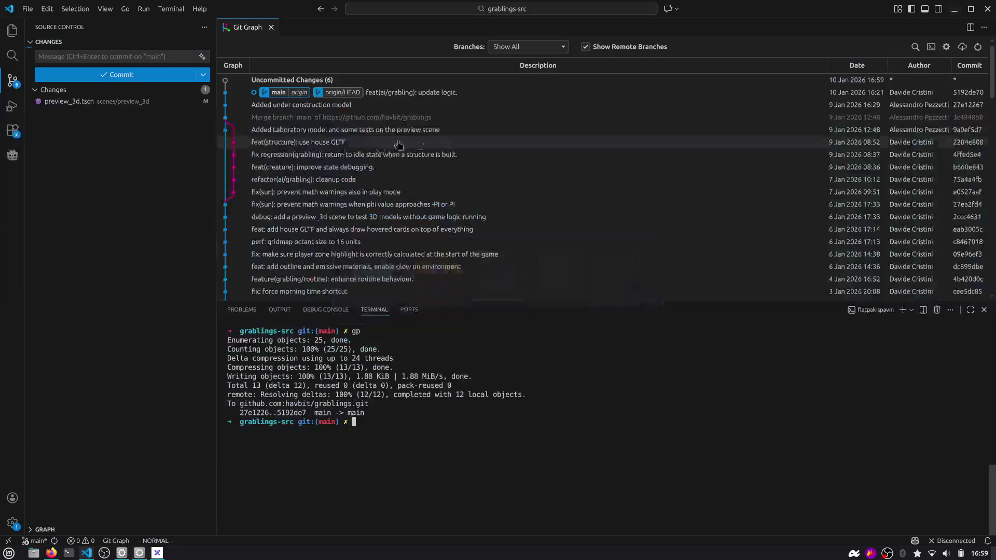
Review the diffs of creature_grabling.gd and structure.gd in a widened diff view
click(123, 102)
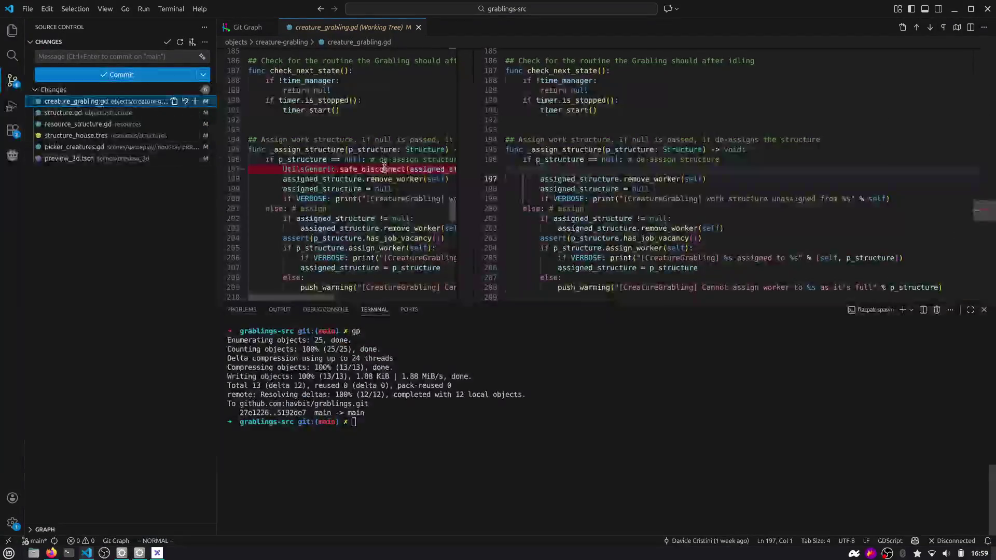
key(ctrl+j)
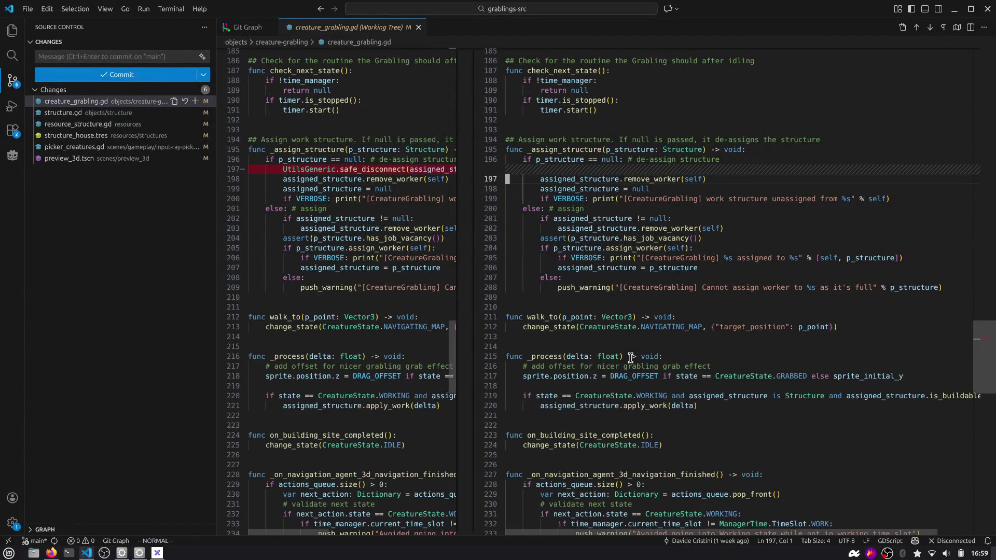
key(ctrl+b)
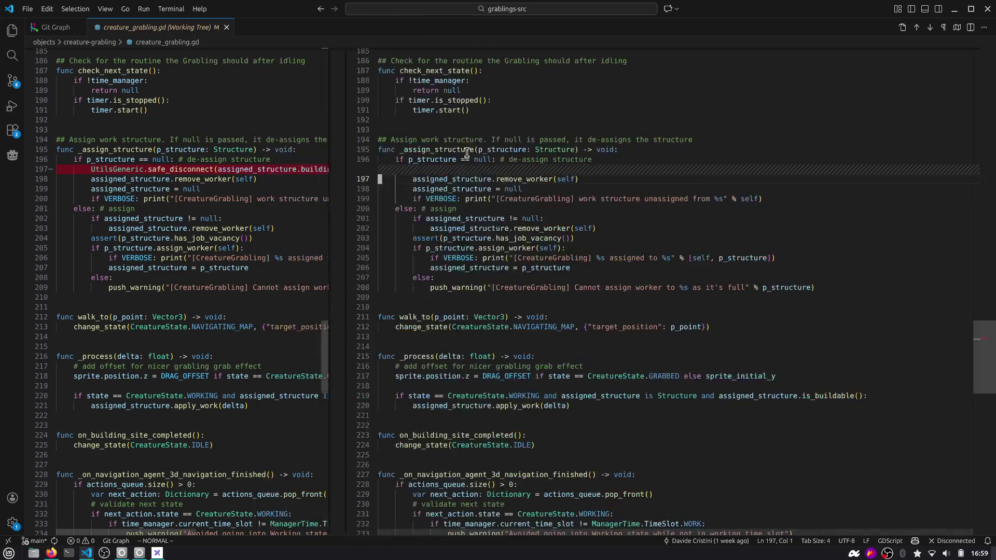
drag(338, 141, 512, 130)
scroll(249, 114, down, 2)
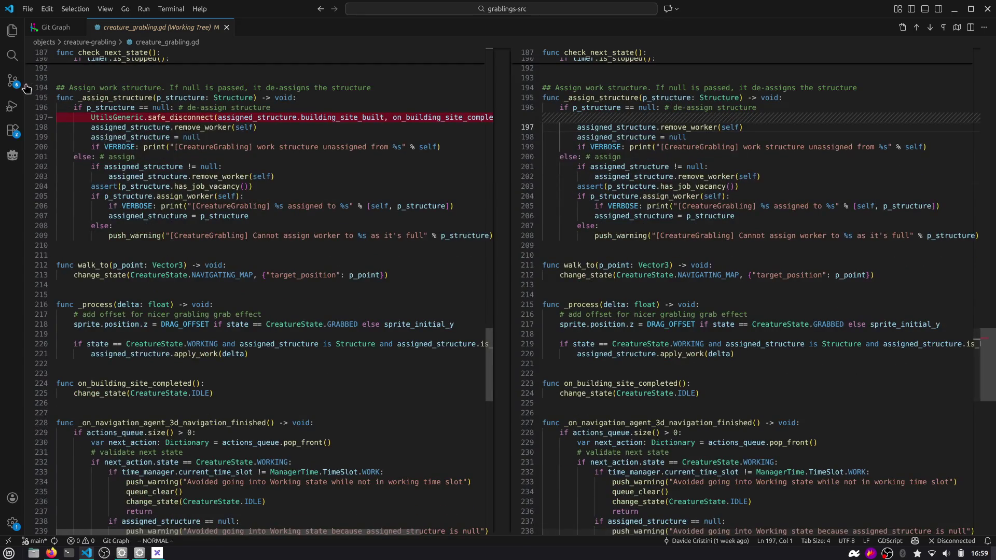
click(21, 83)
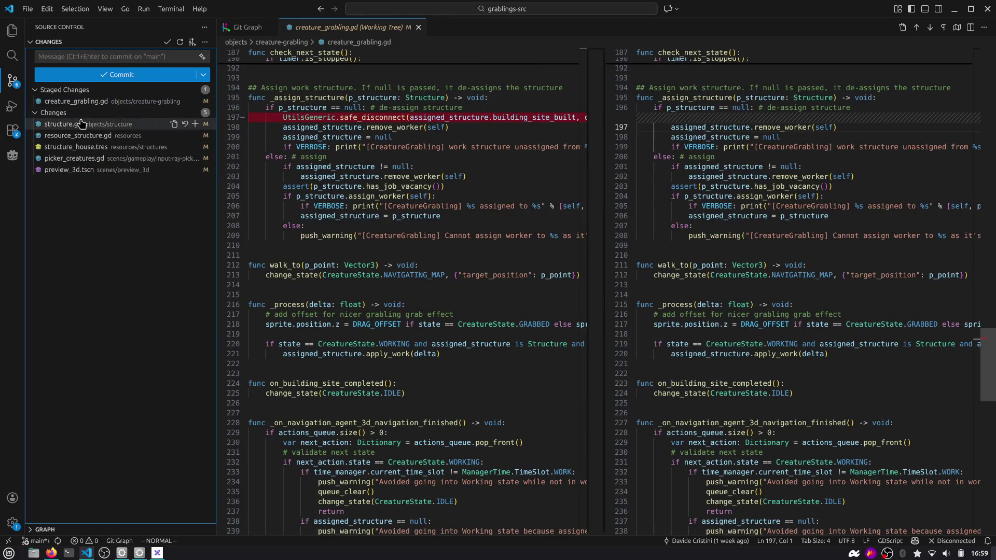
click(81, 123)
scroll(736, 185, down, 6)
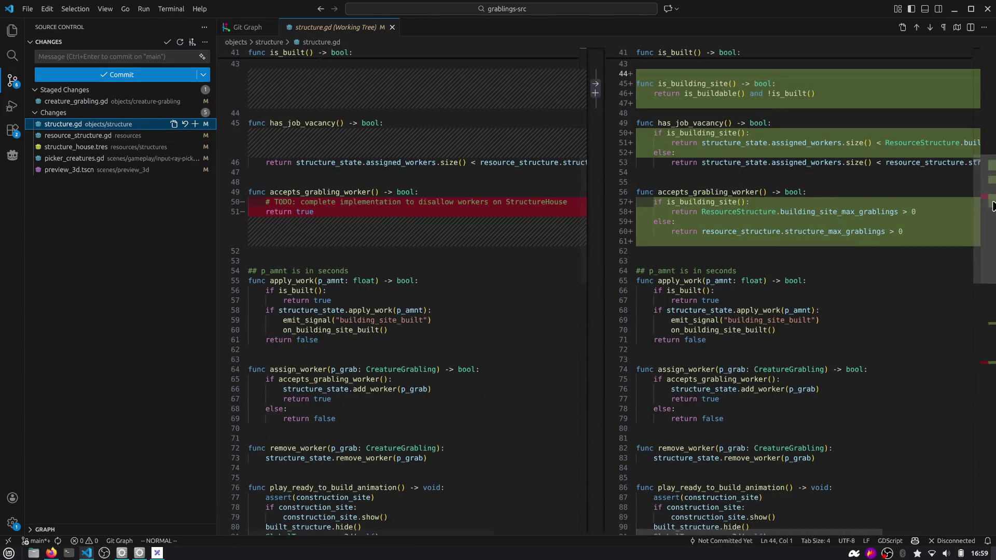
drag(988, 199, 995, 312)
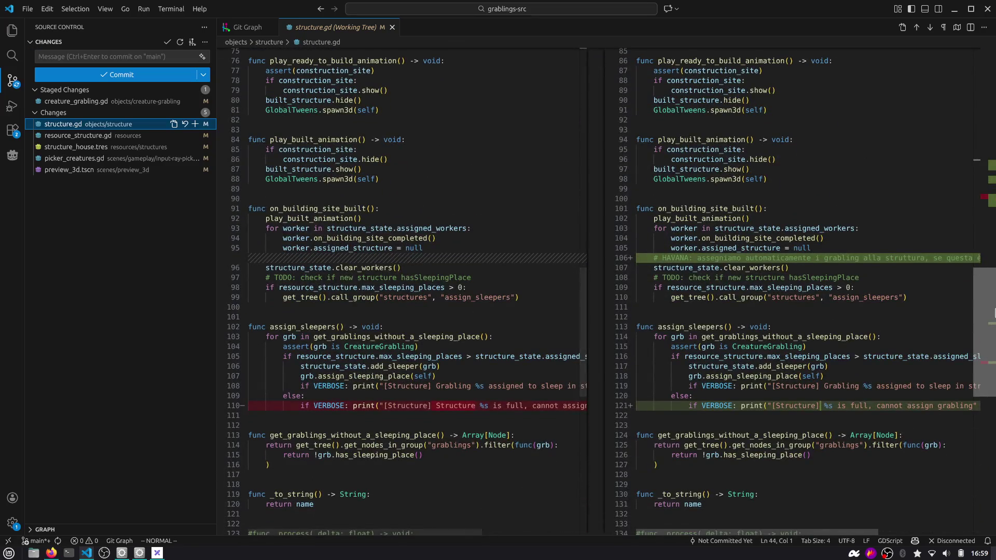
Start a commit message with 'feat(structure): make', then clear it again
click(90, 54)
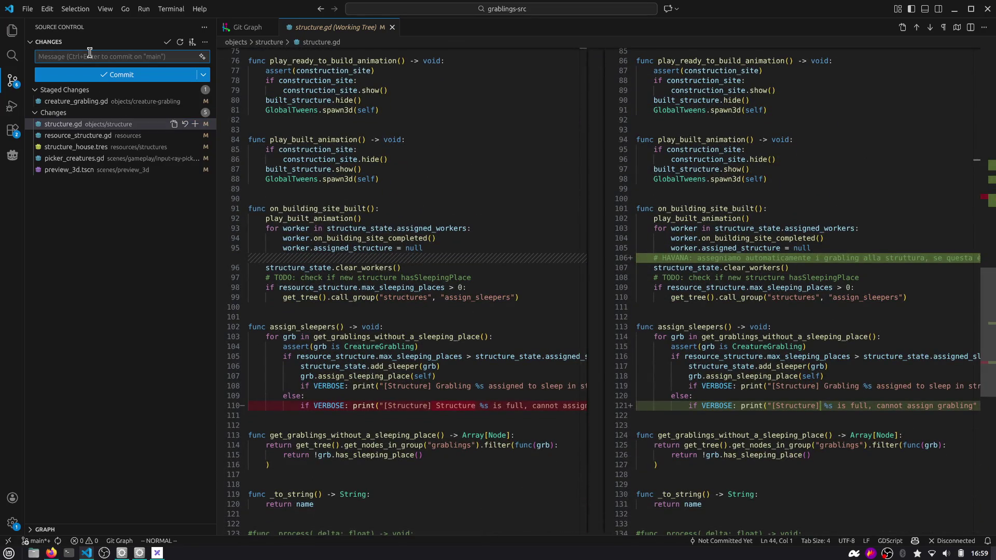
text(feat(structure): make)
double_click(89, 53)
triple_click(89, 52)
key(BackSpace)
Stage structure.gd, resource_structure.gd and structure_house.tres after reviewing their changes
click(195, 124)
click(129, 136)
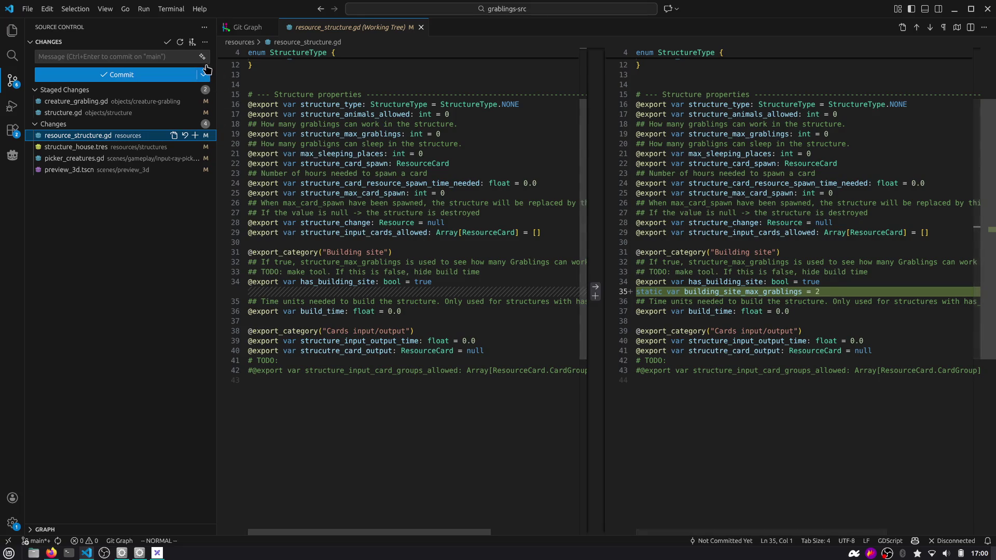
scroll(736, 289, down, 1)
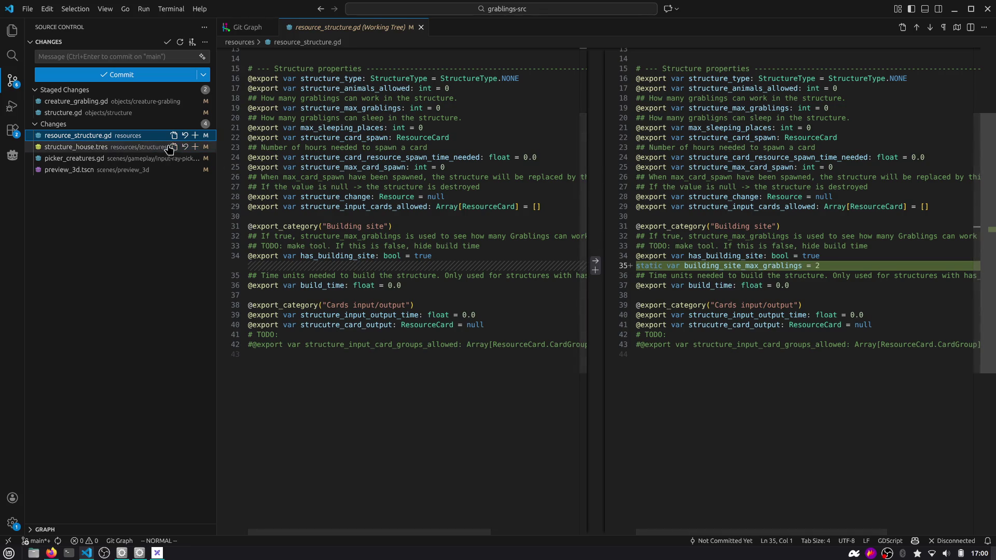
click(195, 135)
click(78, 146)
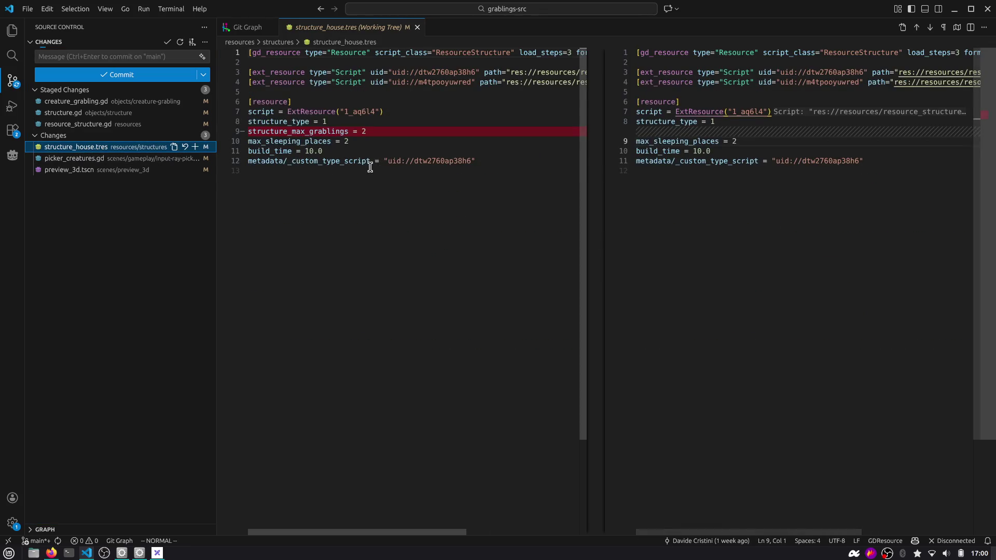
click(195, 147)
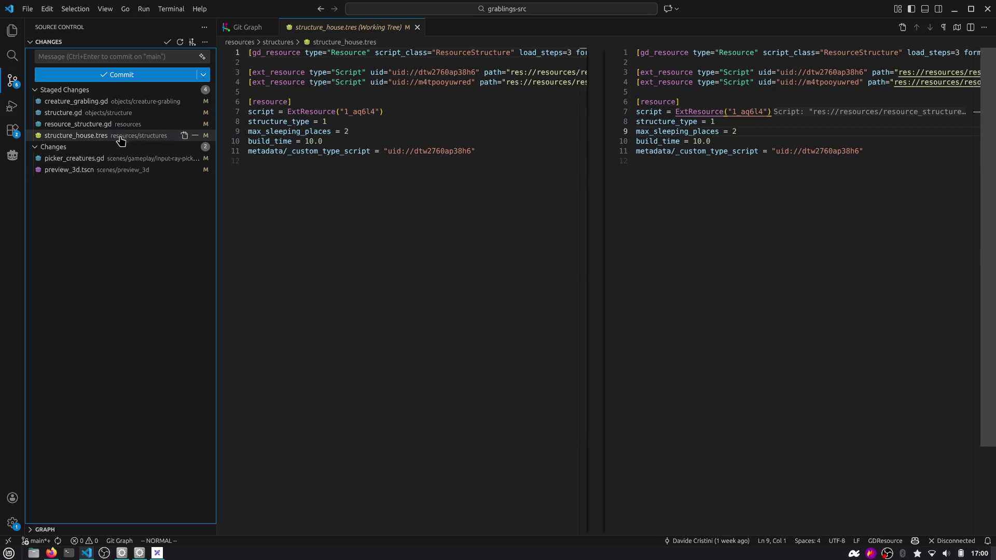
Stage picker_creatures.gd, view the preview_3d.tscn diff, and request an AI-generated commit message
click(119, 159)
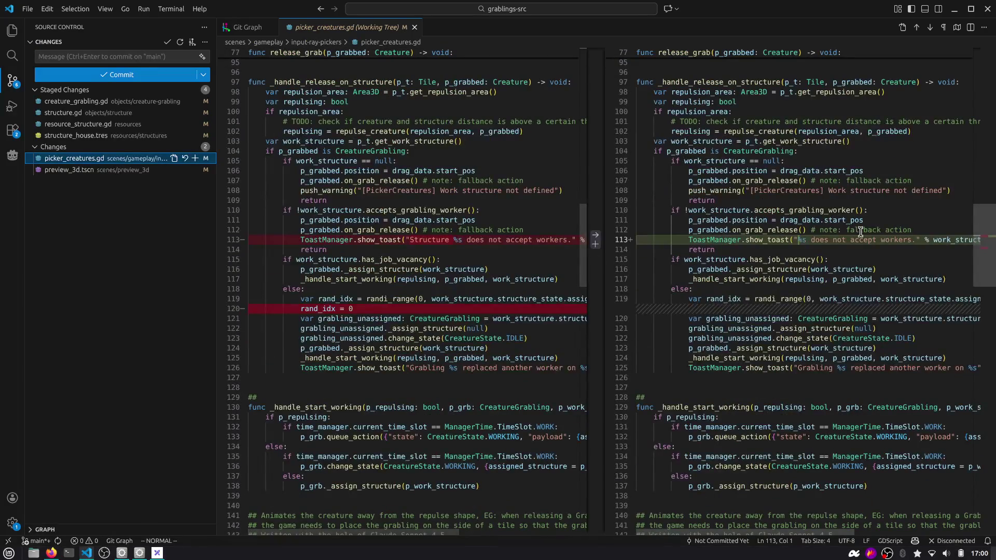
drag(987, 231, 991, 258)
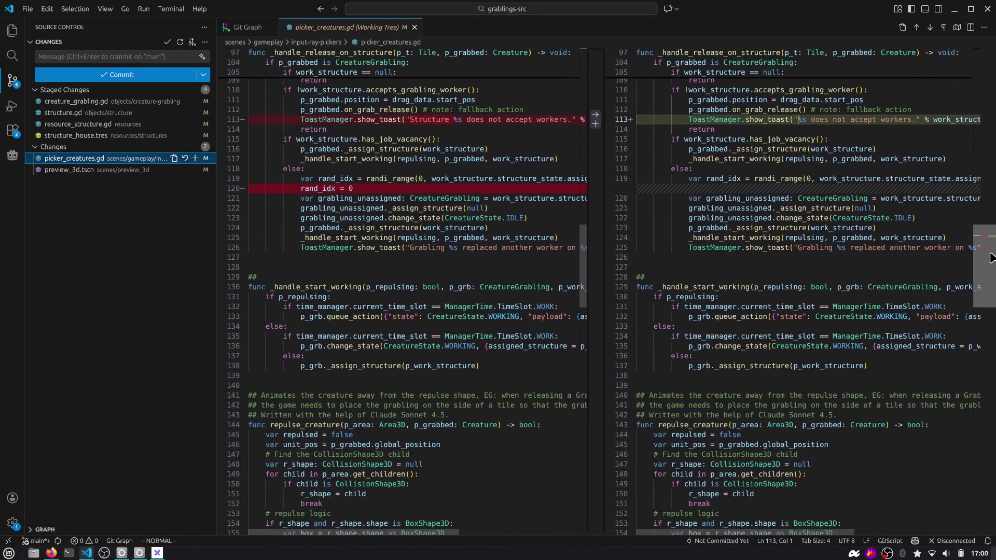
click(195, 158)
click(100, 170)
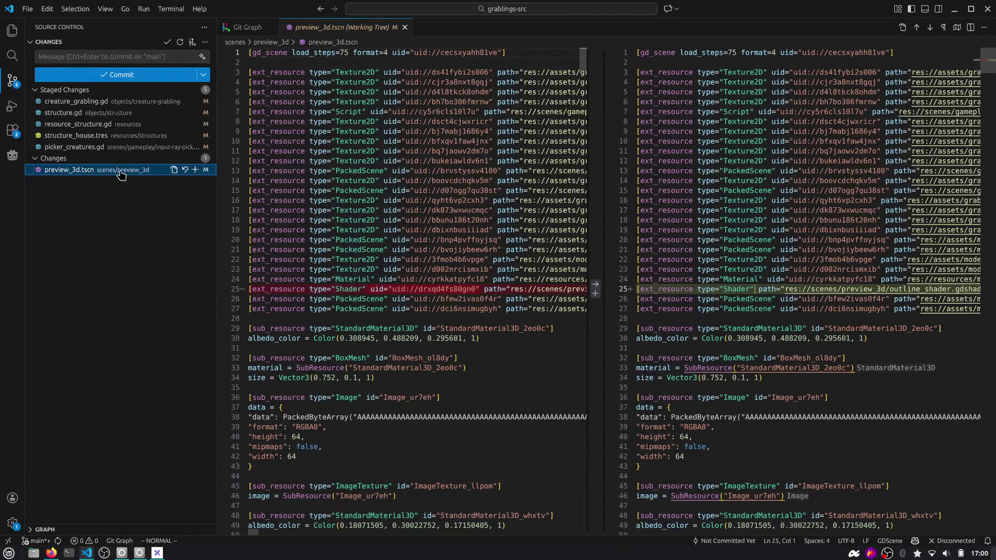
click(202, 57)
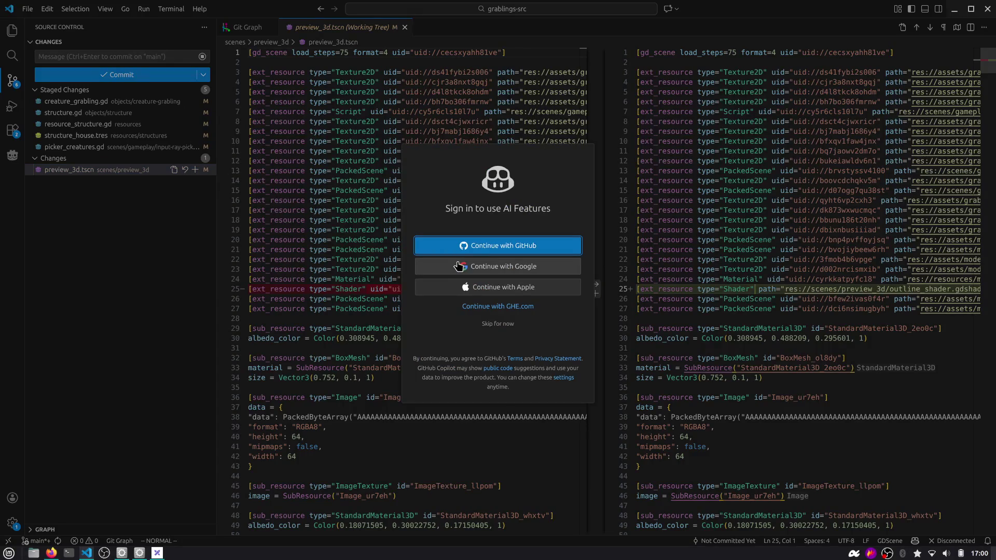
Commit with a 'feat(structure):' message about handling building_site and structure_built separately
key(Escape)
click(156, 56)
text(feat(structure): make a disti)
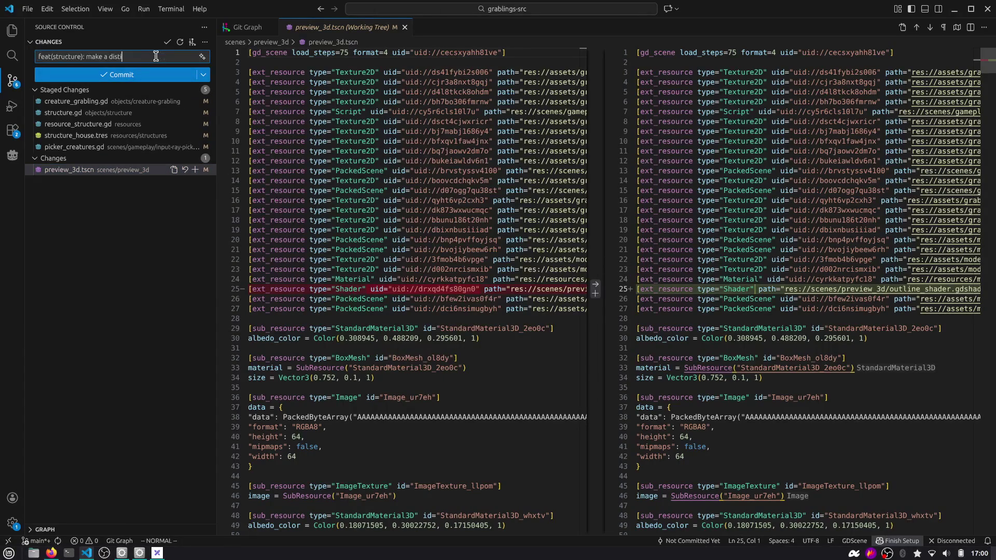
key(ctrl+shift+Left)
key(ctrl+shift+Left)
key(ctrl+shift+Left)
text(handle)
text(ructure_built separately for workers assignem)
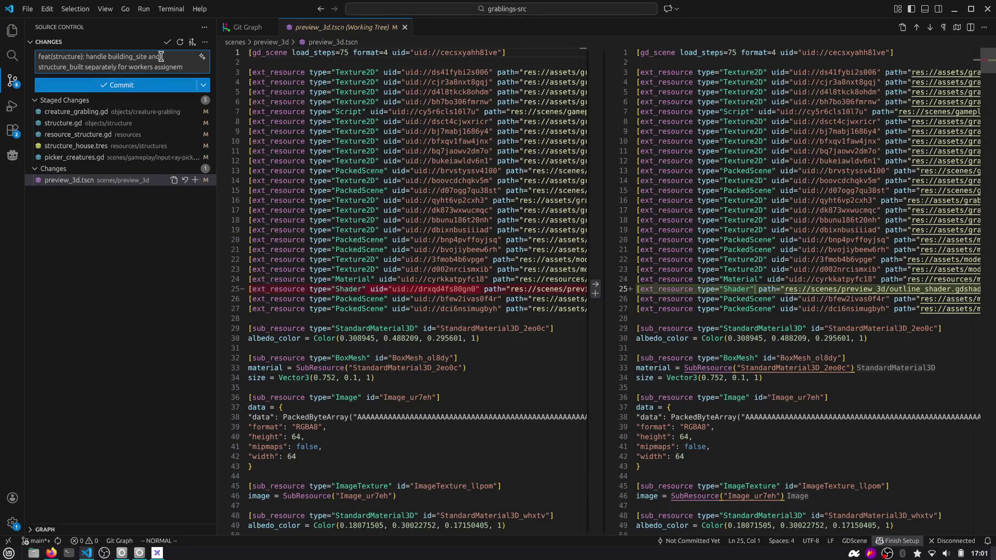
text(ent)
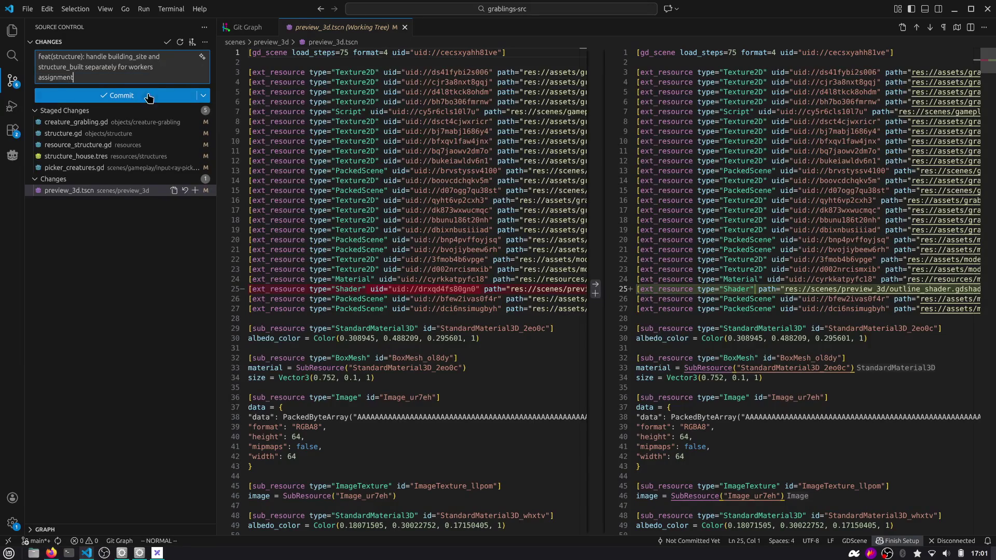
click(147, 96)
Close Git Graph and push the commit with gp from the integrated terminal
key(ctrl+w)
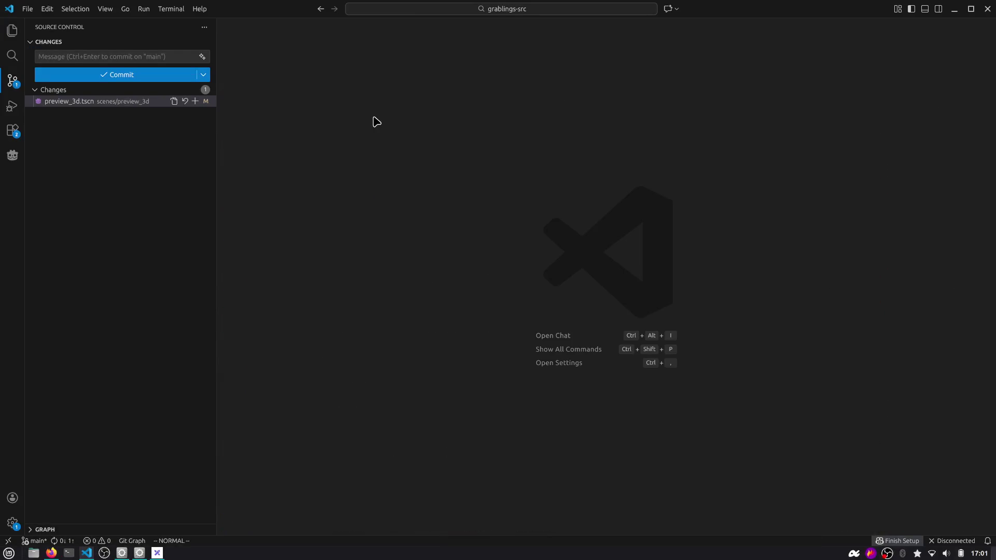
key(ctrl+grave)
key(ctrl+l)
text(gp)
key(Return)
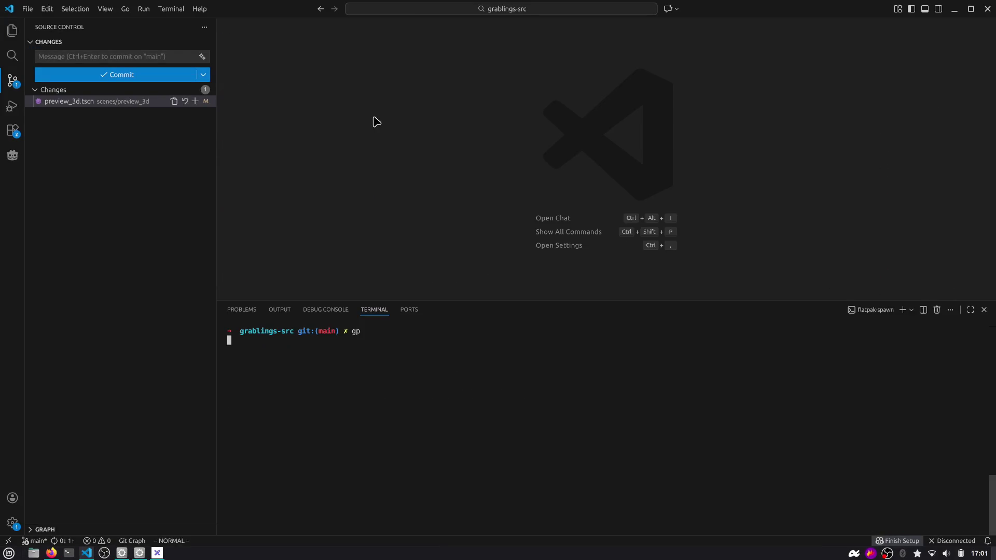
key(alt+Tab)
key(alt+Tab)
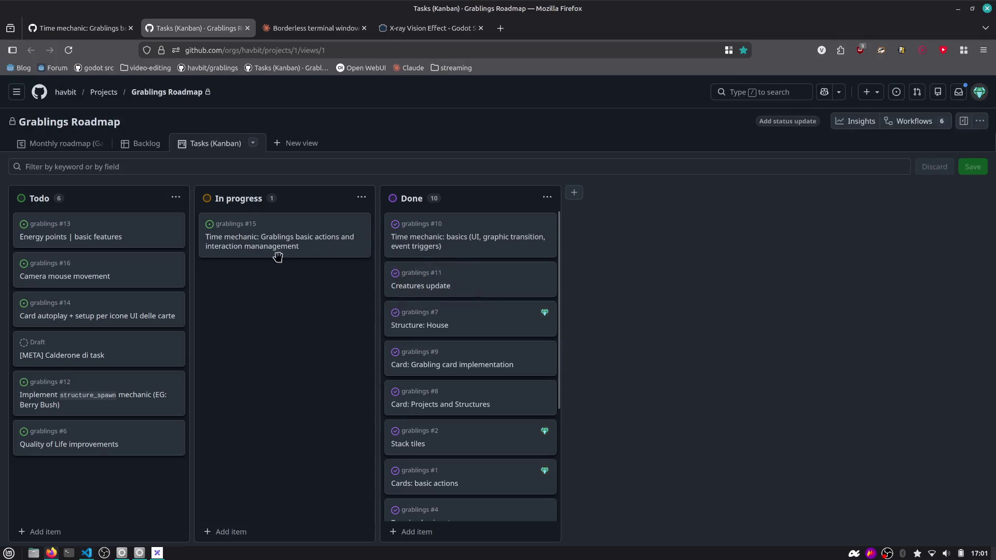
Review issue #15's Refactor tasks, including the assigned_structure item
click(278, 257)
scroll(428, 270, down, 10)
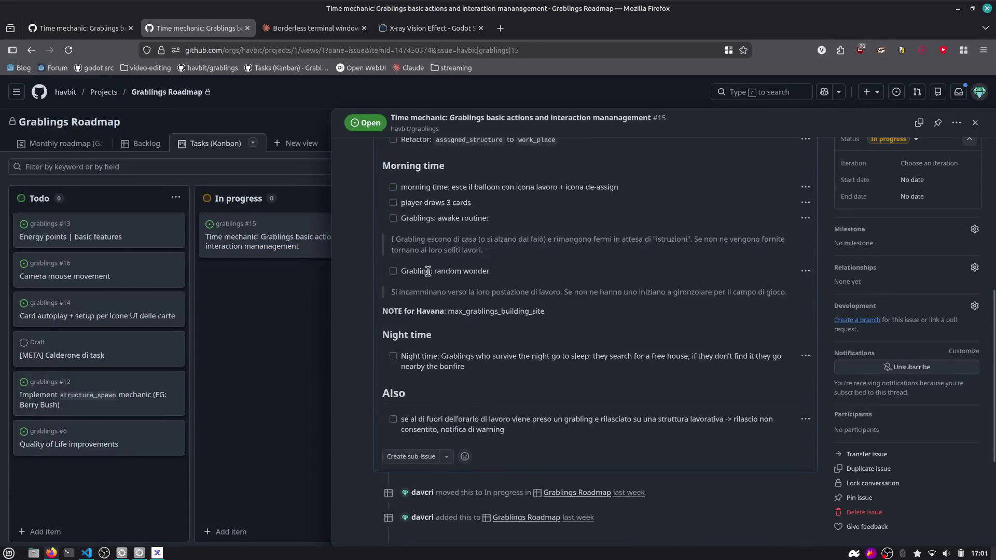
scroll(428, 271, up, 2)
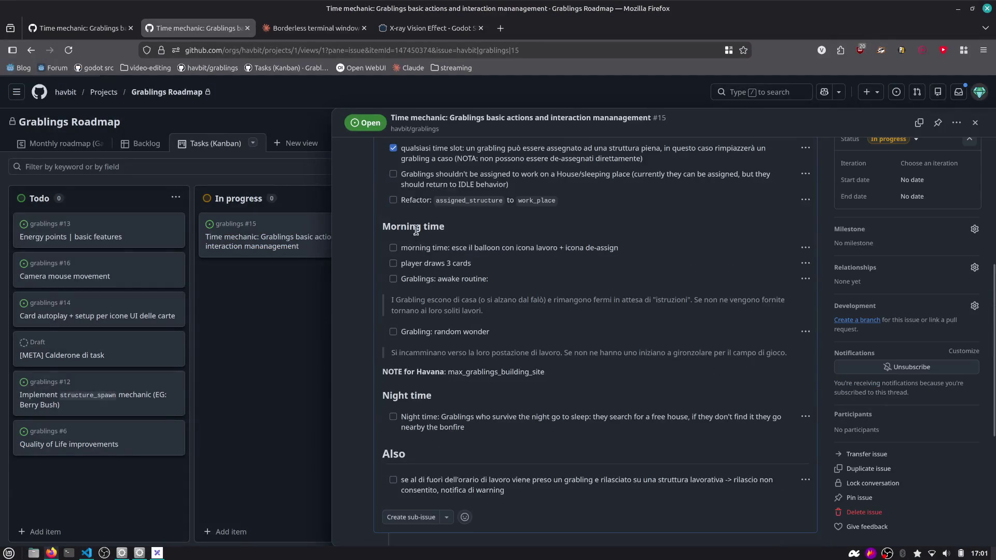
double_click(472, 200)
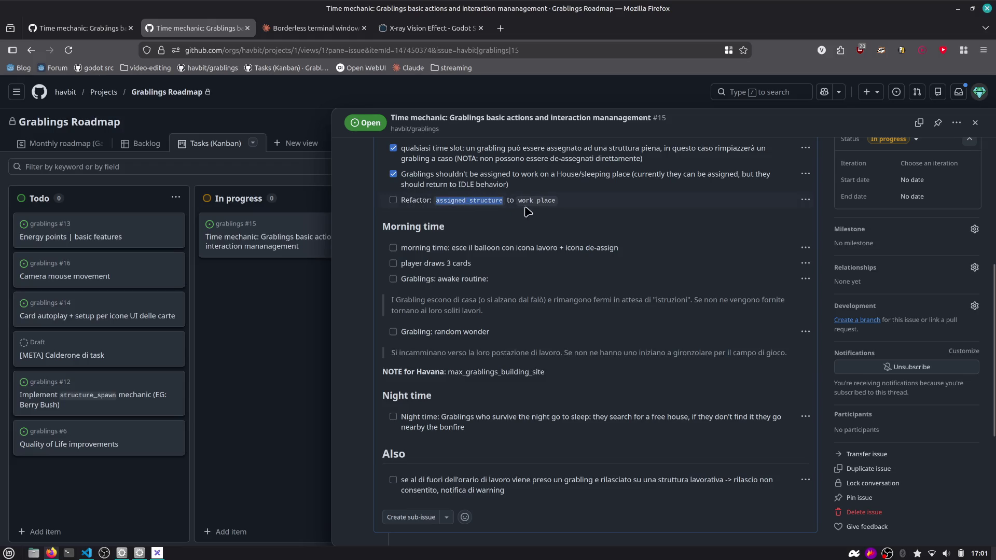
key(alt+Tab)
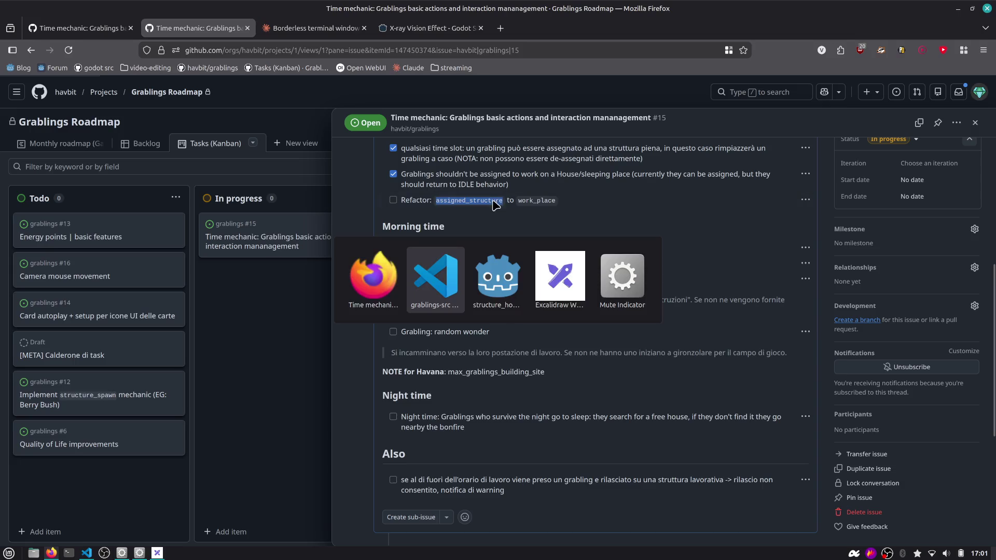
scroll(497, 275, down, 3)
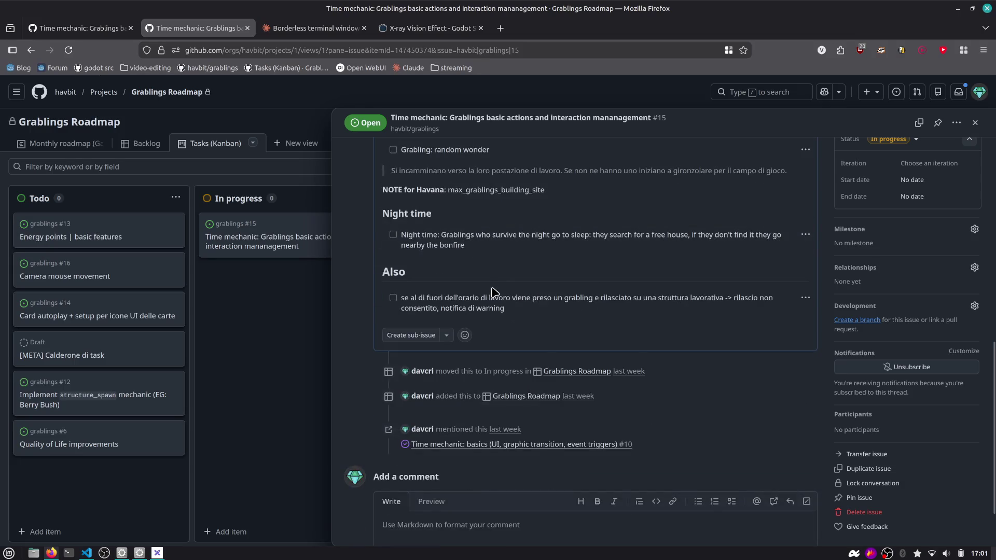
scroll(495, 285, up, 3)
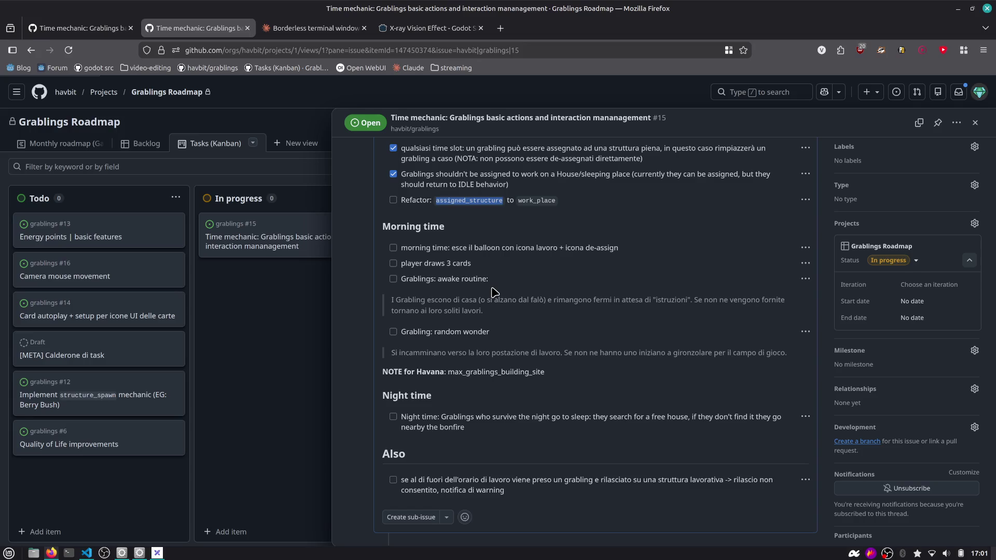
click(475, 201)
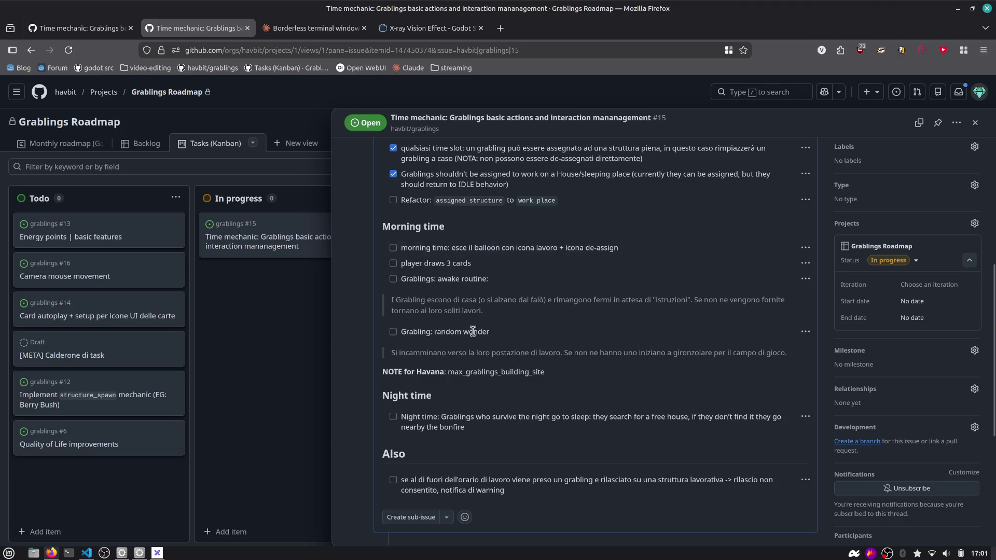
scroll(519, 422, up, 3)
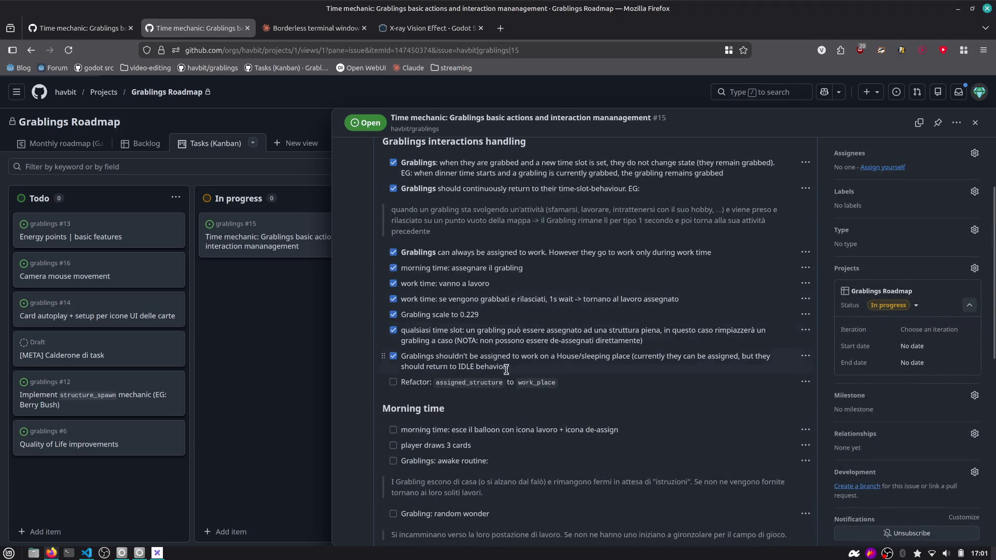
Glance at the Energy points #13 and Camera mouse movement #16 issues, then return to Godot
click(77, 237)
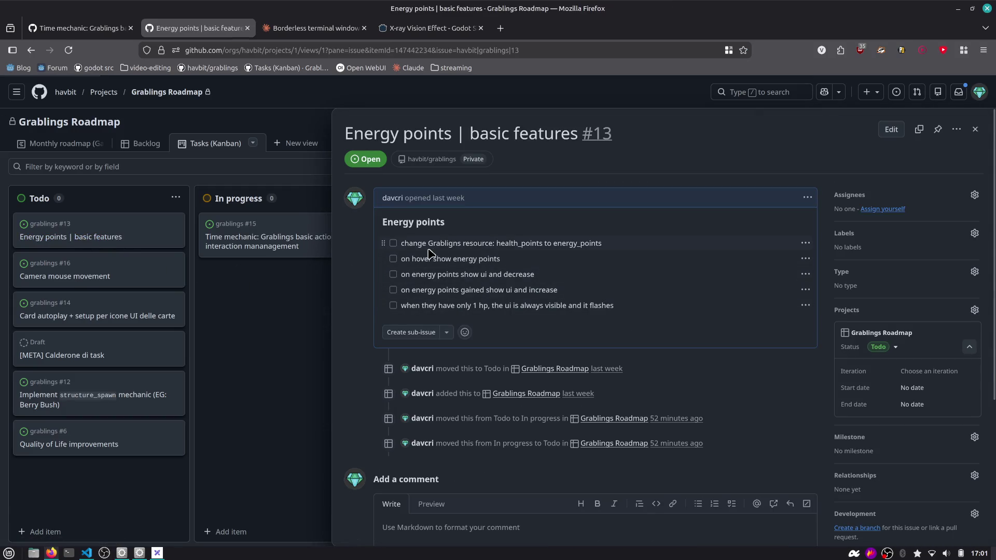
double_click(587, 247)
key(Escape)
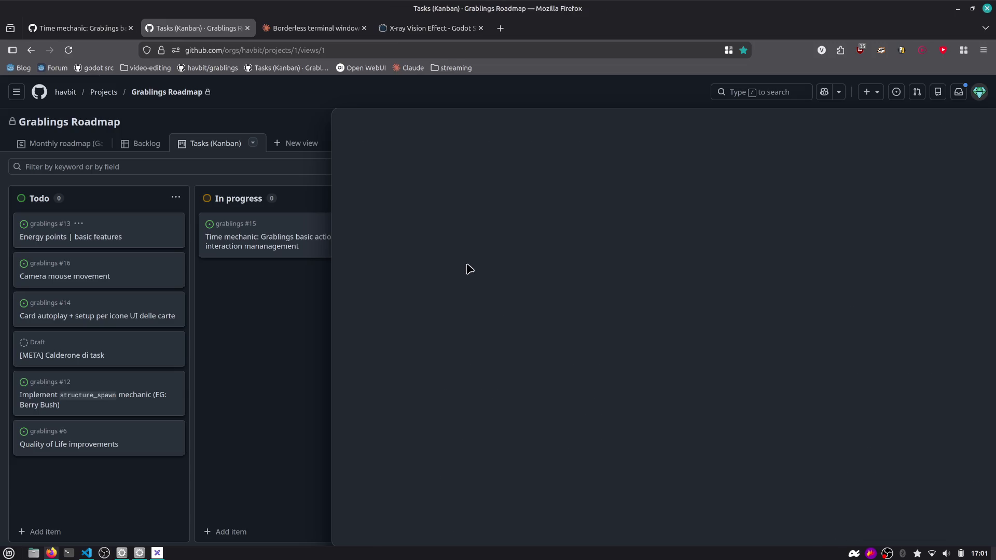
click(93, 277)
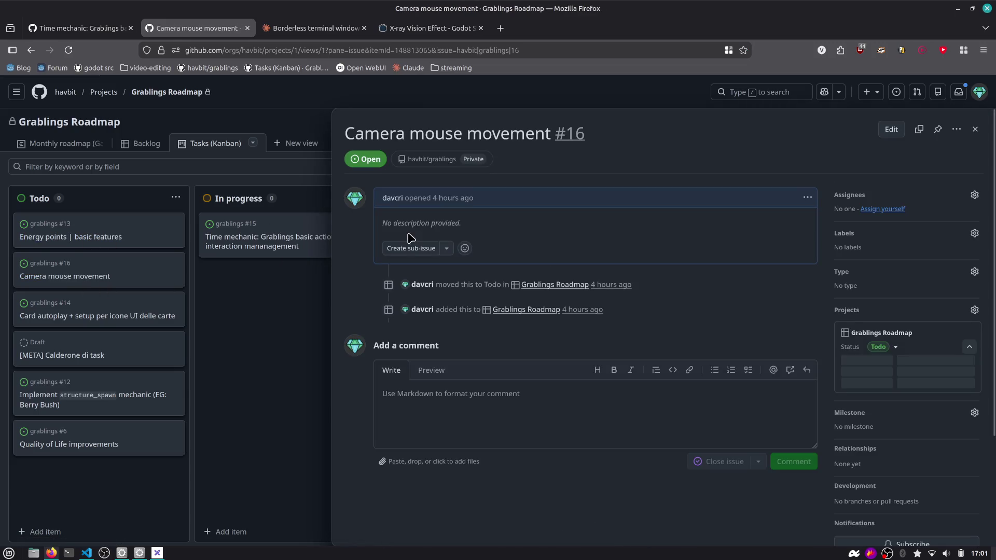
key(Escape)
key(alt+Tab)
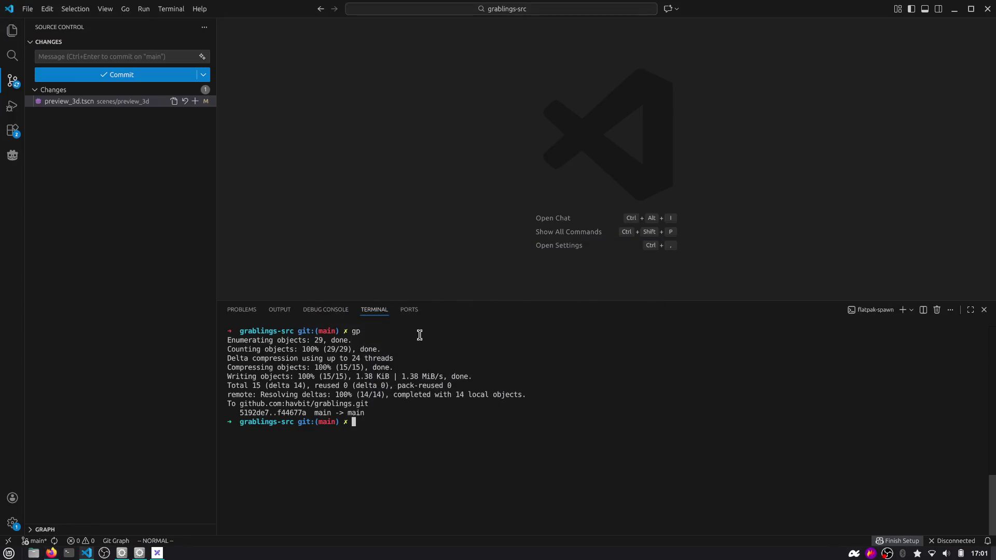
key(alt+Tab)
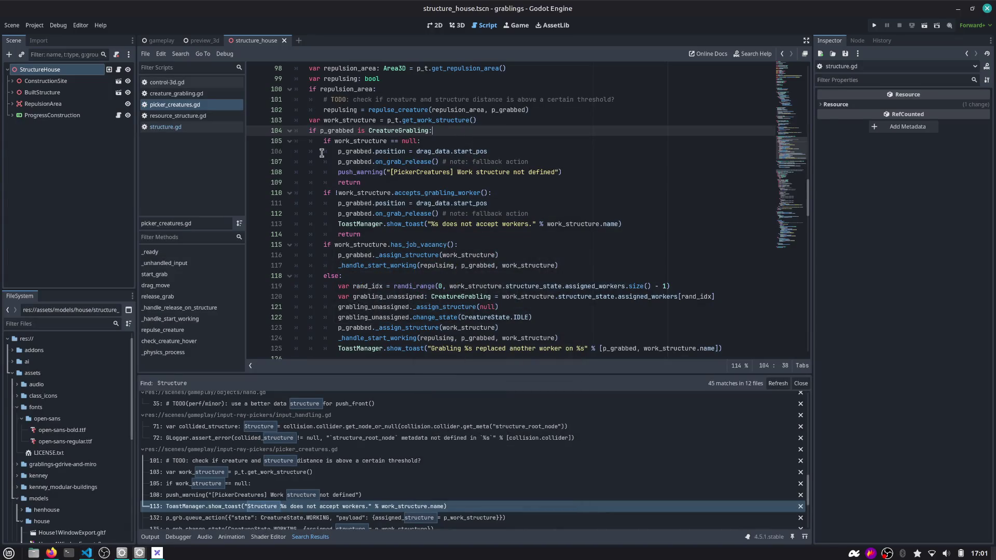
click(174, 116)
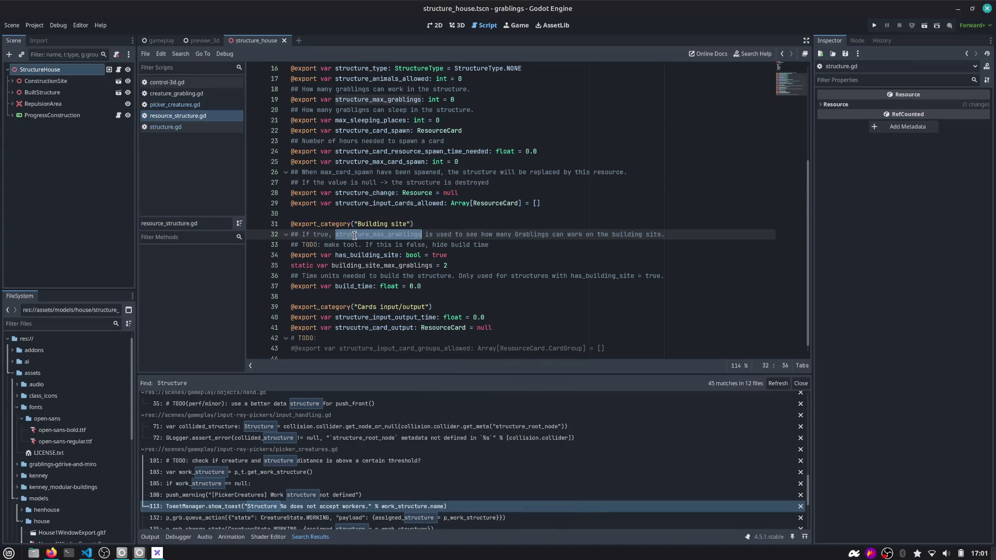
double_click(355, 203)
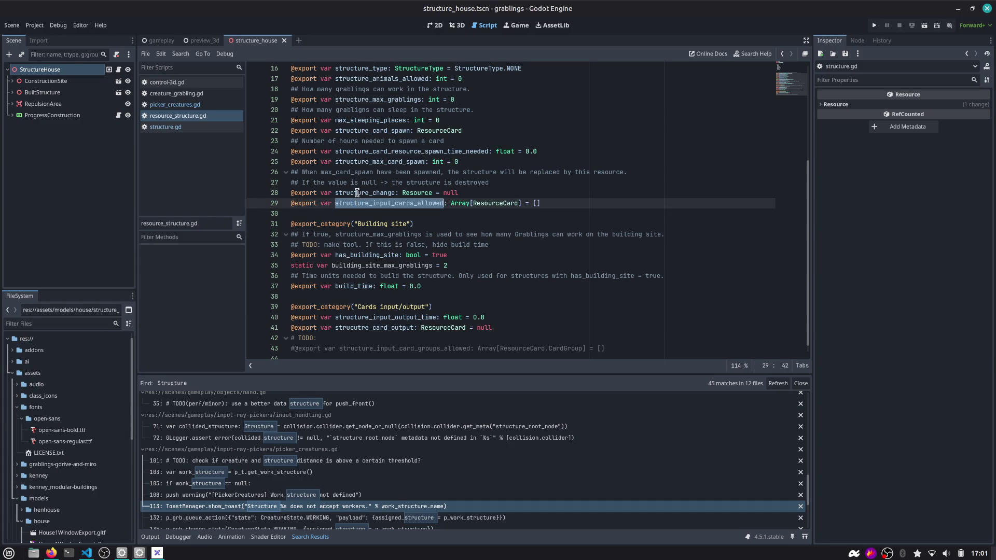
scroll(325, 156, up, 5)
scroll(325, 155, down, 5)
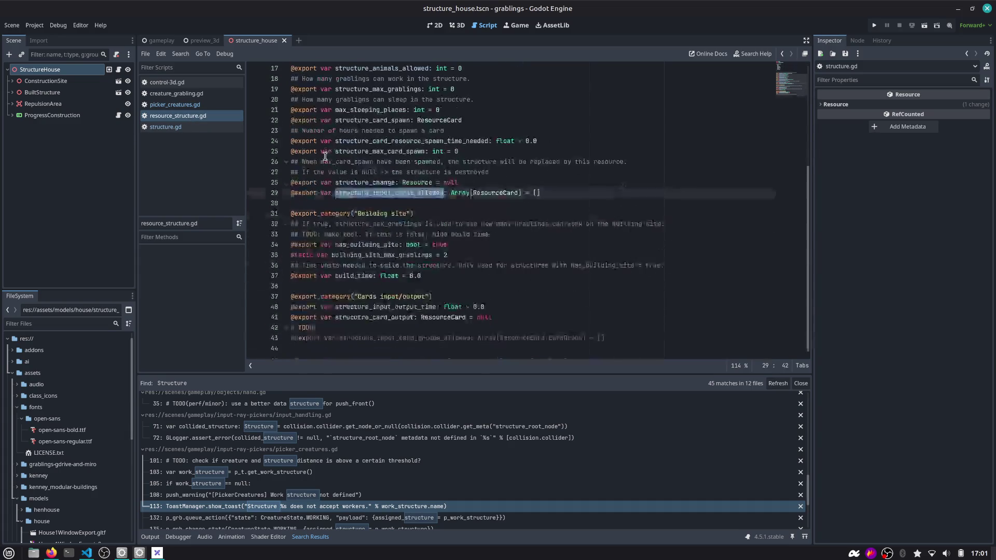
click(196, 129)
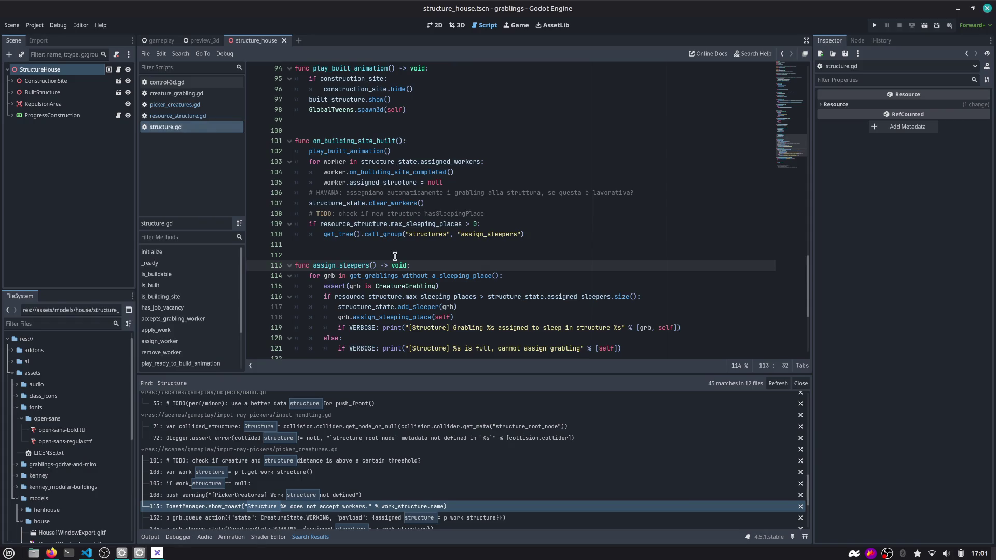
key(alt+Left)
double_click(362, 152)
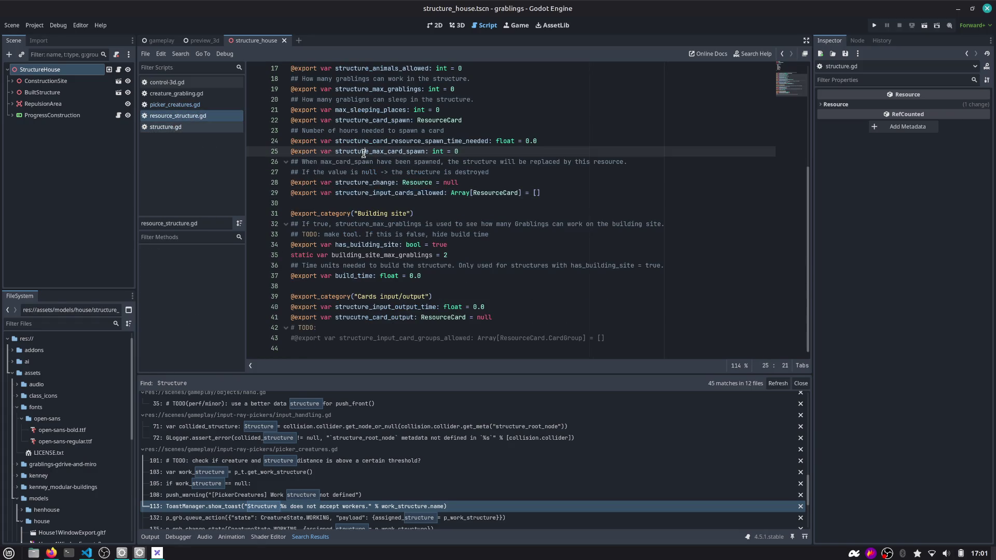
double_click(364, 124)
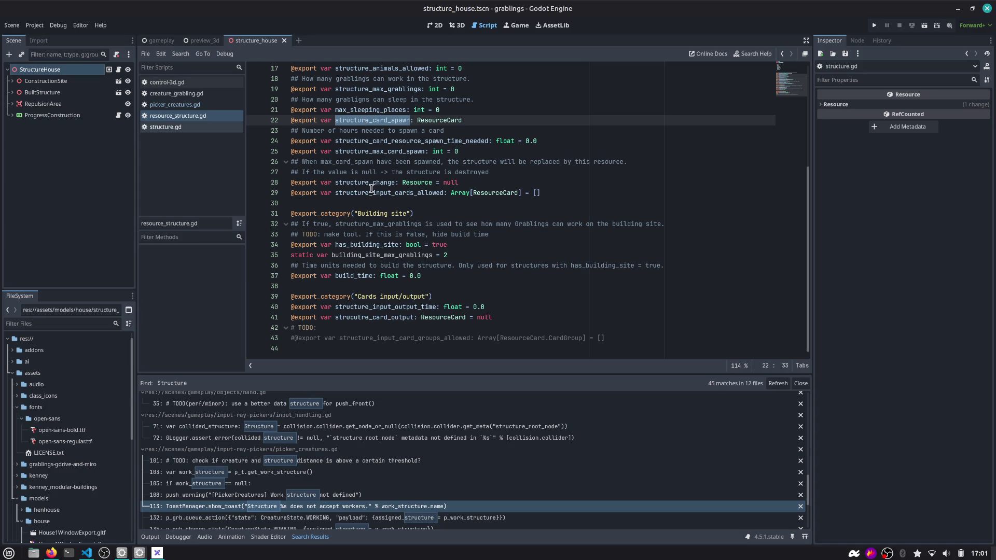
scroll(379, 261, up, 3)
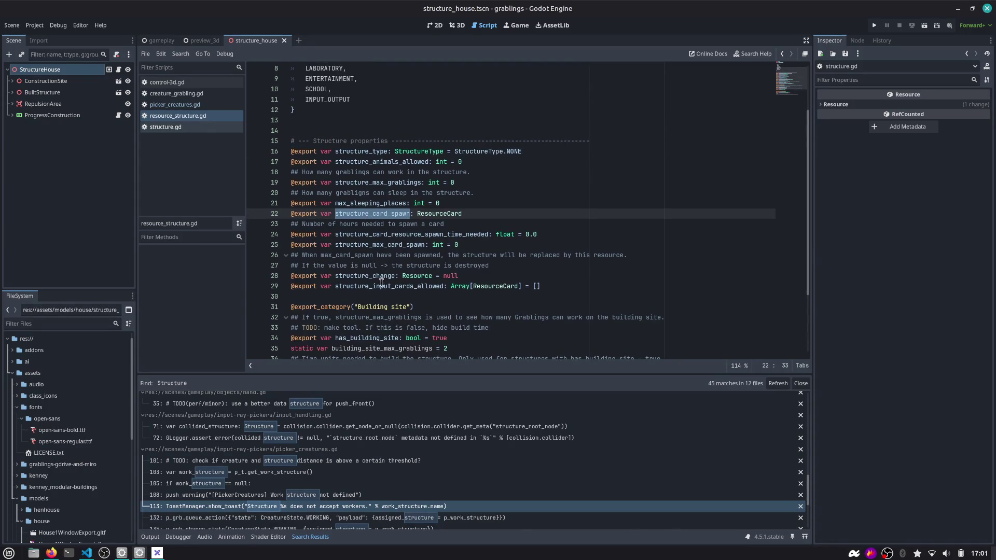
double_click(388, 204)
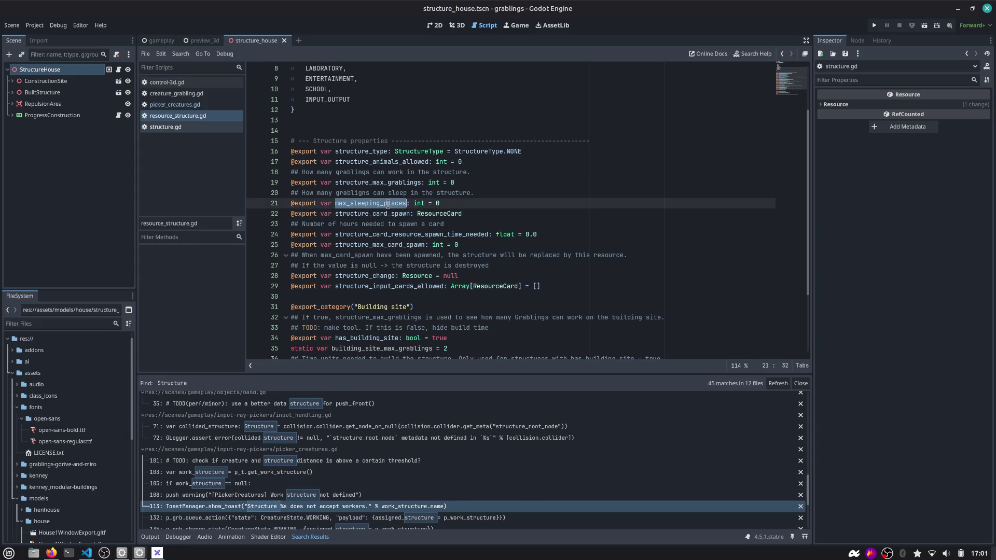
double_click(367, 183)
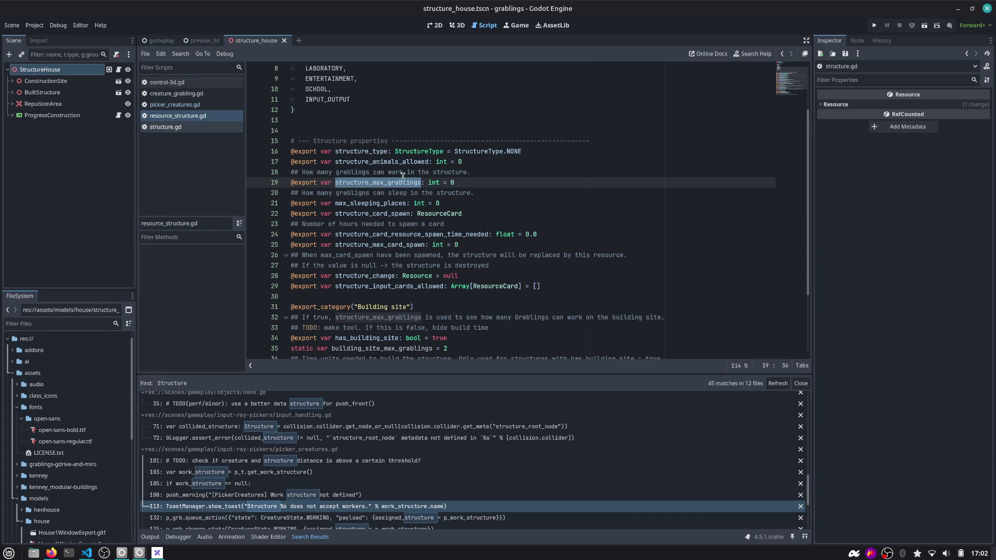
key(alt+Tab)
key(alt+Tab)
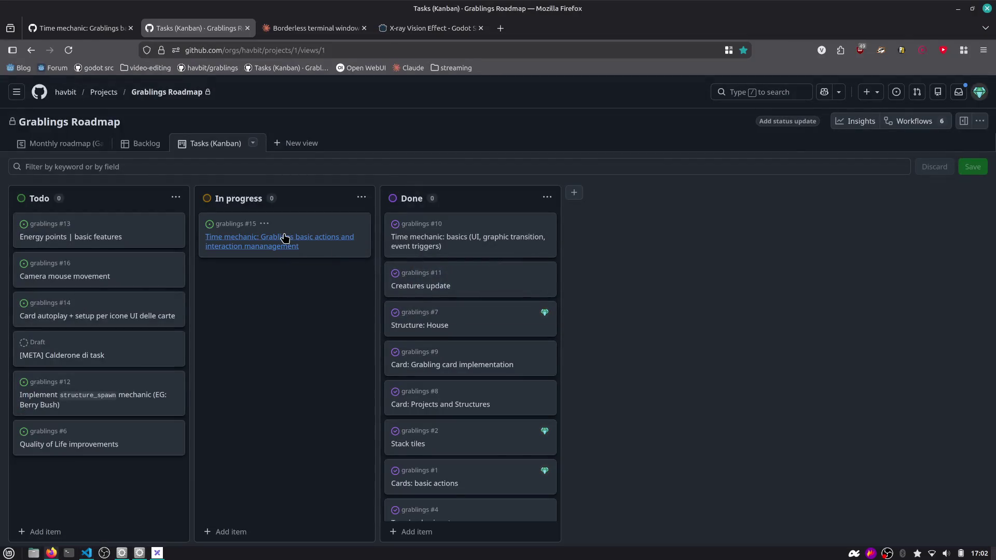
Open issue #15 and put its description into edit mode
click(284, 238)
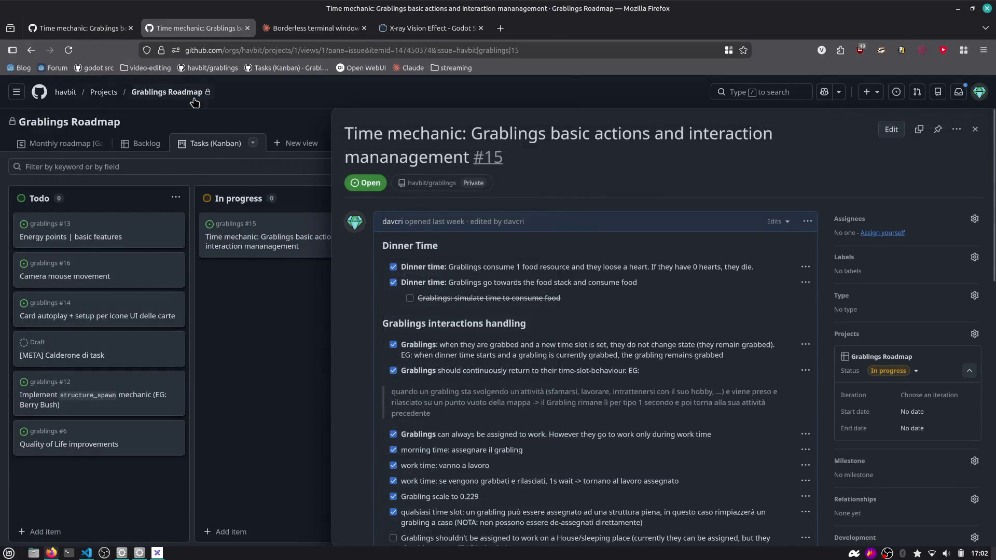
scroll(426, 267, down, 5)
scroll(427, 267, down, 3)
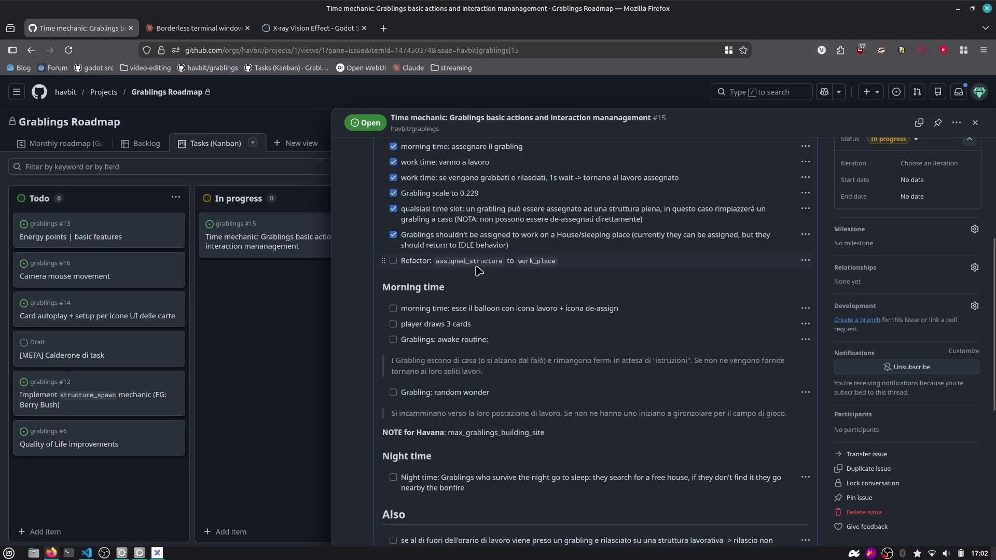
scroll(635, 266, up, 3)
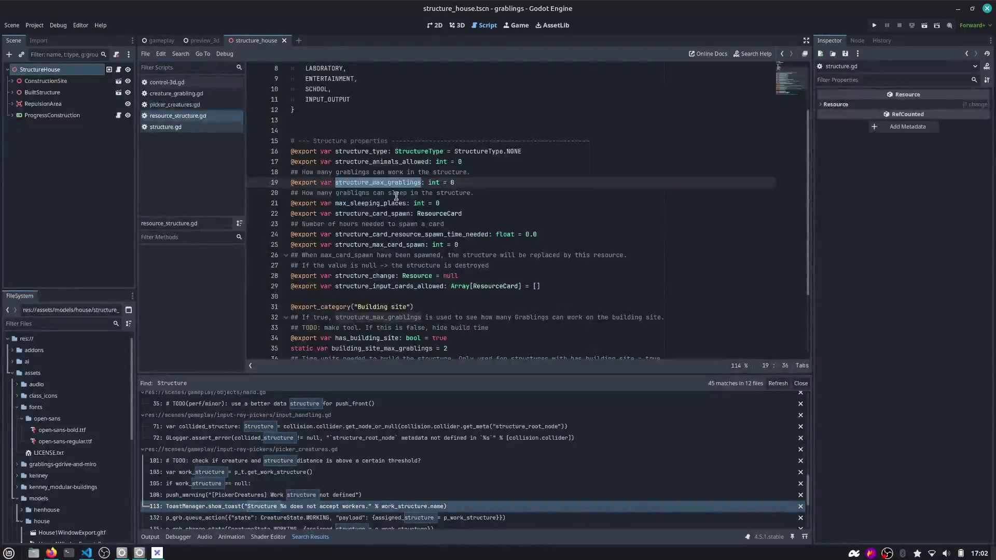
key(alt+Tab)
scroll(777, 229, up, 3)
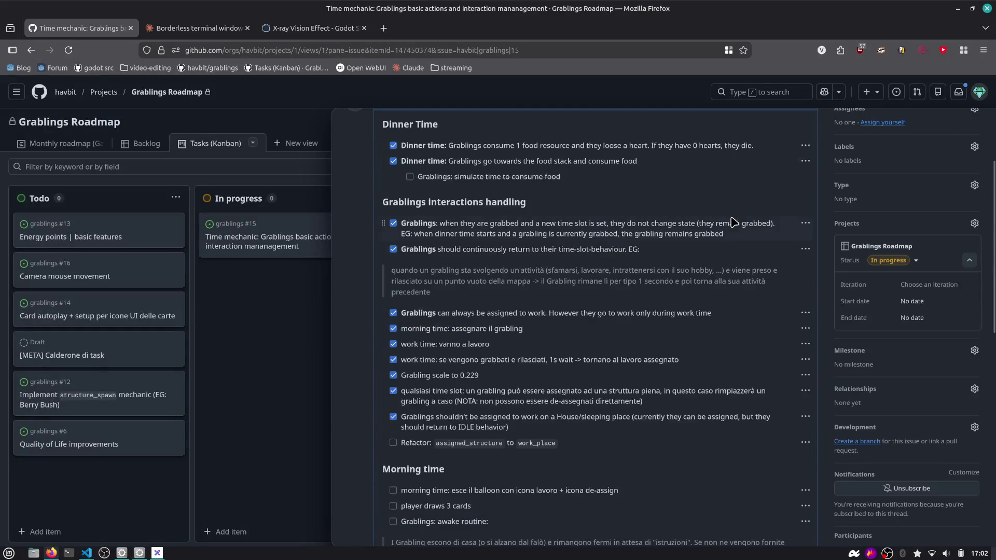
click(807, 161)
click(829, 223)
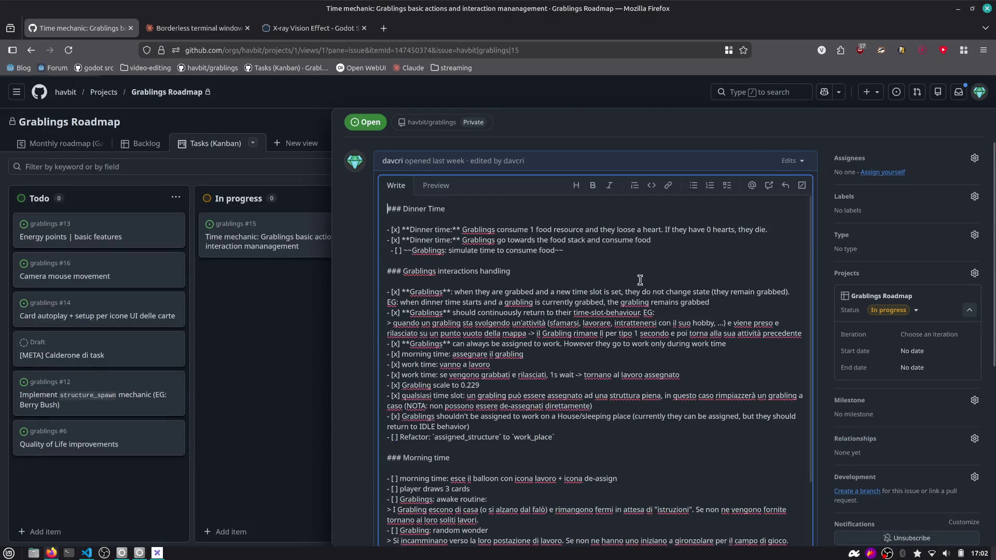
scroll(641, 278, down, 3)
Add '- [ ] Refactor: structure_max_grablings to structure_max_workers' and save the description
click(467, 343)
text(- [ ] Ref)
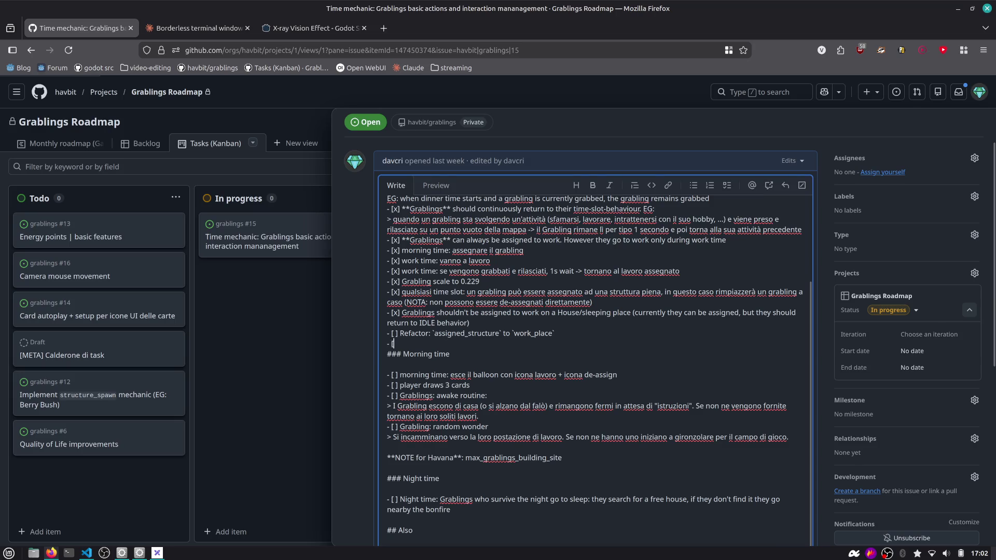
text(actor: )
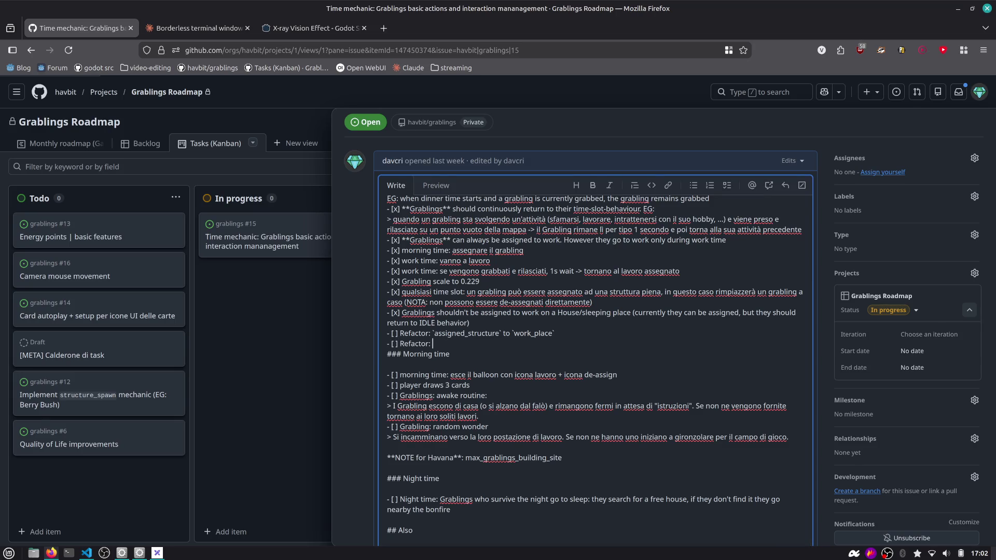
text(`structure_max_grablings` to `)
text(structure_max_workers)
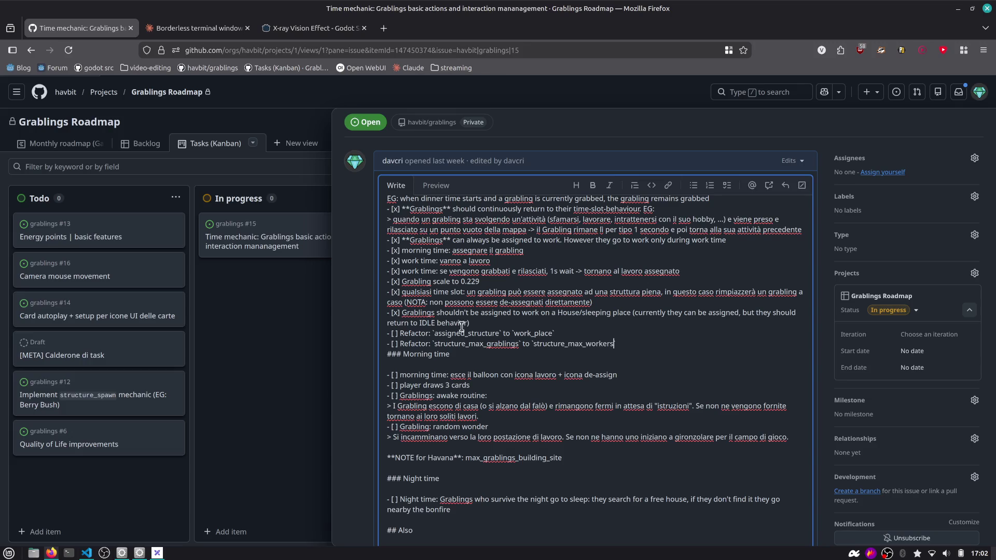
key(Return)
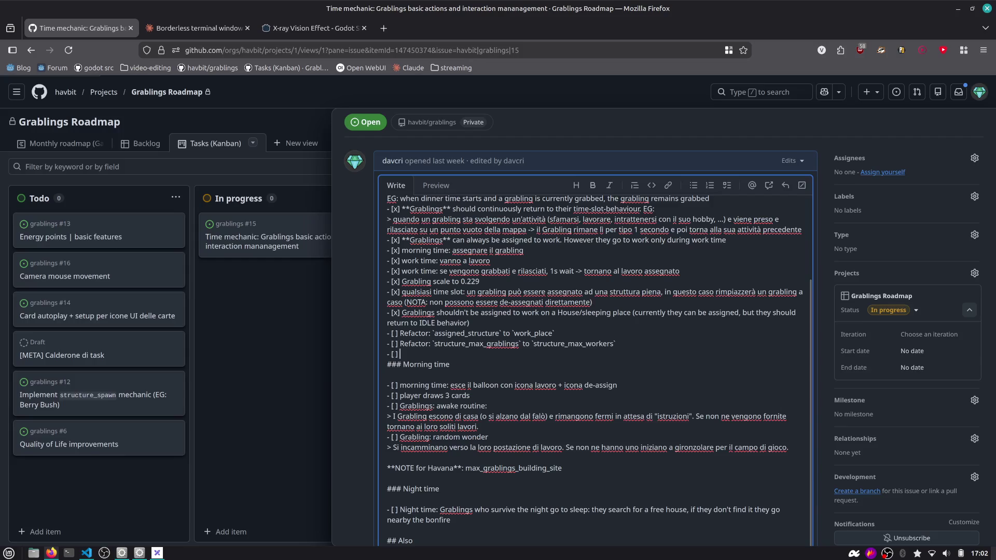
key(BackSpace)
key(BackSpace)
key(BackSpace)
scroll(575, 342, down, 3)
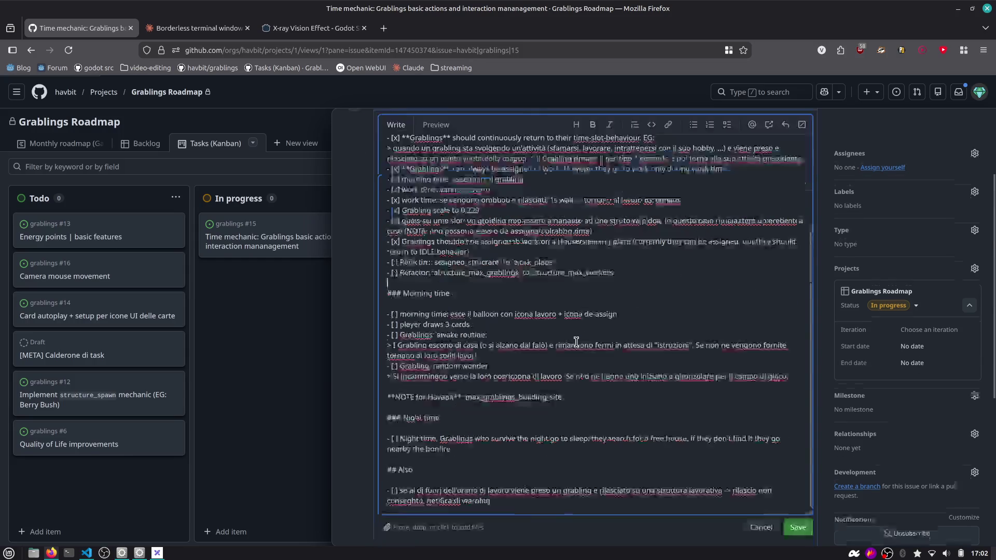
click(795, 406)
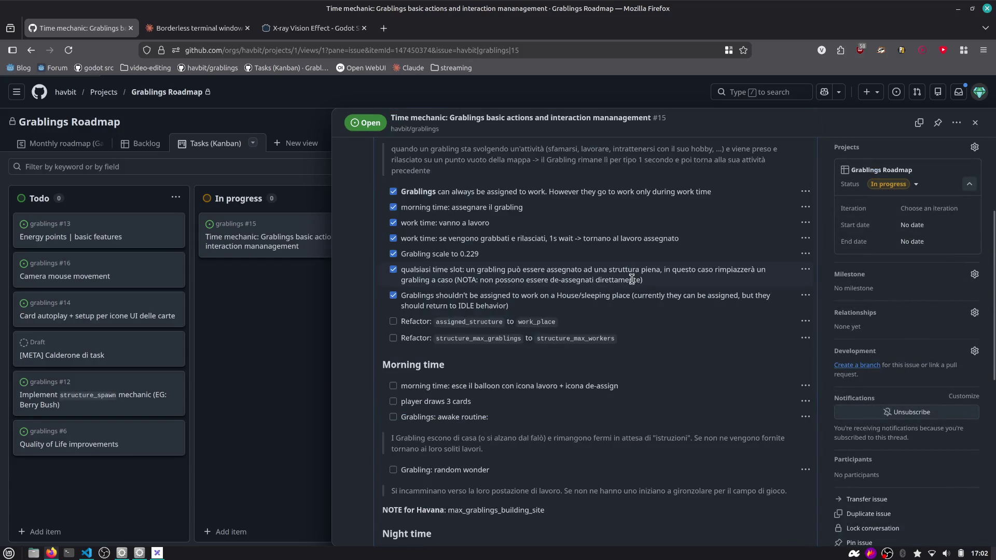
double_click(595, 338)
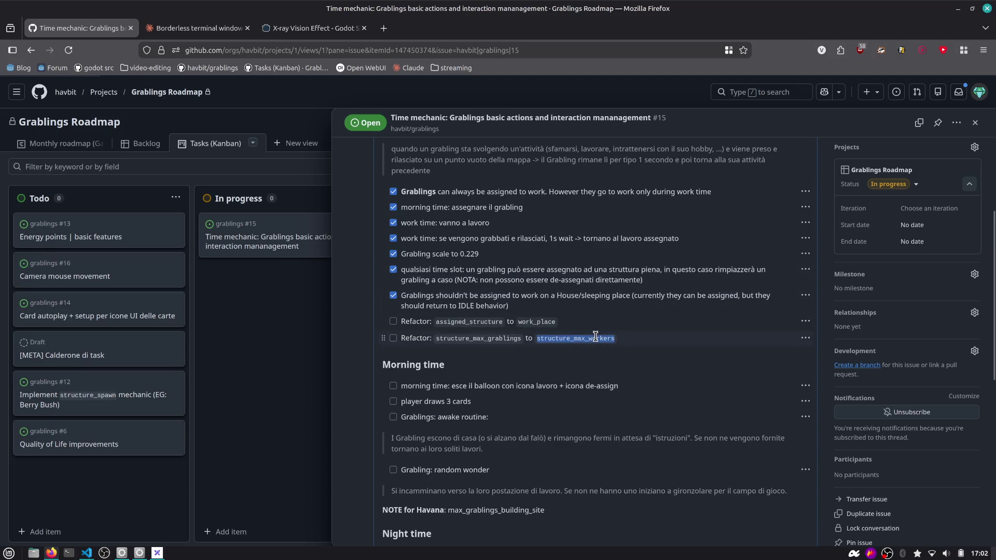
double_click(518, 338)
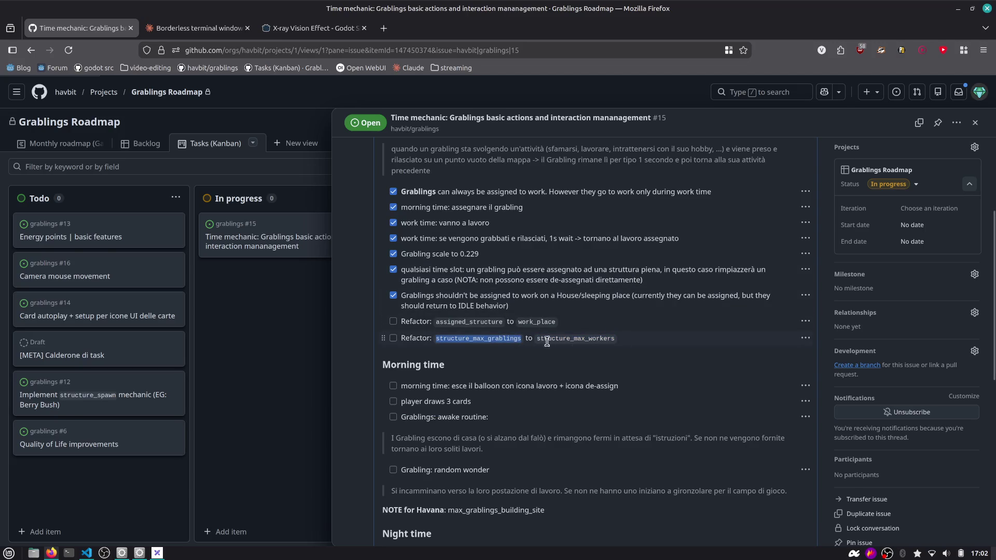
double_click(511, 342)
key(alt+Tab)
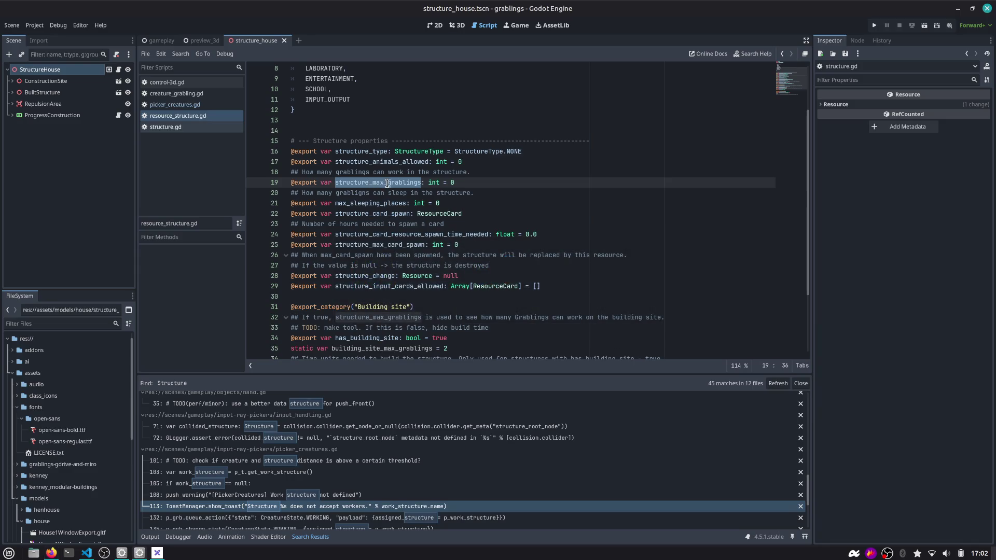
Inspect the structure_max_grablings and max_sleeping_places declarations on lines 19 and 21
double_click(388, 183)
double_click(358, 204)
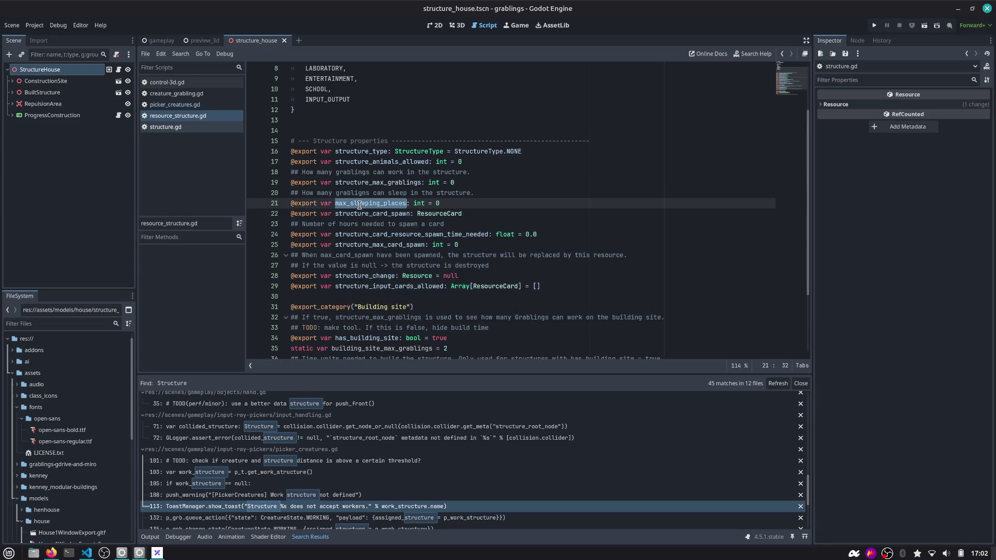
mouse_move(412, 208)
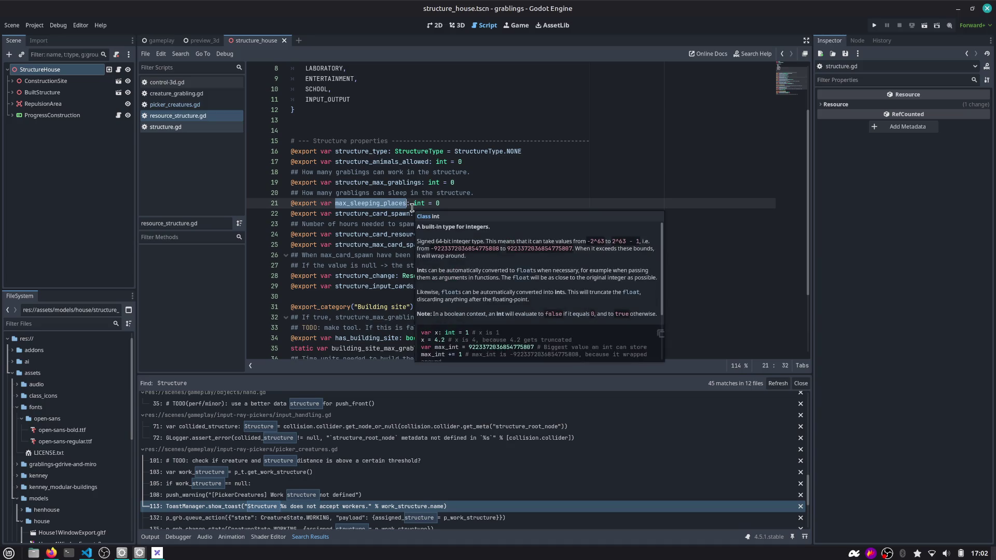
click(477, 193)
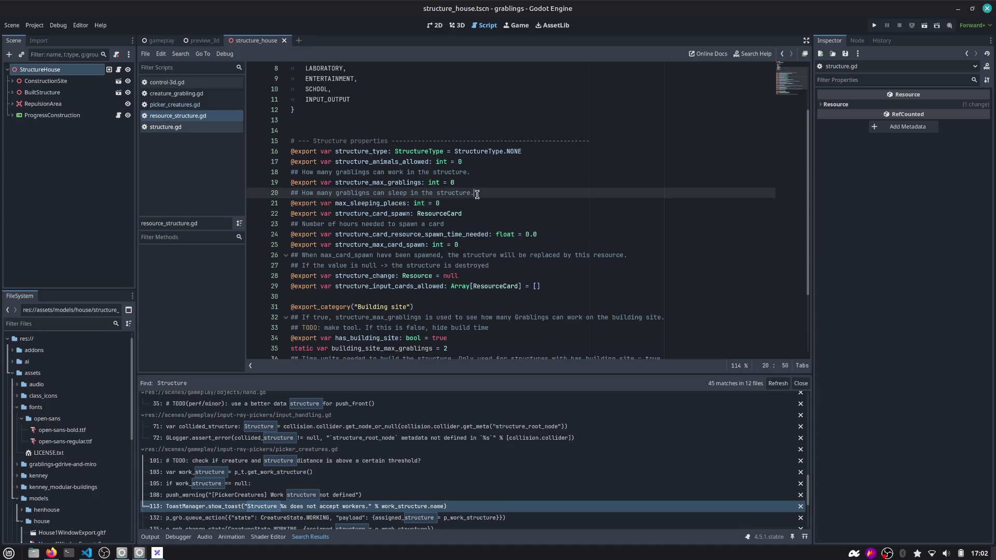
double_click(392, 186)
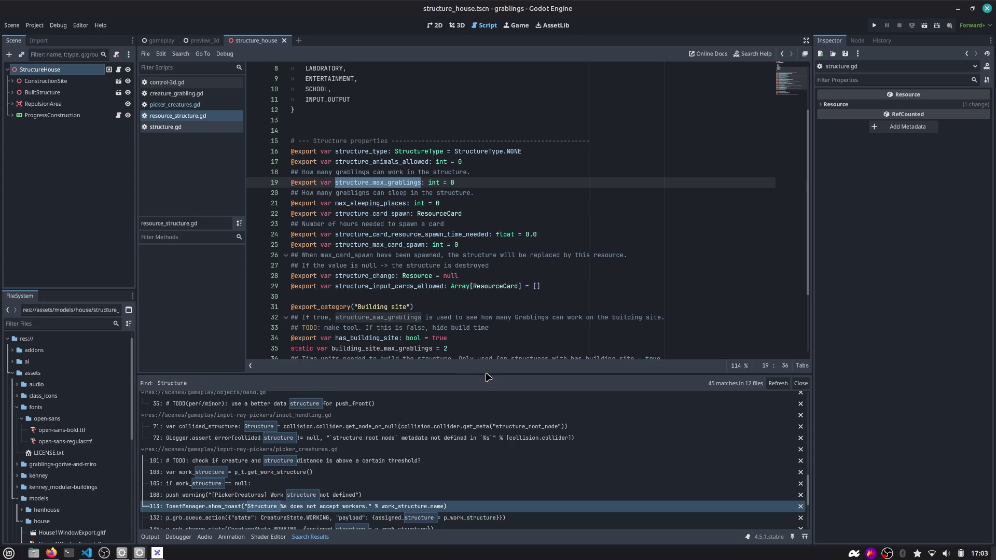
Refresh the Structure search results to 43 matches, close them, and select line 19's name
click(778, 384)
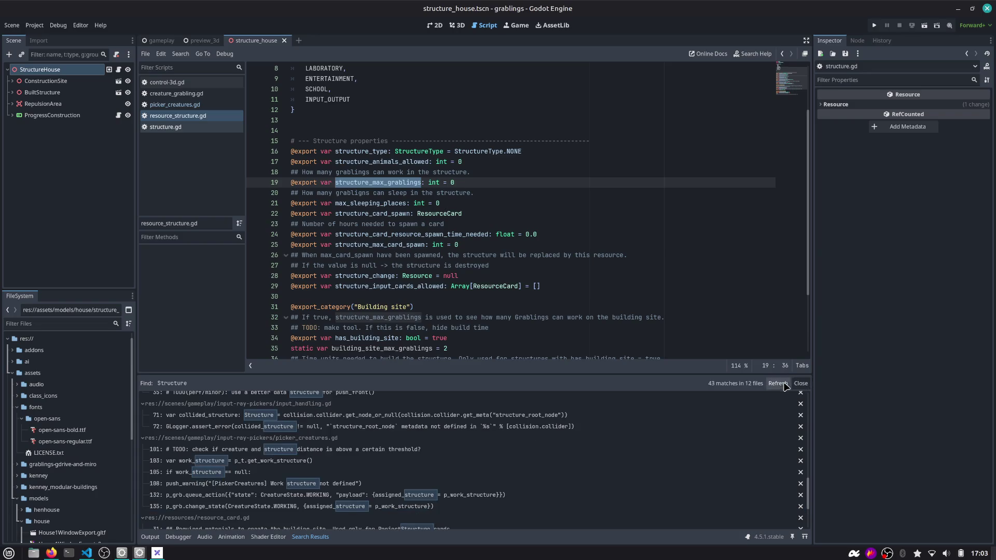
click(800, 384)
click(455, 265)
click(379, 234)
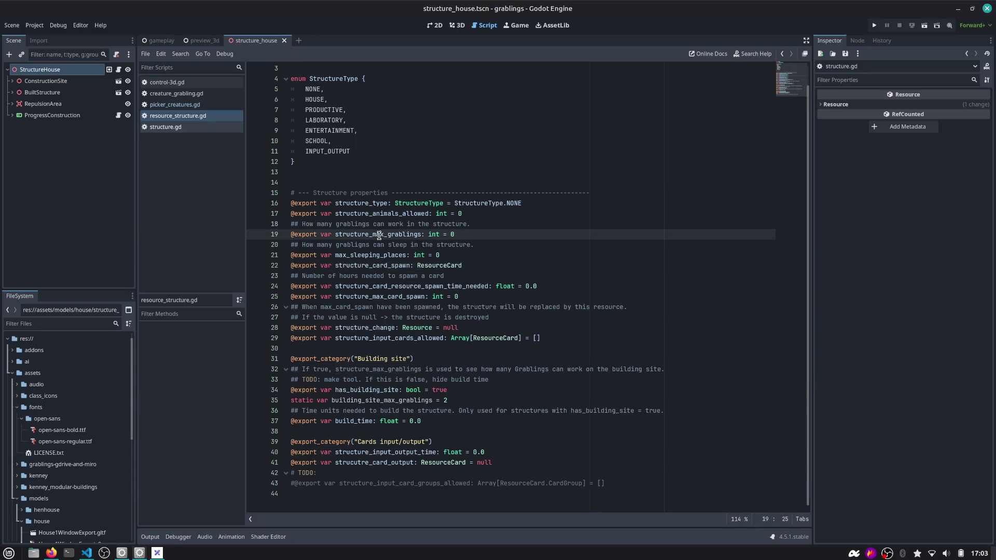
triple_click(378, 234)
double_click(379, 234)
key(ctrl+c)
Check Firefox and VS Code, collapsing VS Code's project file tree, then return to Godot
key(alt+Tab)
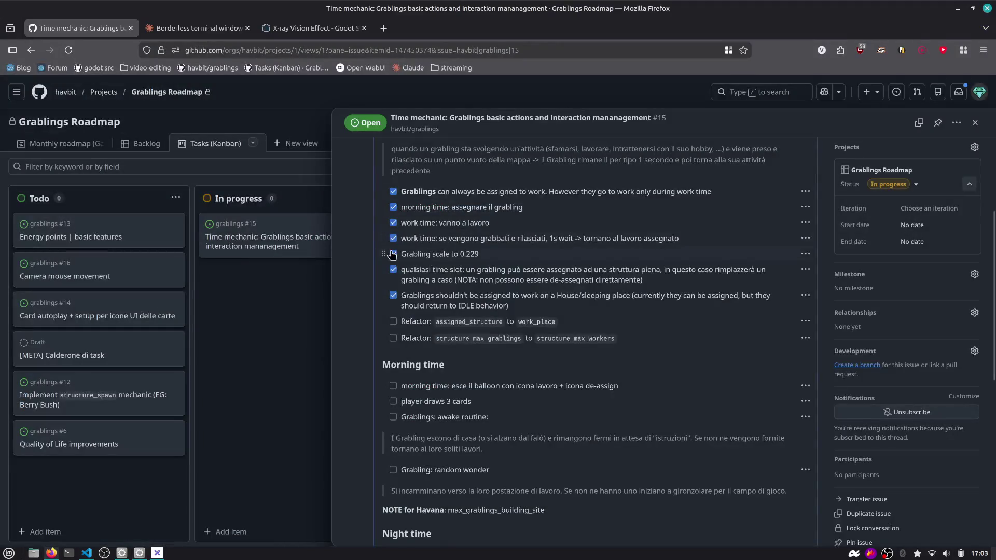
key(alt+Tab)
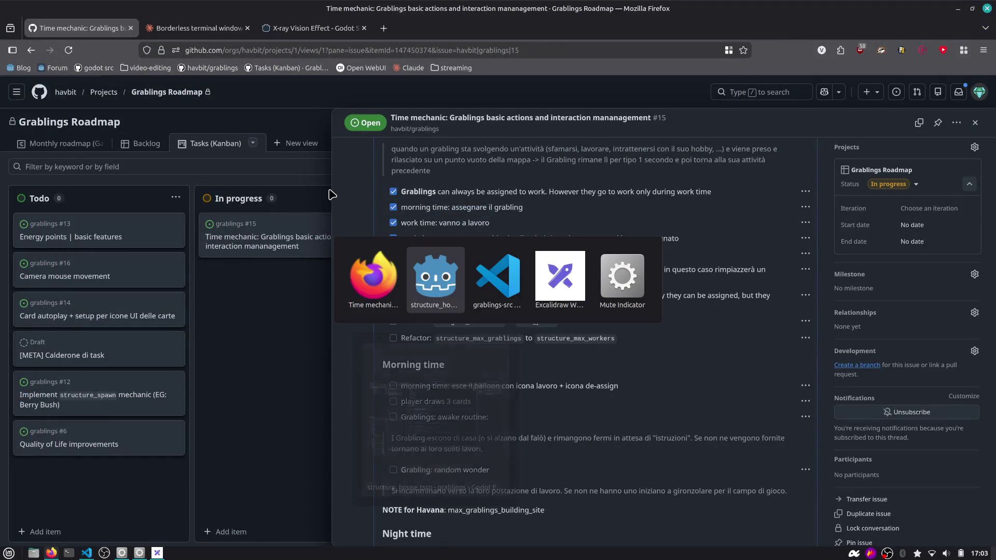
key(alt+Tab)
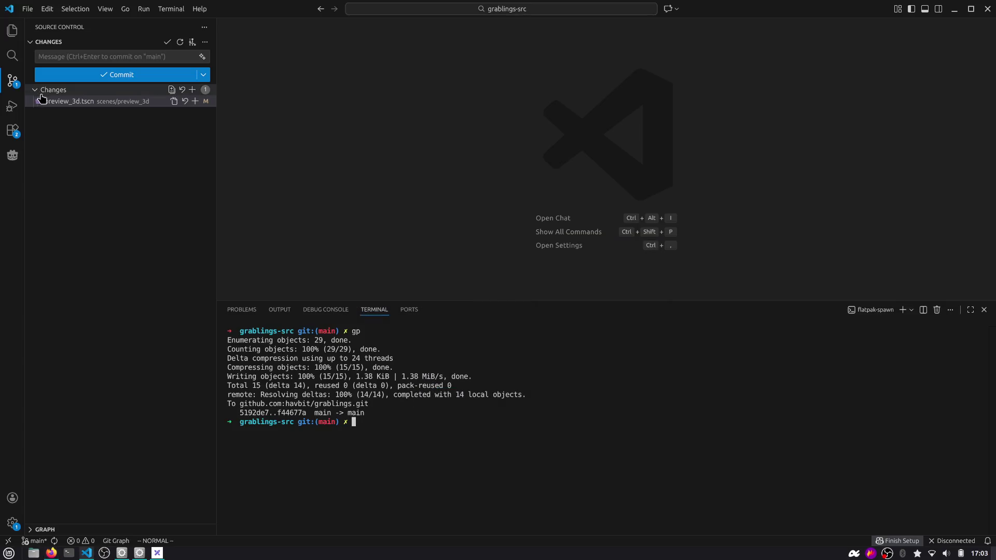
click(11, 32)
click(204, 43)
key(alt+Tab)
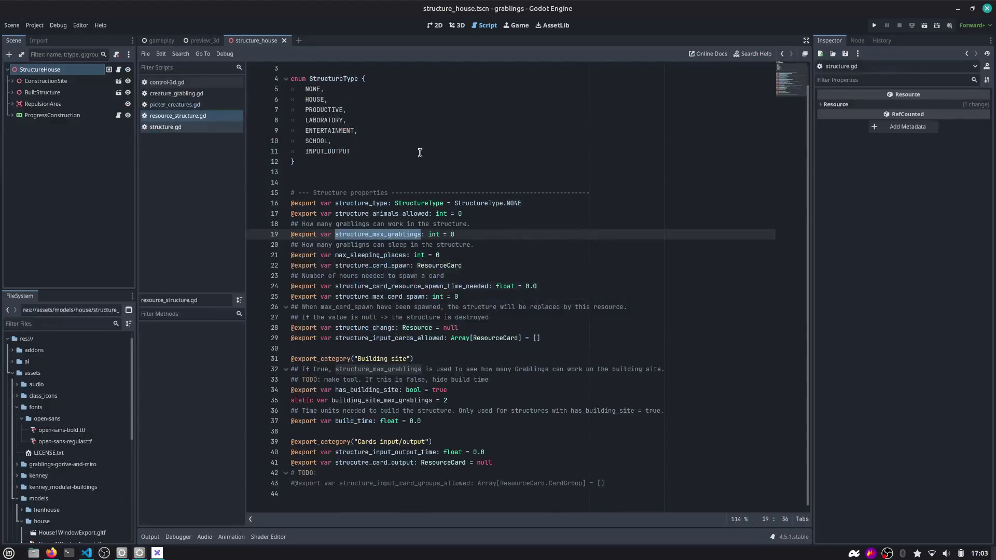
Search the project for Structure, then structure_max_grablings, and step through its matches in structure.gd
key(ctrl+shift+f)
key(Return)
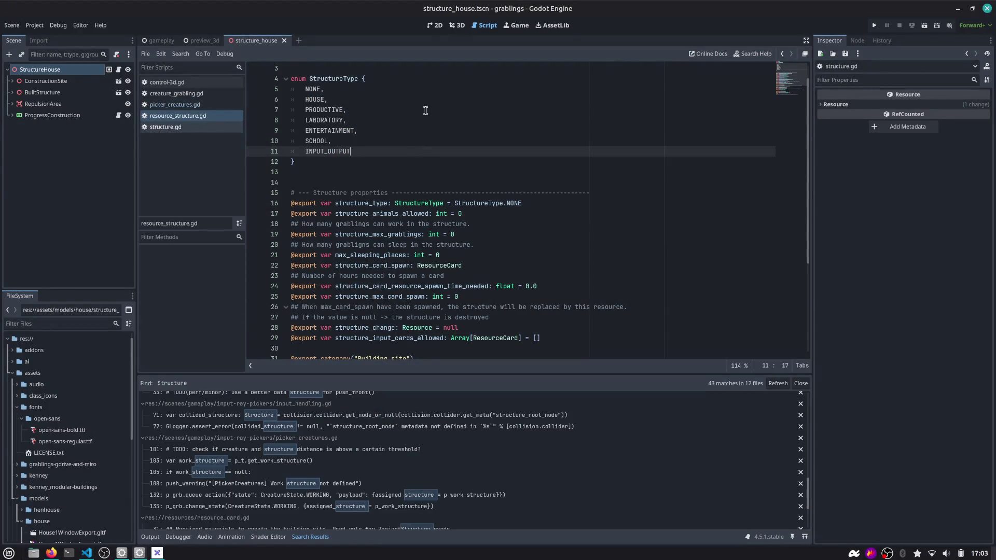
key(ctrl+shift+f)
key(ctrl+v)
key(Return)
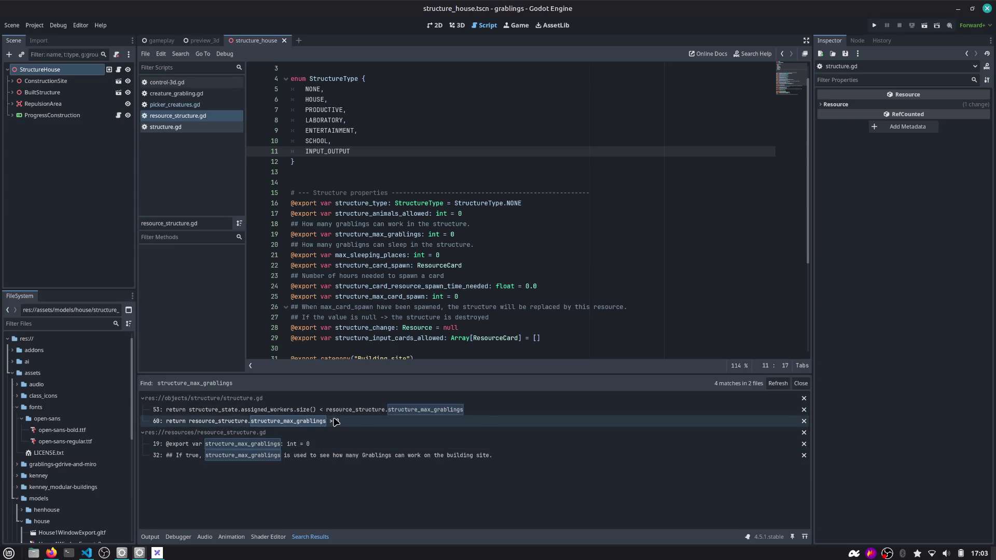
click(352, 412)
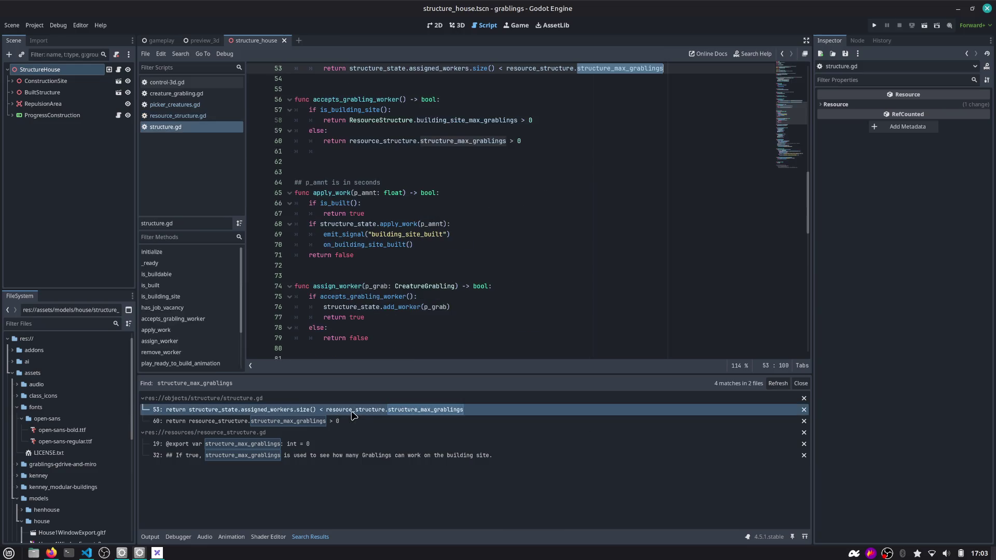
key(Down)
key(Down)
key(Down)
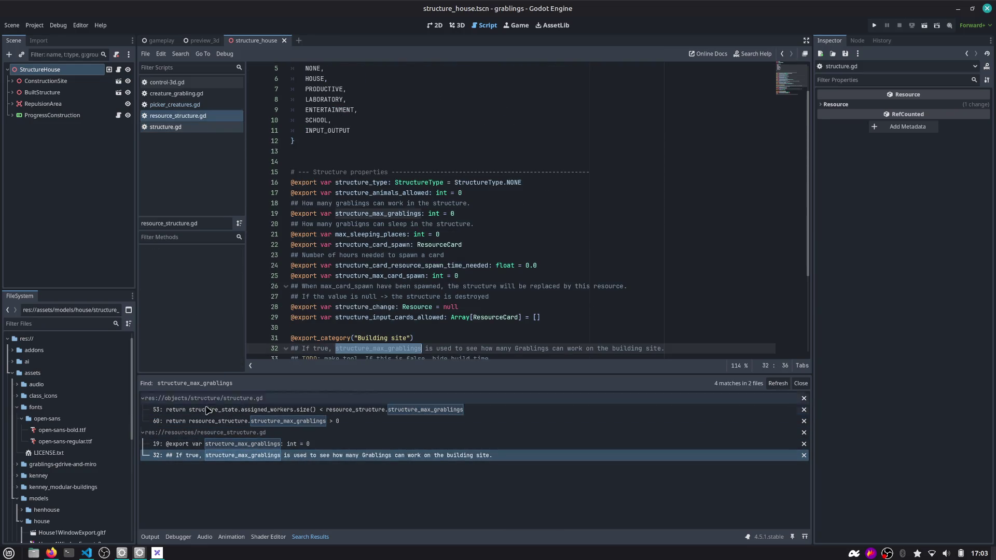
click(389, 265)
Try Godot's Find in Files folder picker and resize the dialog, then close it and move to VS Code
key(ctrl+shift+f)
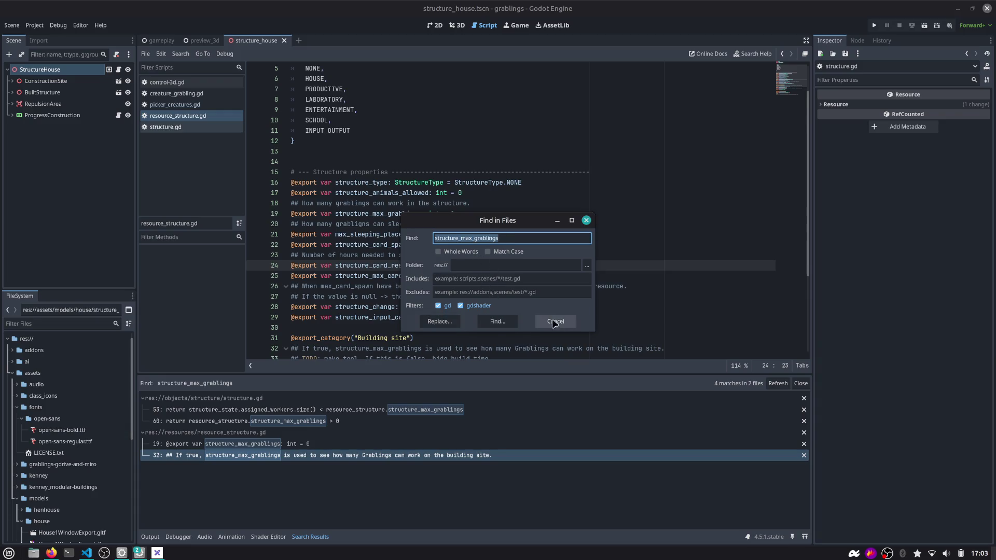
click(586, 267)
click(580, 208)
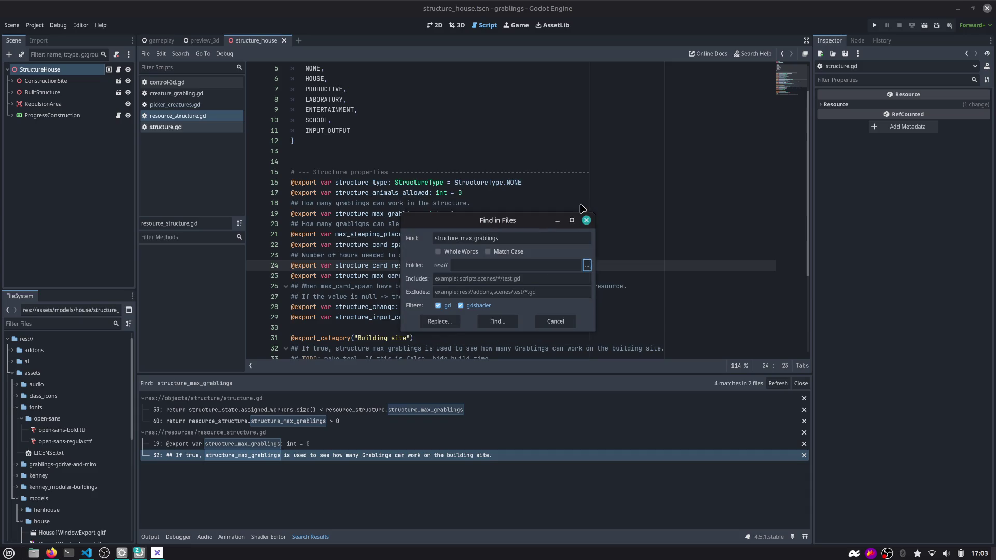
drag(401, 213, 283, 150)
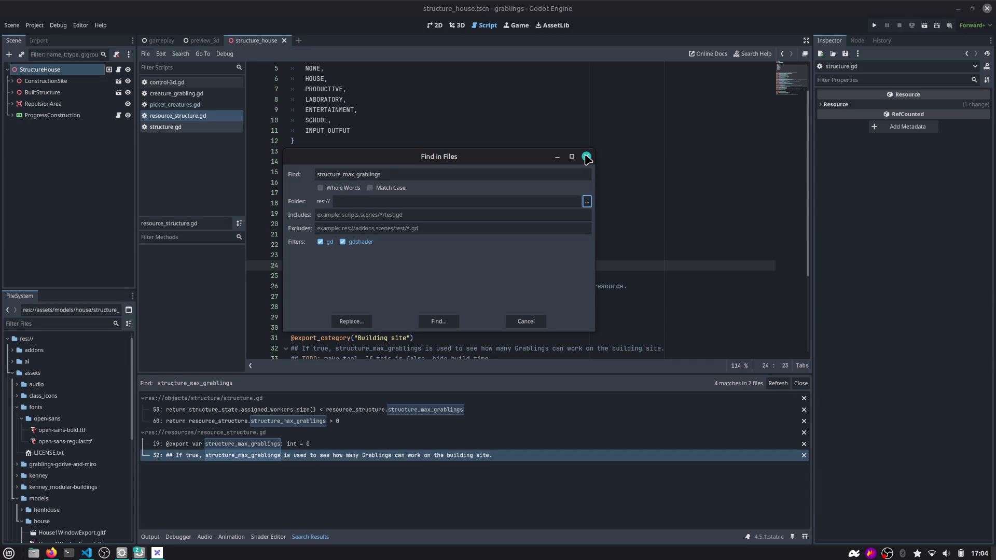
click(586, 157)
key(alt+Tab)
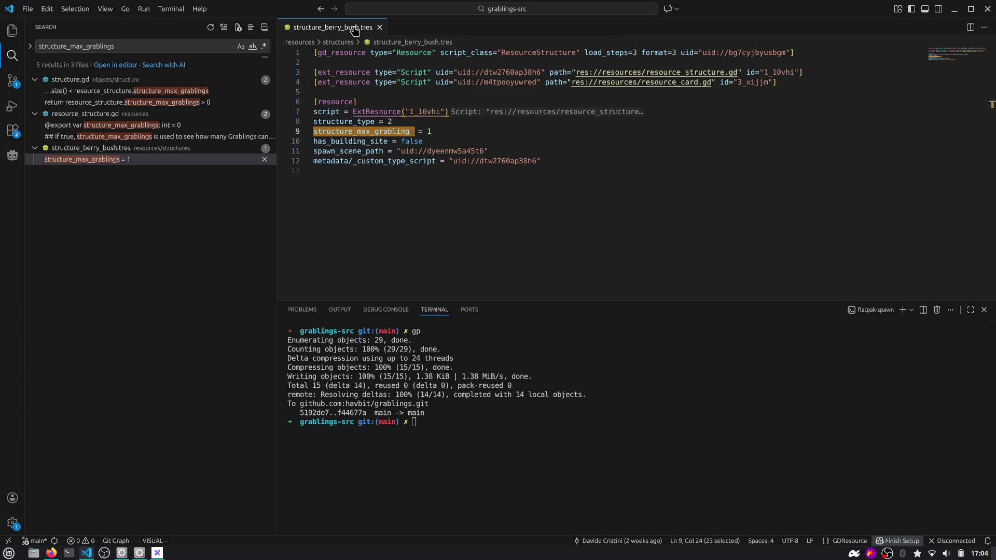
Rerun the VS Code search for structure_max_grablings and preview the structure_berry_bush.tres match
click(138, 195)
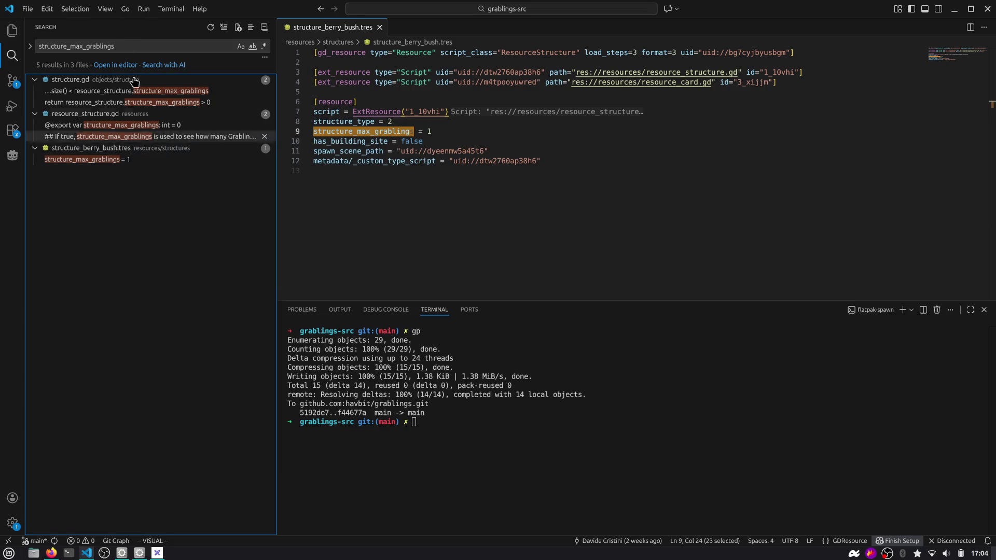
click(122, 48)
double_click(123, 49)
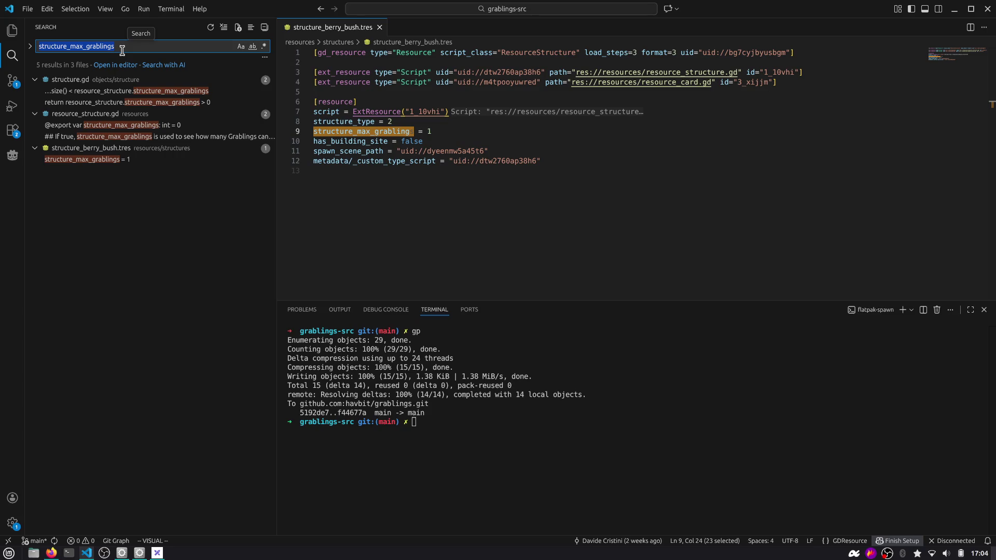
key(ctrl+v)
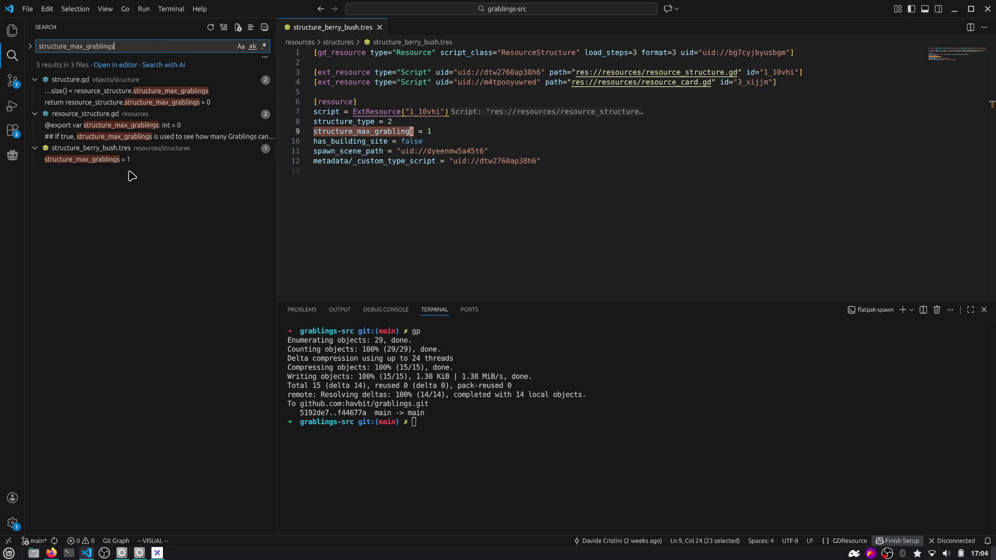
click(132, 160)
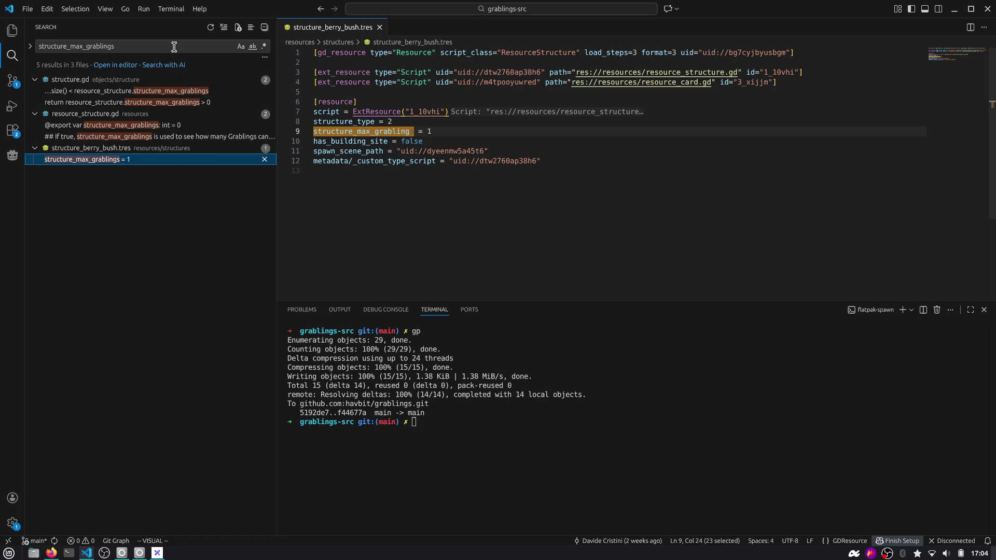
Replace all 5 matches with structure_max_workers and confirm
click(30, 46)
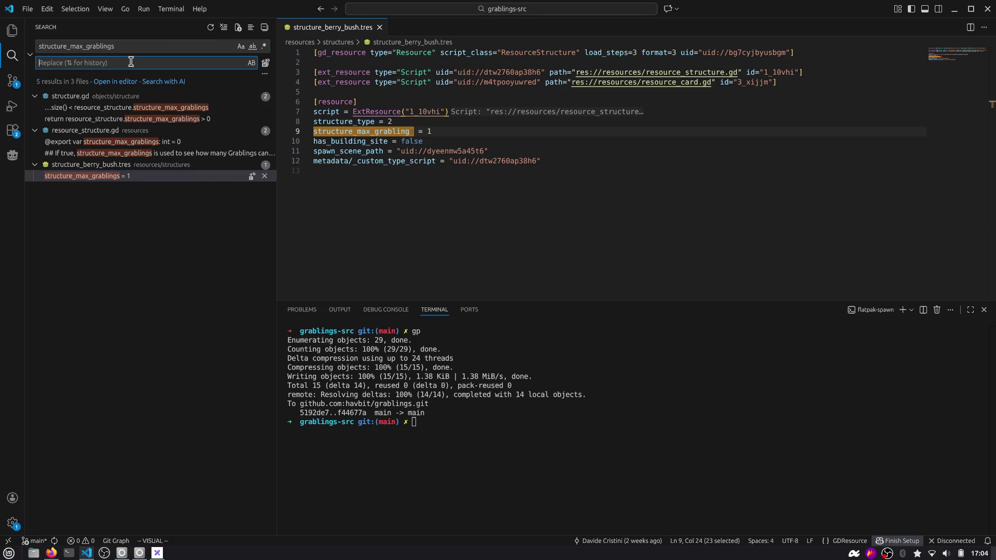
text(s)
text(_)
key(ctrl+a)
text(st)
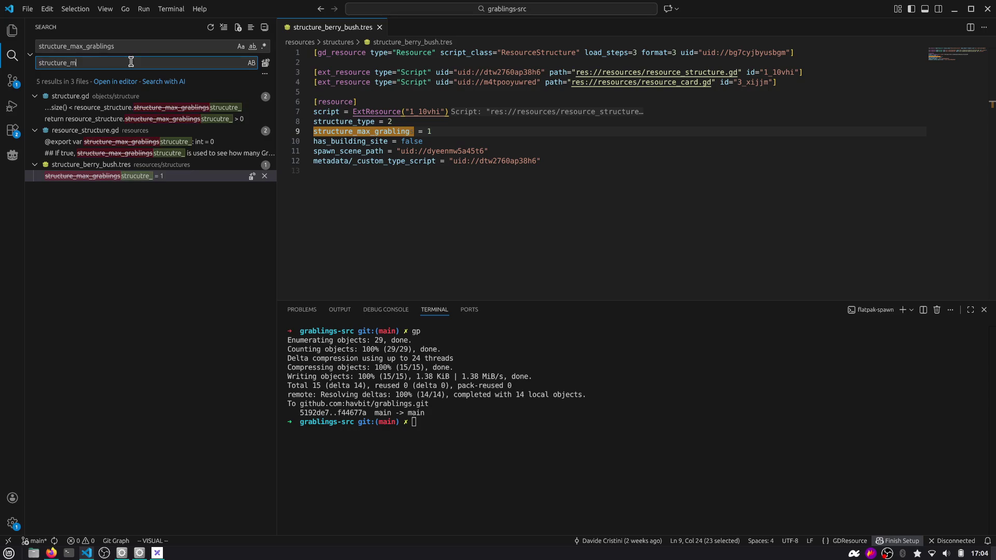
key(BackSpace)
text(x_workers)
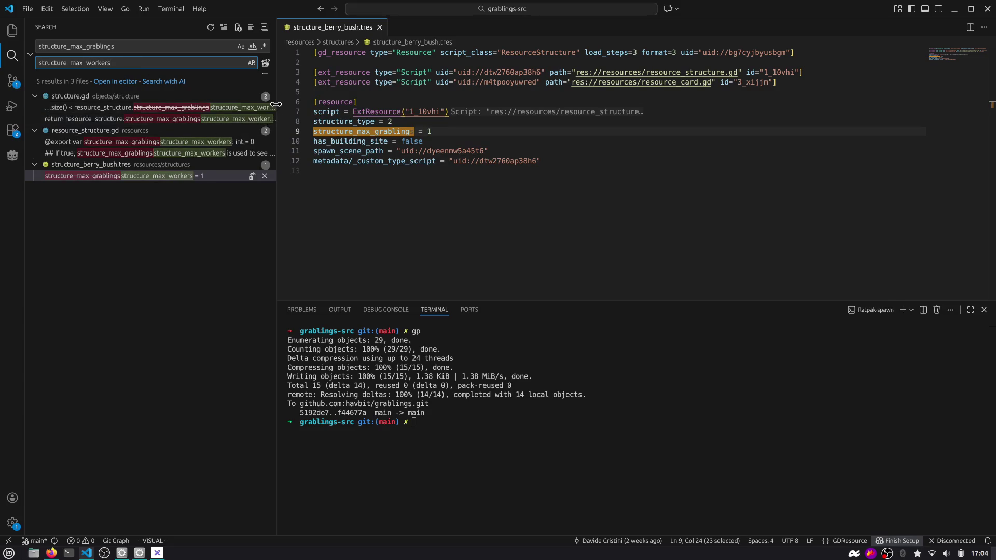
drag(276, 102, 318, 100)
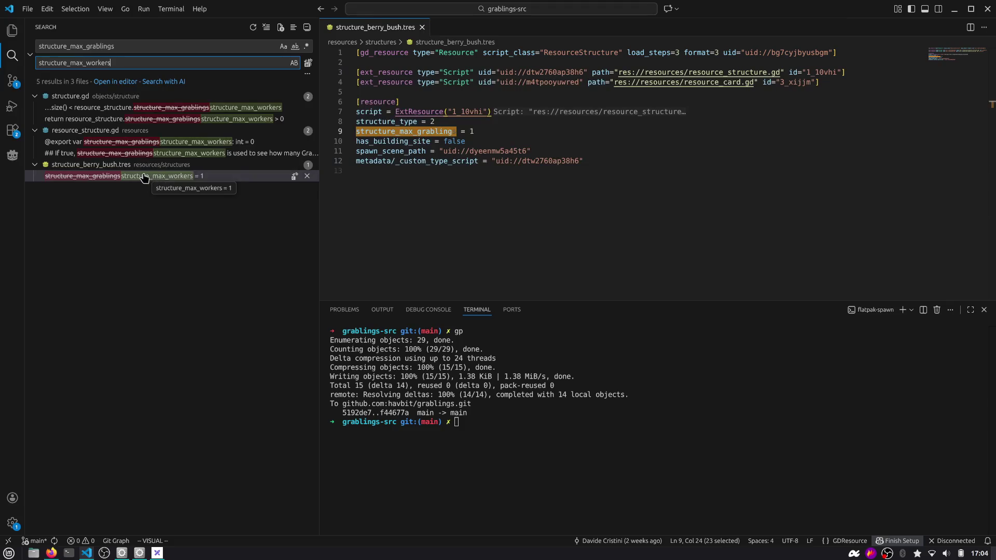
click(306, 63)
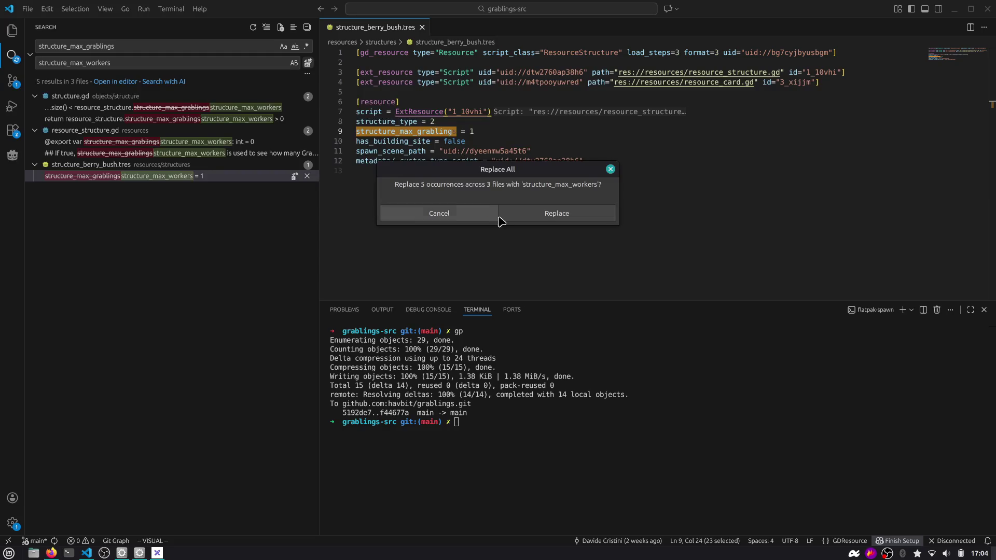
click(533, 217)
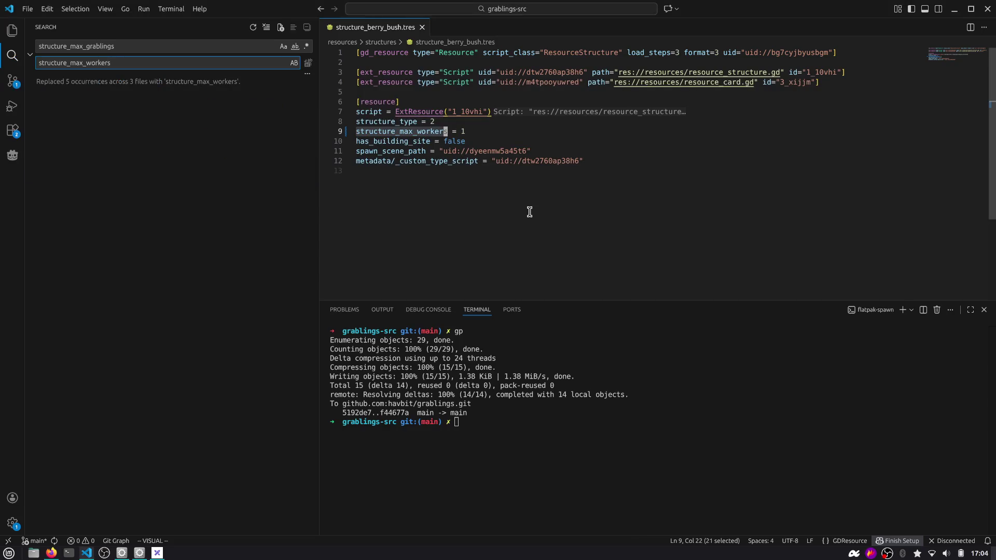
key(alt+Tab)
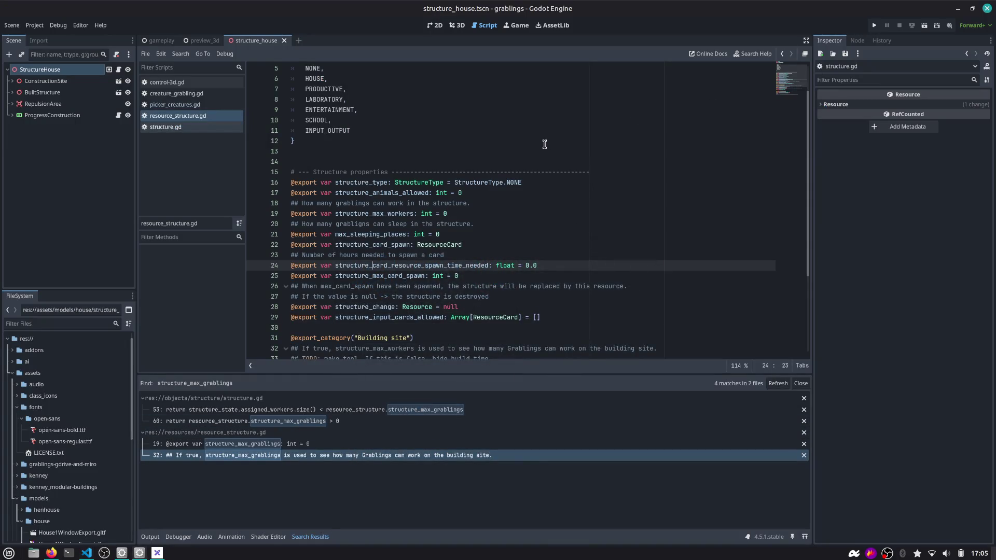
Reload the grablings project, show the Output log, save structure_house, and widen the Inspector
key(ctrl+shift+q)
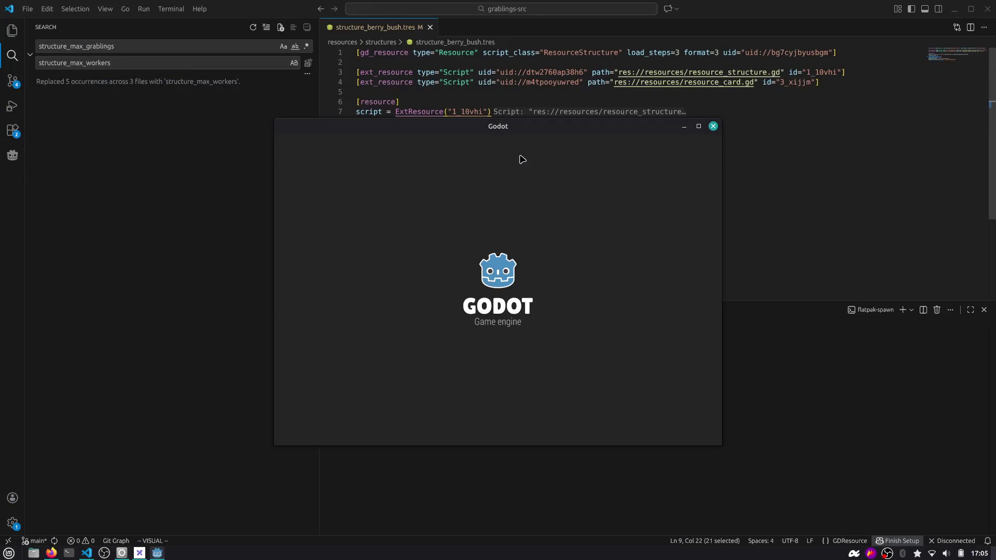
double_click(417, 168)
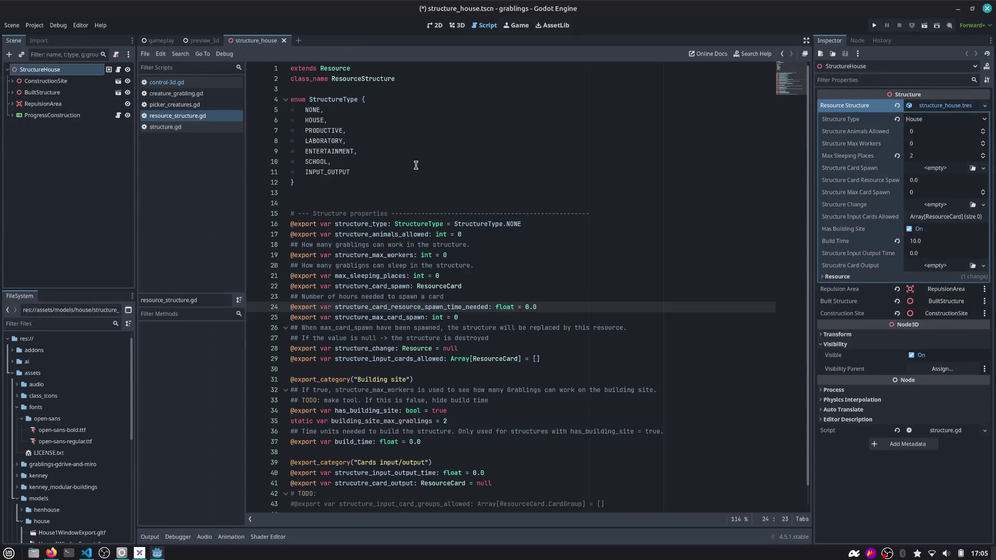
click(150, 536)
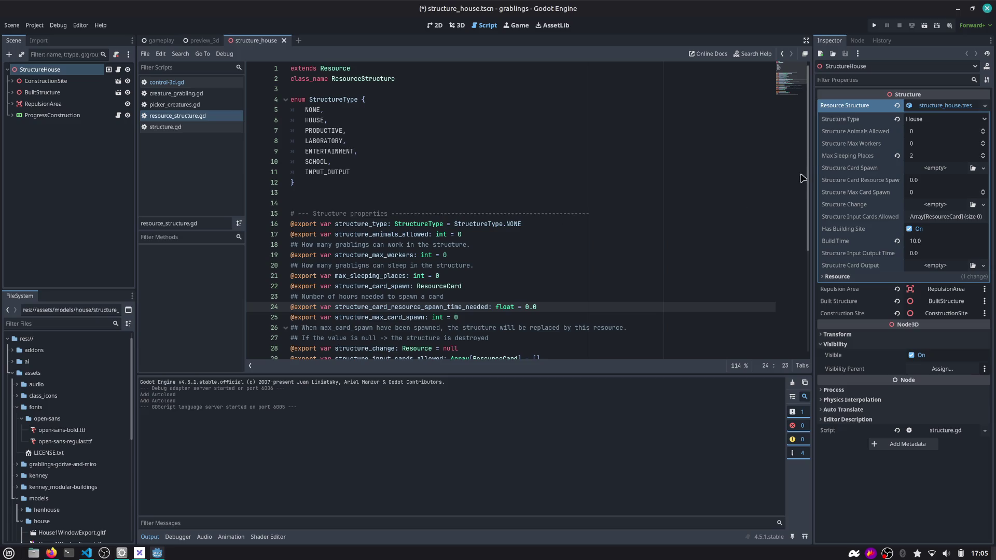
click(591, 225)
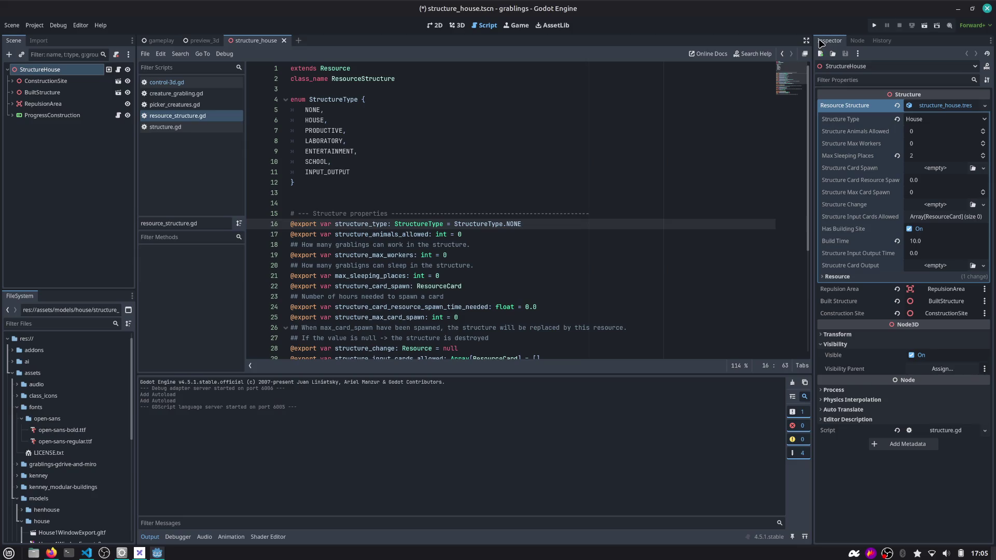
click(630, 111)
key(ctrl+s)
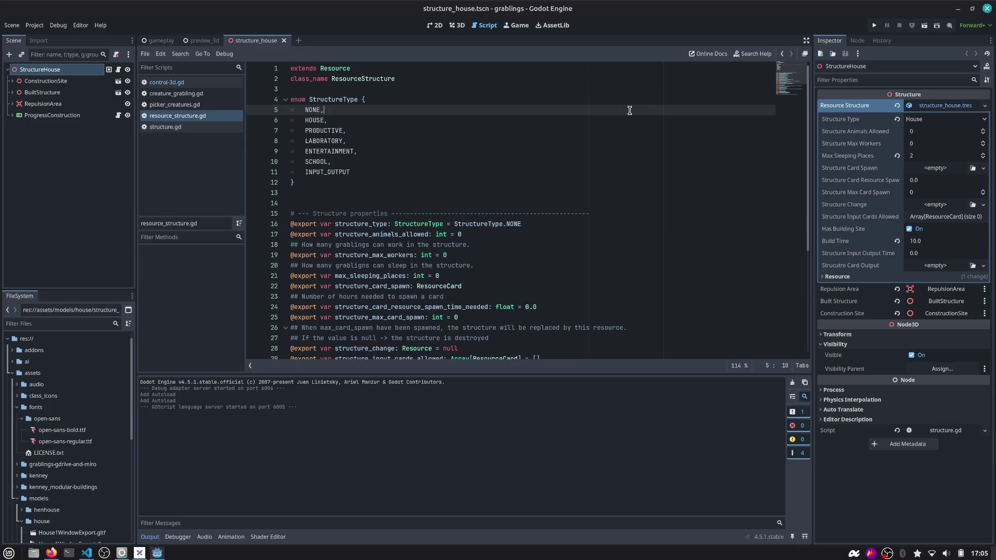
drag(813, 113, 792, 116)
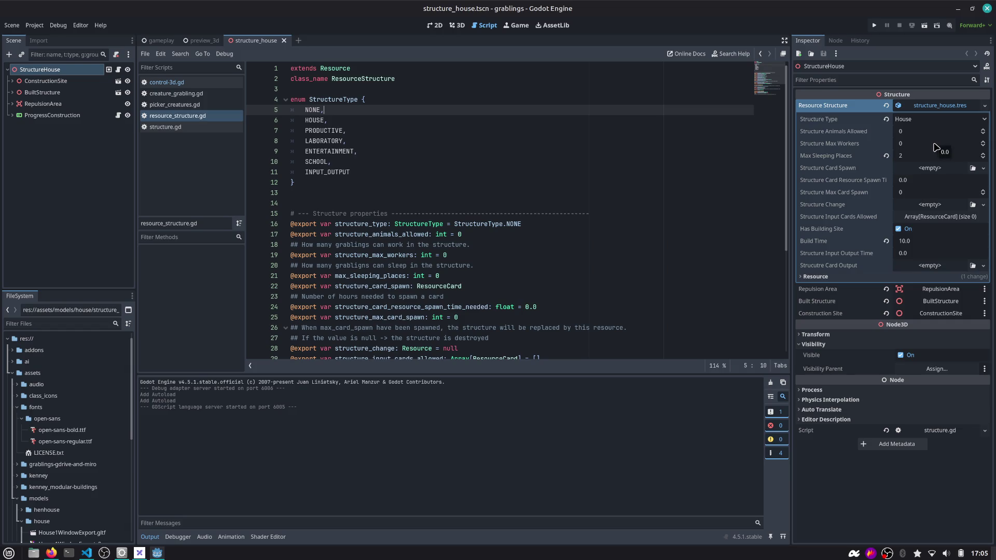
Filter the FileSystem dock for 'structure_' and widen the Scene and FileSystem panels
click(643, 117)
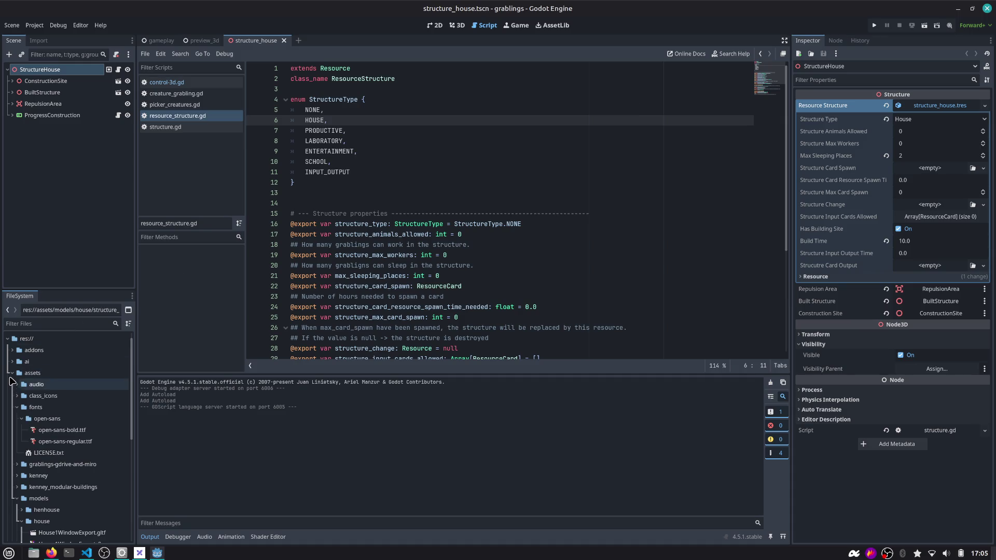
click(13, 373)
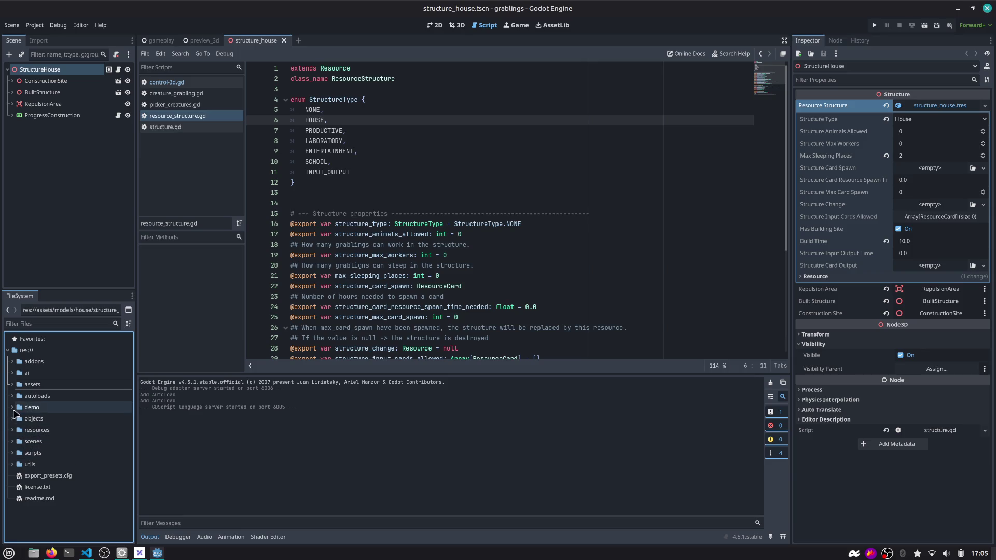
text(tructure_)
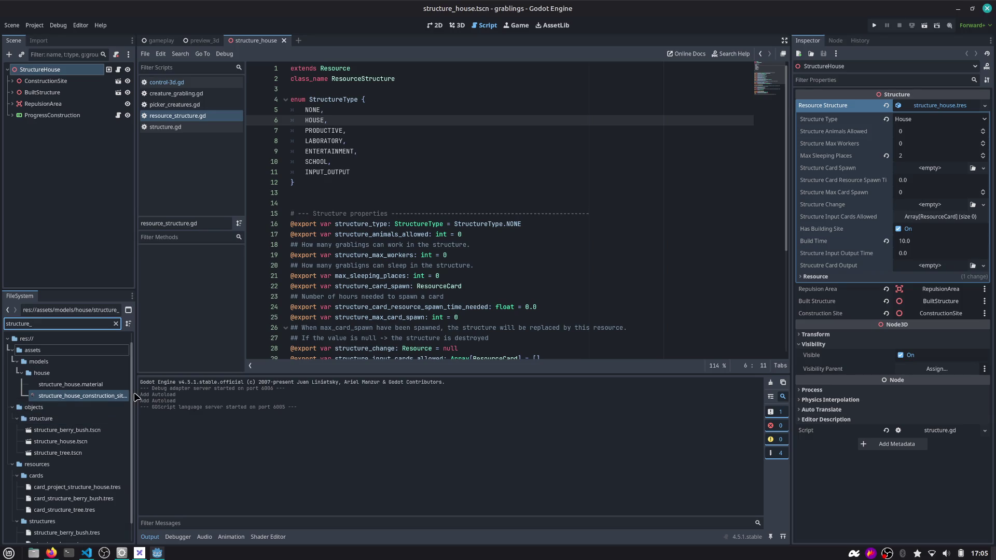
drag(135, 388, 209, 388)
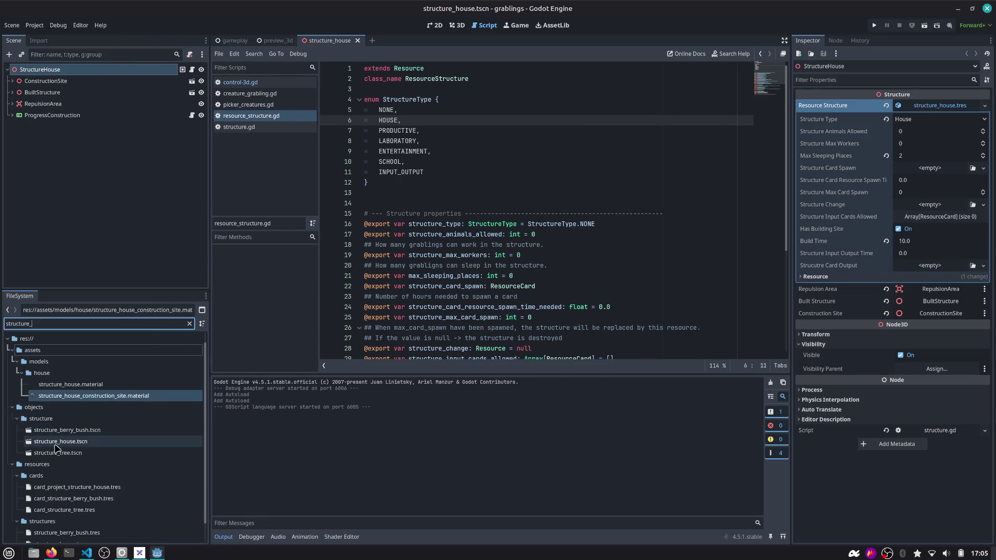
Open structure_berry_bush.tscn, expand its structure resource (Productive, 1 max worker), and run the game
double_click(92, 432)
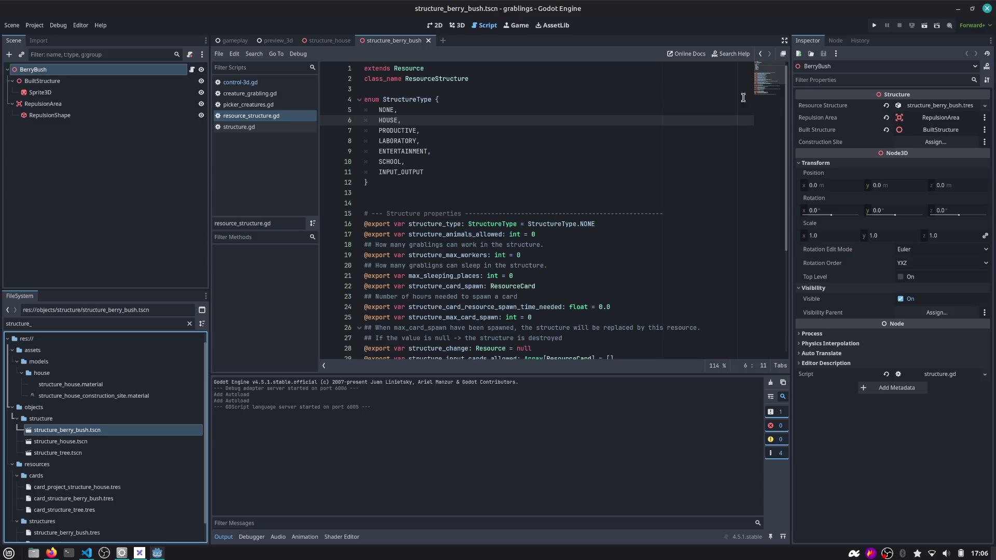
click(938, 108)
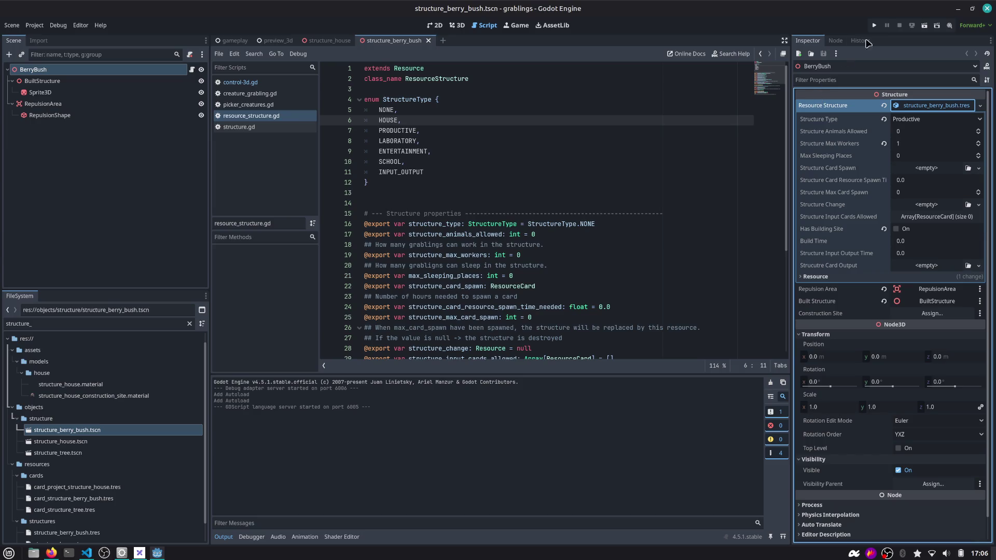
click(874, 26)
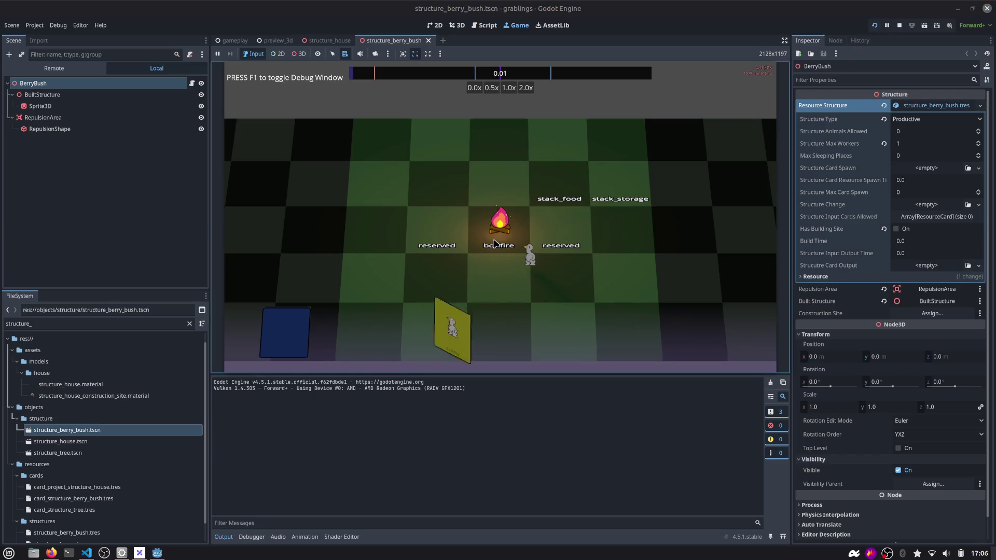
Test-play by placing the Berry Bush, House and a Grabling card on the board, then stop the game
mouse_move(512, 313)
mouse_down()
mouse_move(462, 264)
mouse_move(377, 221)
mouse_up()
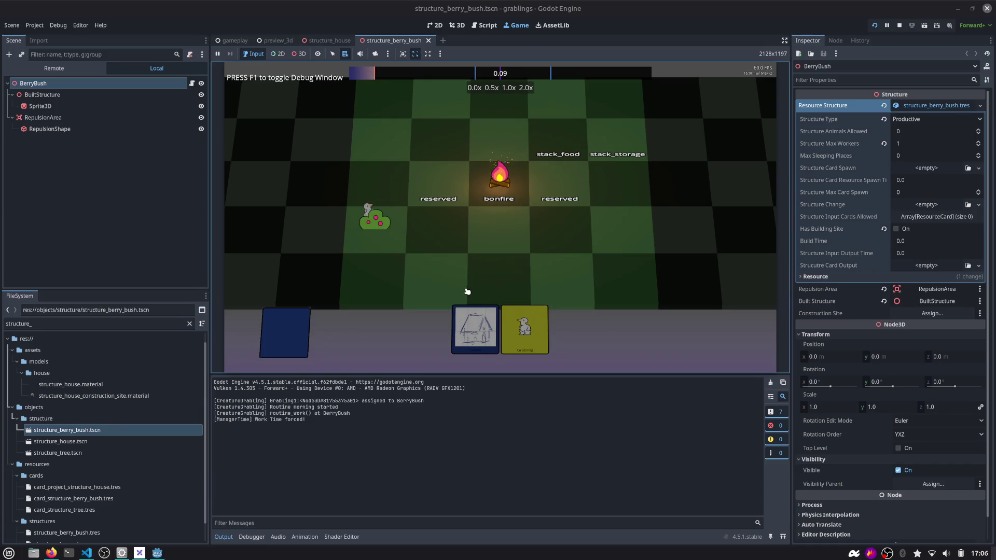
mouse_move(473, 312)
mouse_down()
mouse_move(423, 244)
mouse_move(438, 240)
mouse_move(453, 268)
mouse_up()
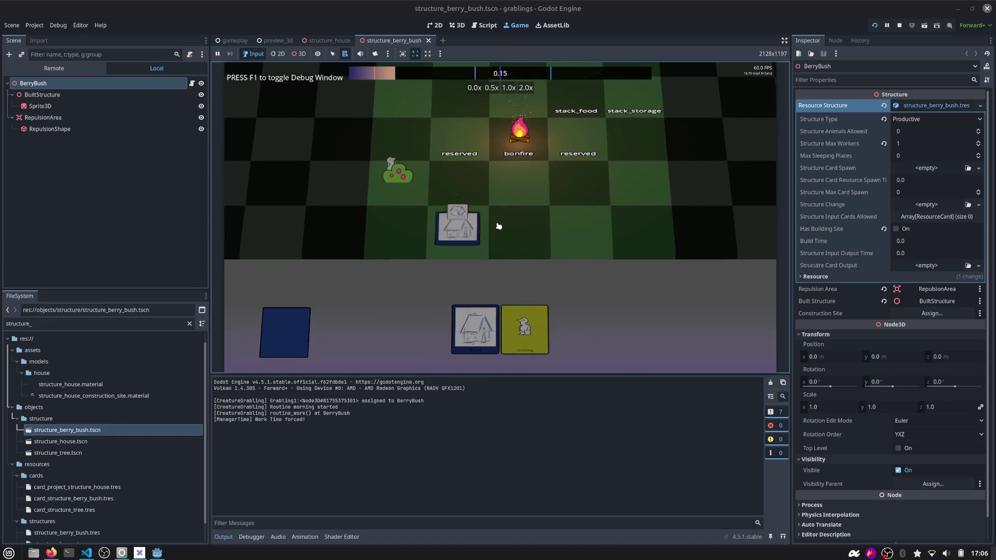
drag(517, 319, 517, 246)
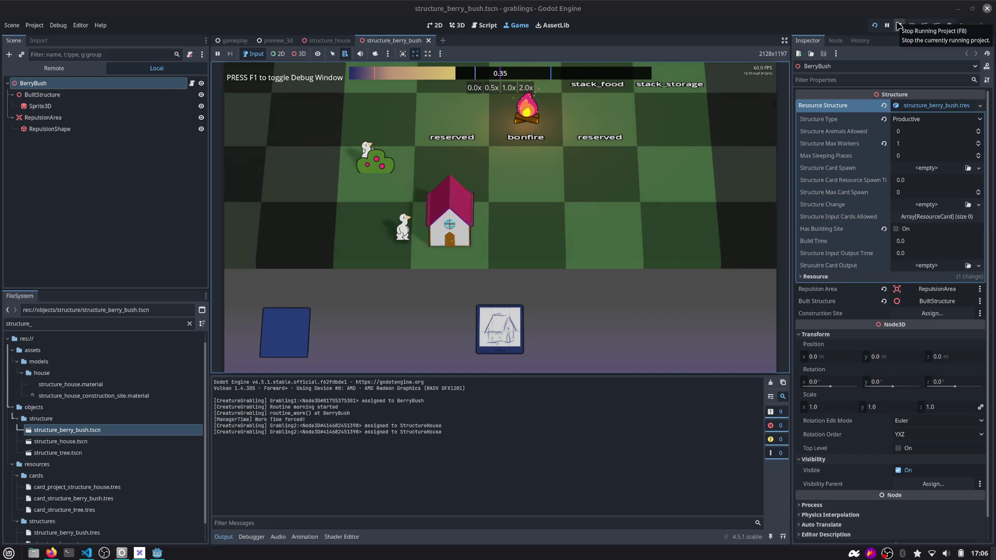
click(899, 26)
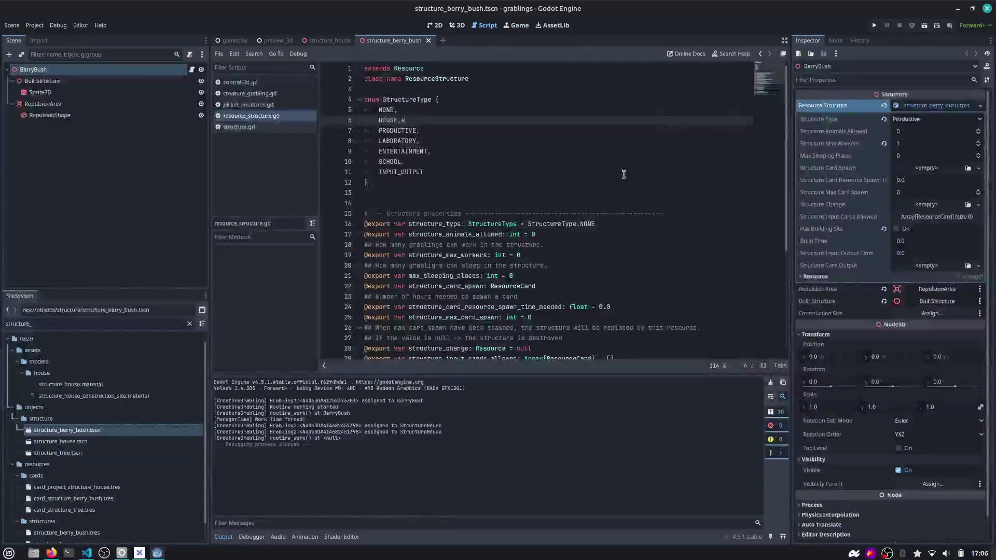
Switch to Firefox and search DuckDuckGo for 'yt godot engine automotive'
text(s)
key(alt+Tab)
key(Tab)
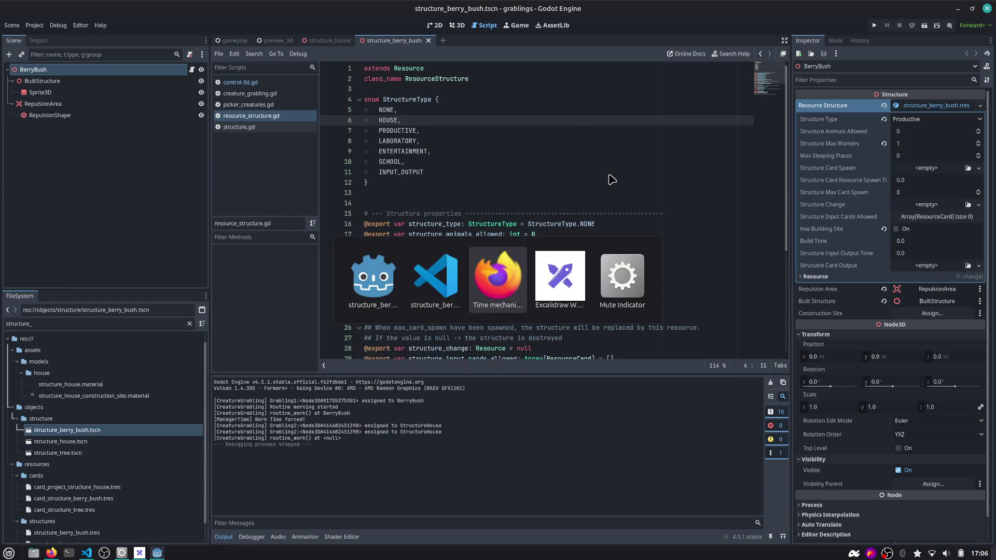
text(yt)
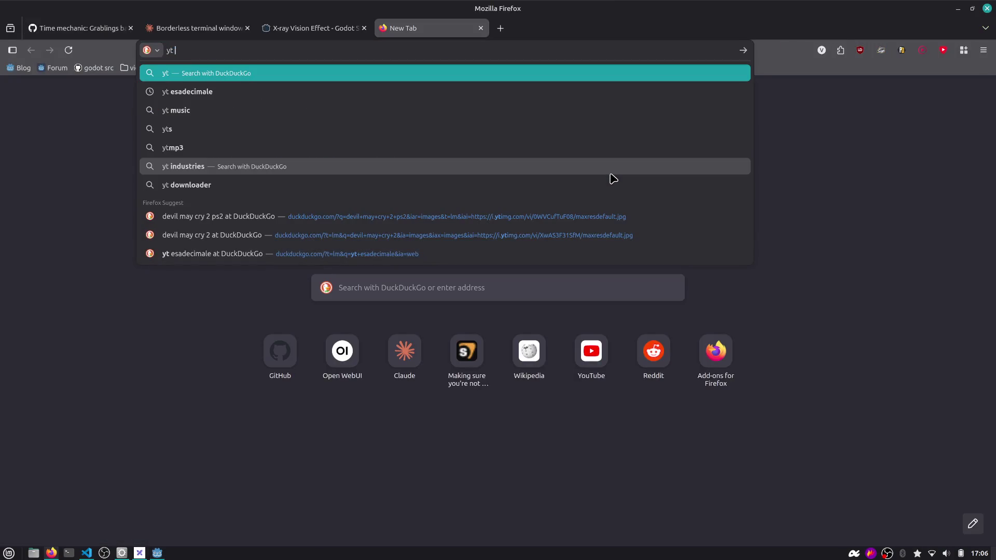
text( godot engine automo)
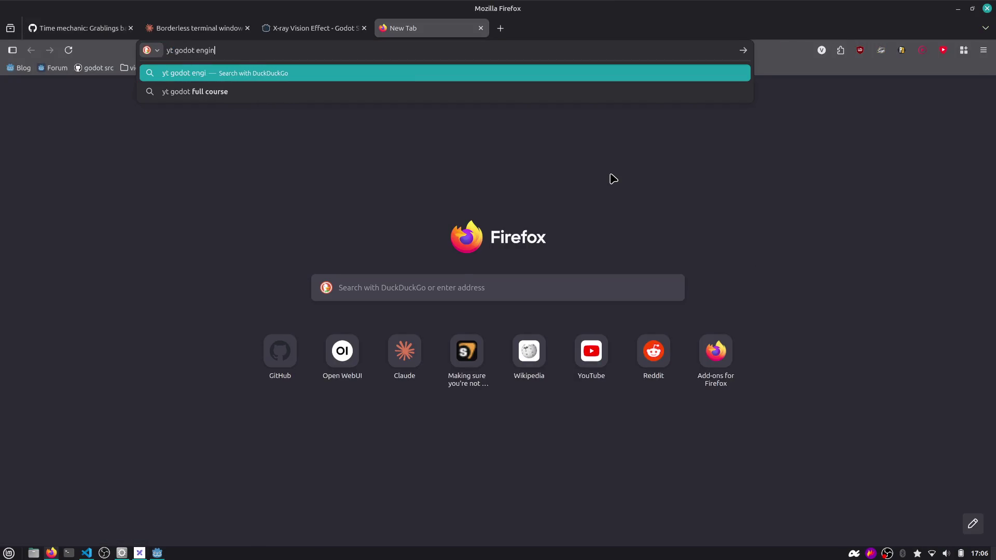
text(tive)
key(Return)
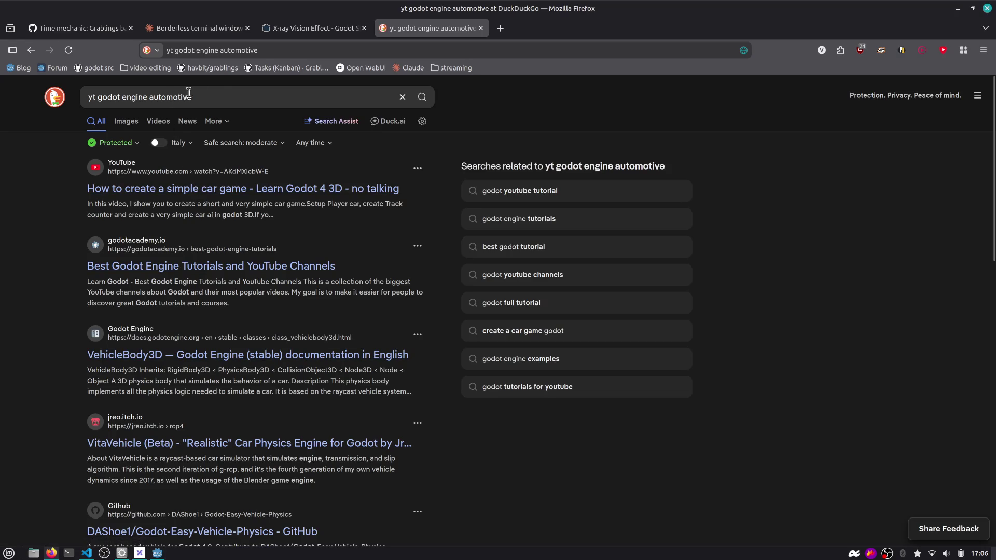
Refine the query to 'yt godot engine automotive dashboard infotainment' and rerun it
click(234, 97)
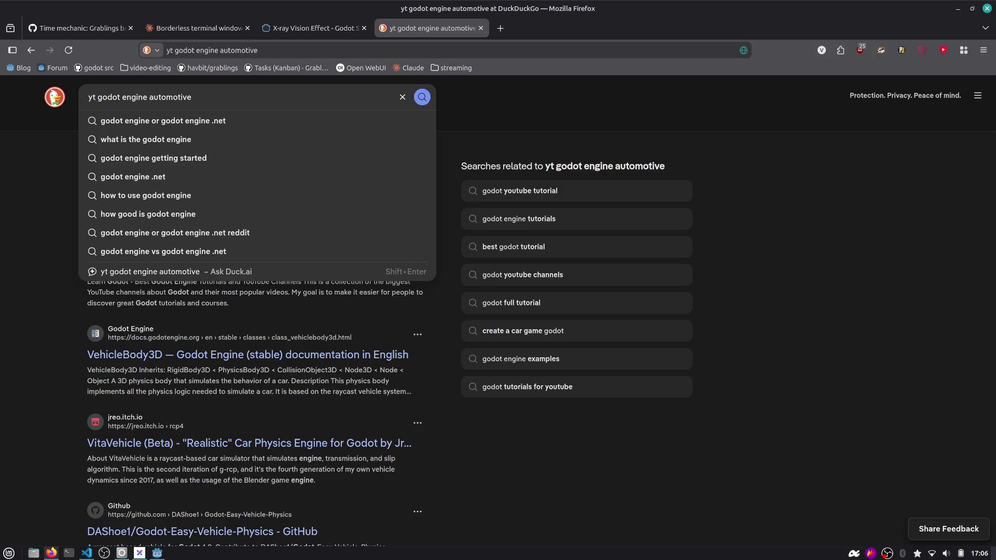
key(shift+End)
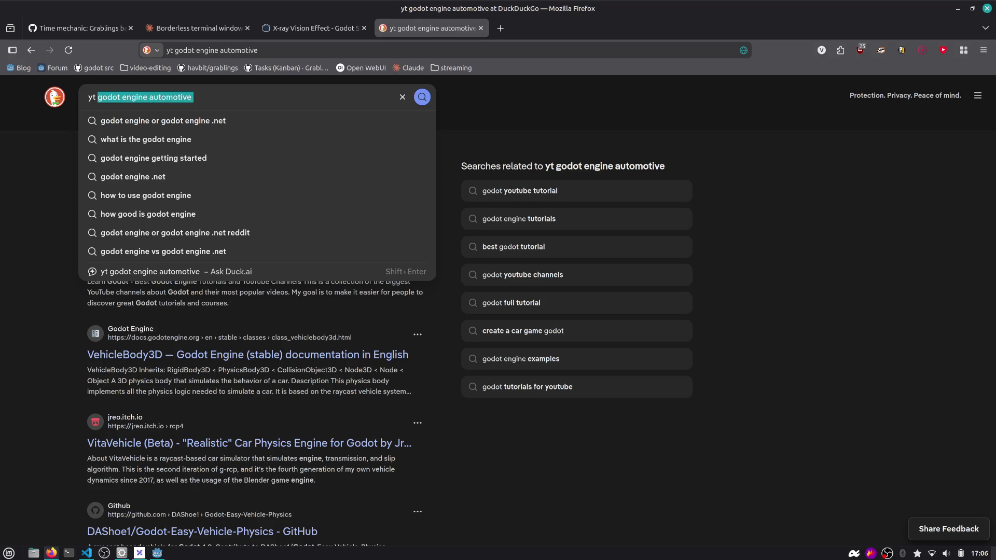
key(End)
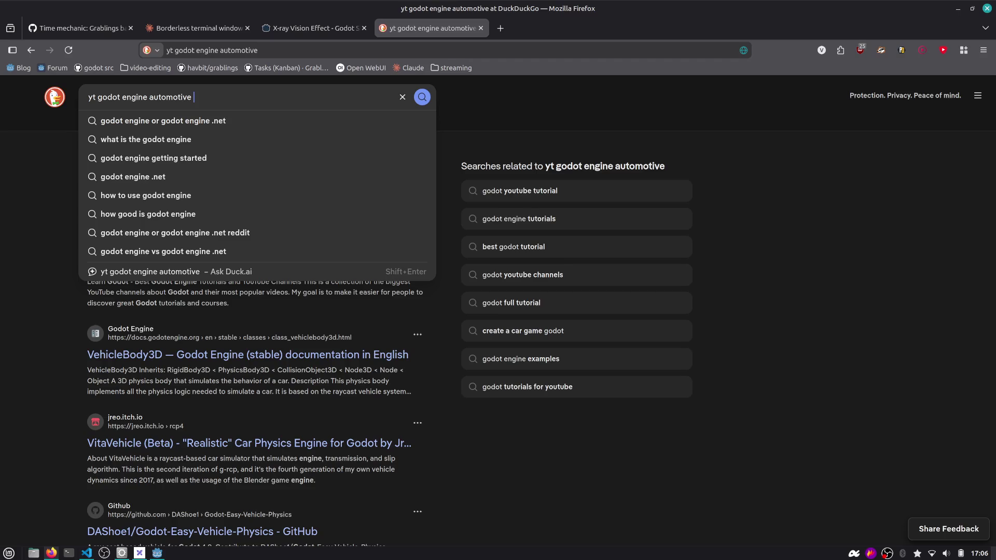
text(dashboard)
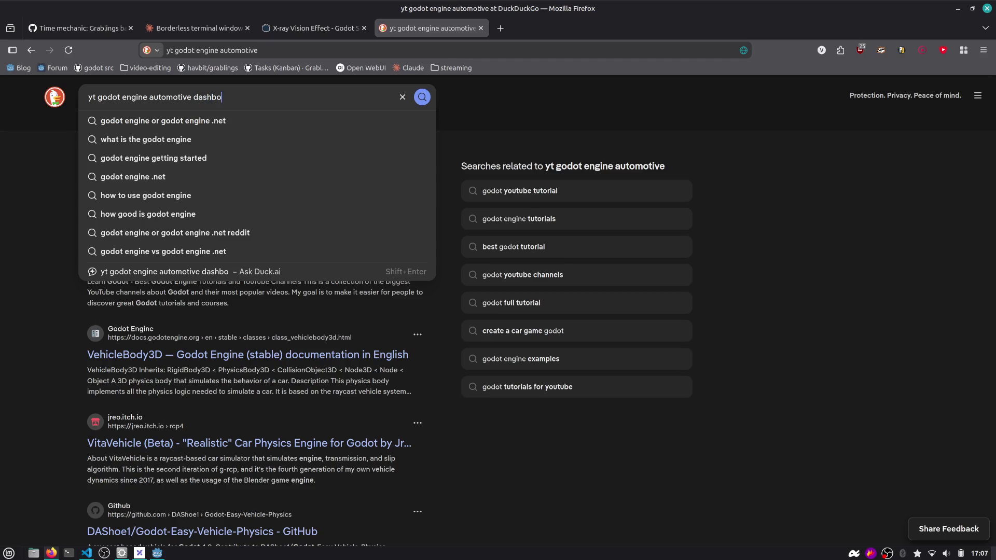
text( infotainments)
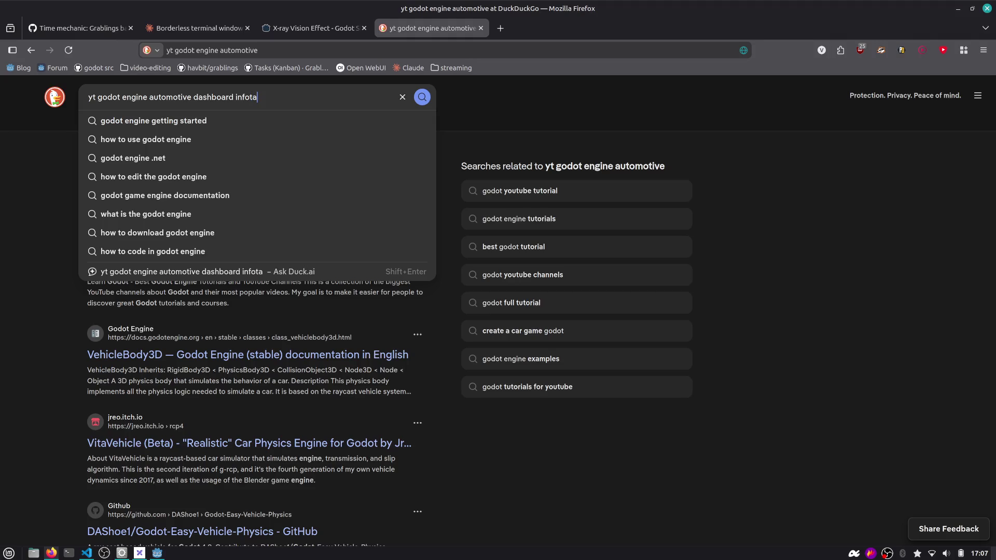
key(Return)
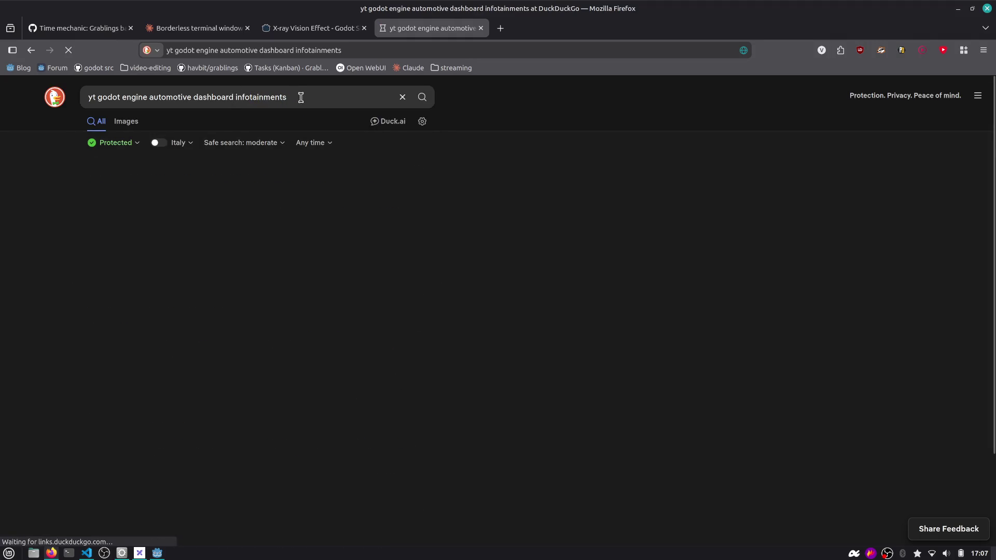
click(299, 97)
key(BackSpace)
key(Return)
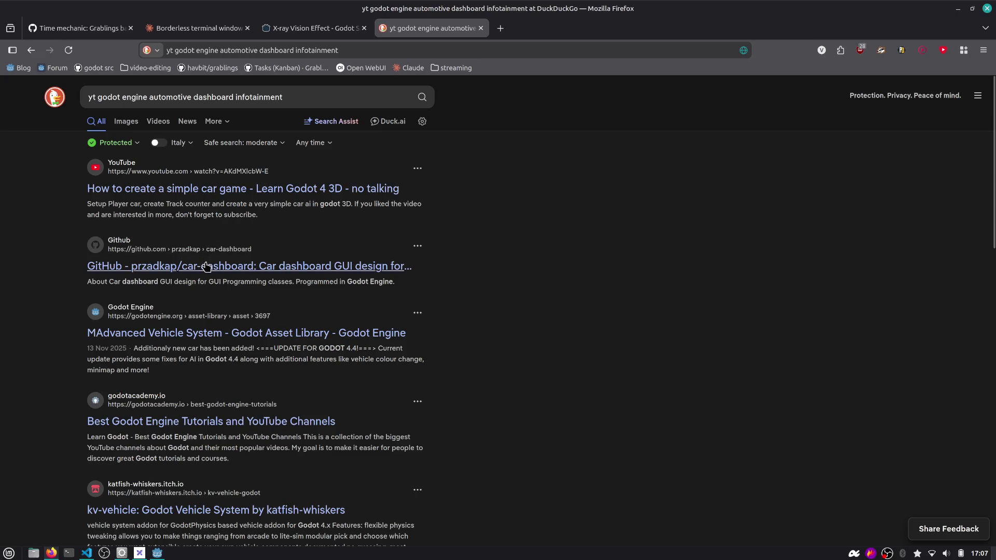
Strip the 'yt' prefix from the query, then clear the search box entirely
click(127, 97)
key(Home)
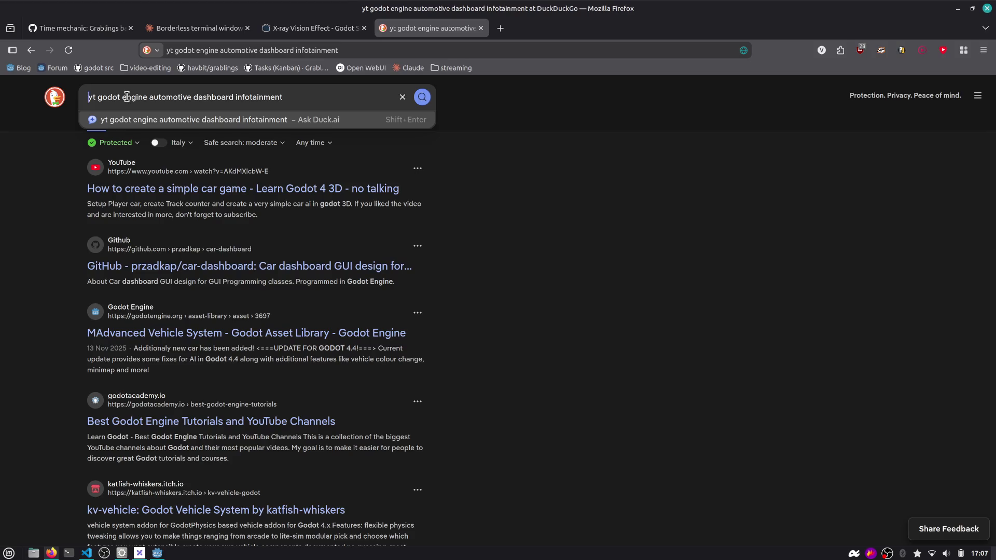
key(Delete)
key(End)
key(Delete)
key(Delete)
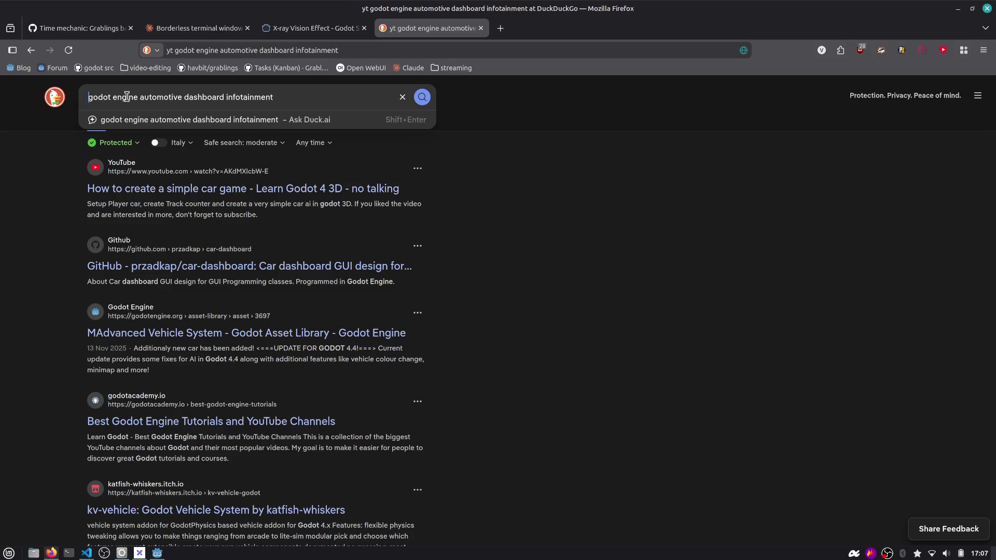
key(ctrl+a)
key(ctrl+c)
key(BackSpace)
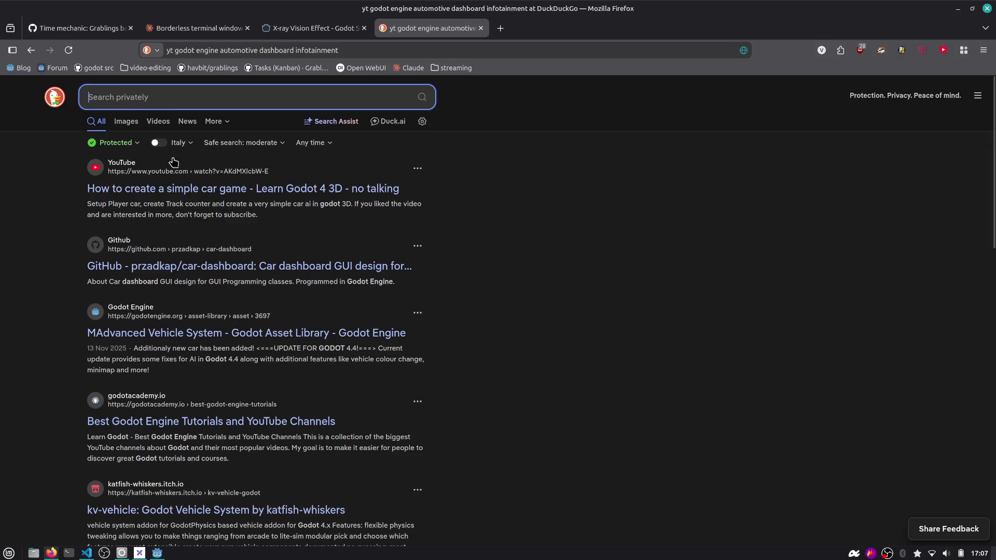
Go to youtube.com and paste the query into YouTube's search box
key(ctrl+l)
text(youtube.com)
key(Return)
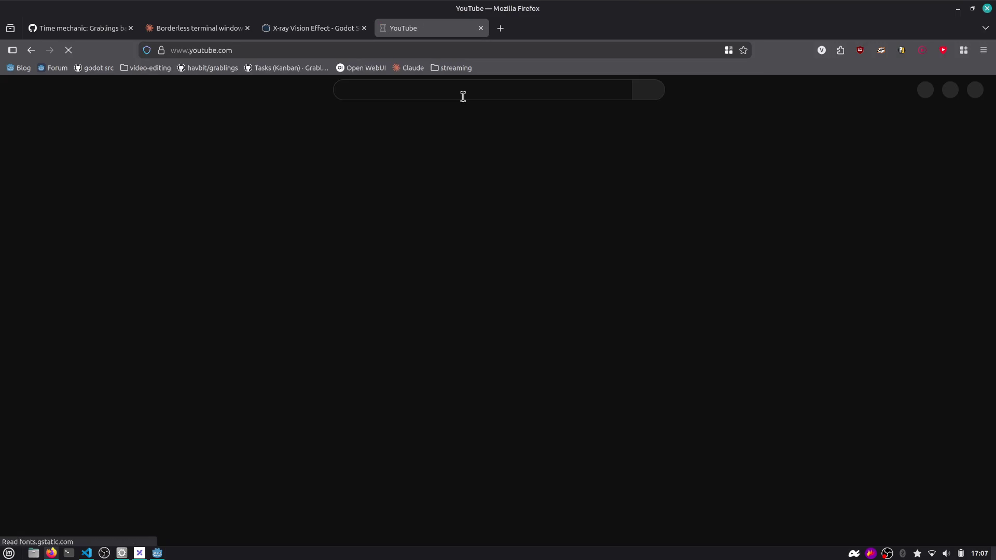
click(458, 96)
key(ctrl+v)
Open and close two stray new tabs, returning to the YouTube results
key(ctrl+t)
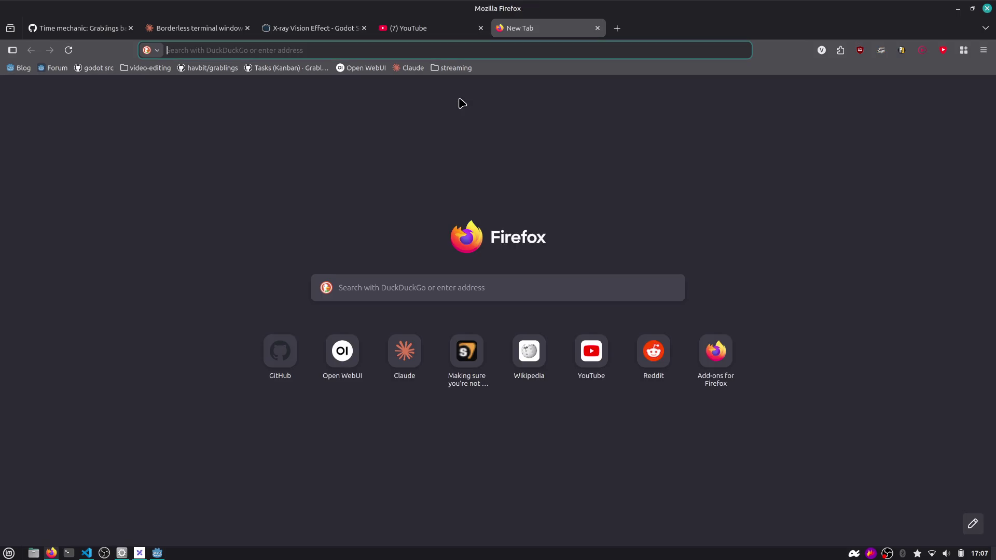
text(yt )
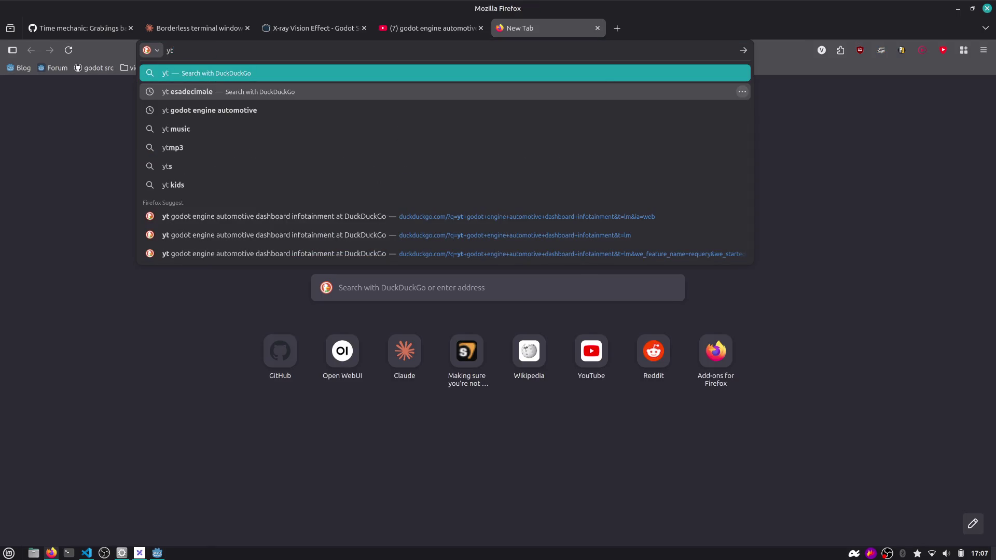
text(esadecimale)
key(ctrl+w)
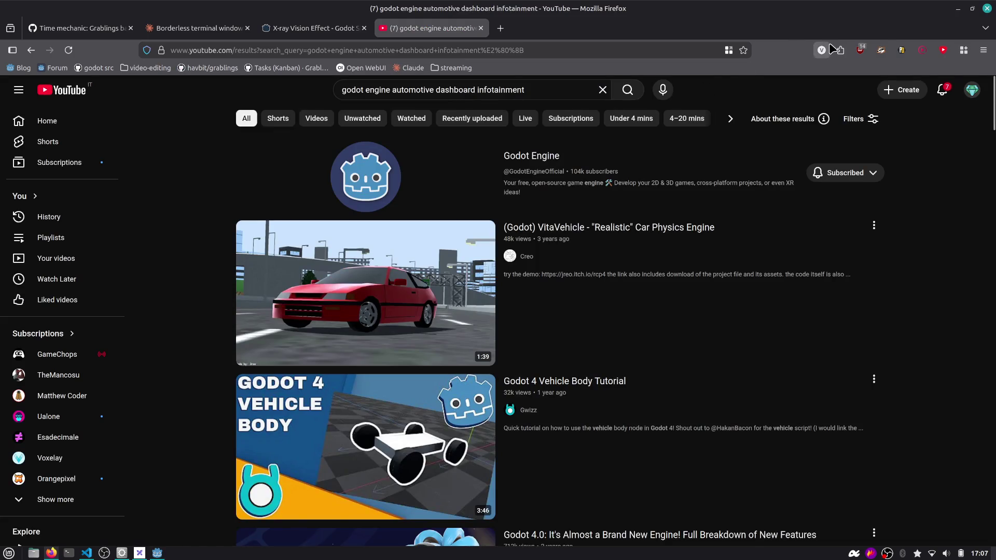
click(498, 29)
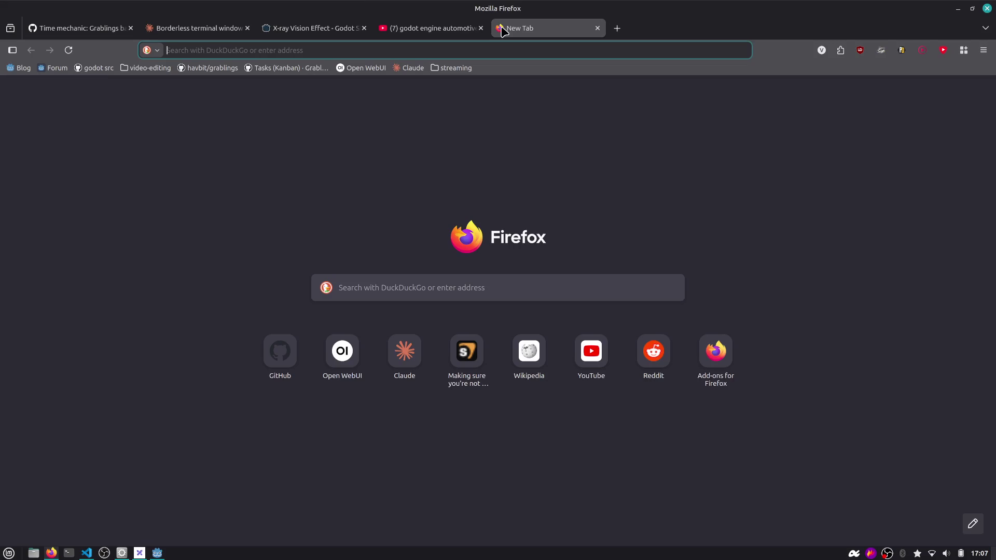
text(gh)
text(yt)
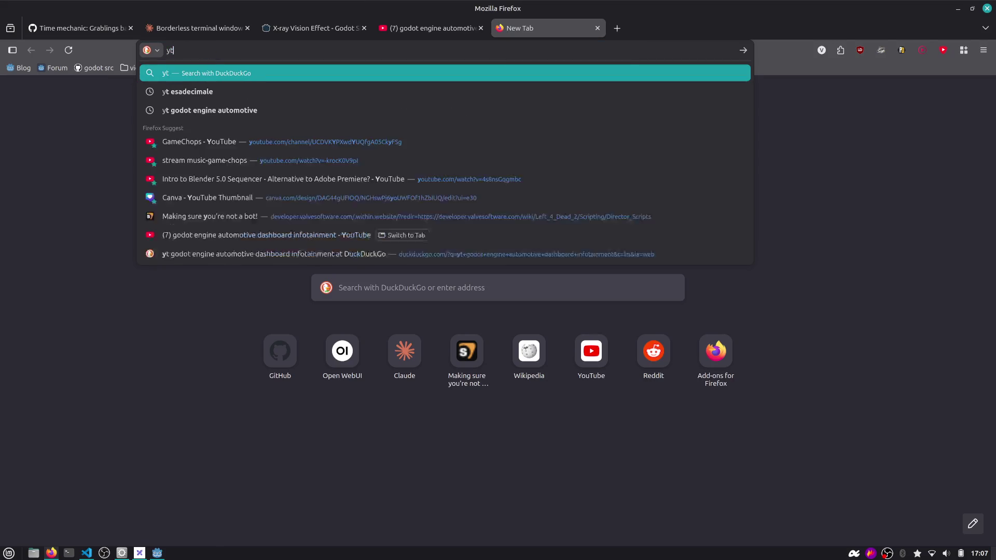
key(BackSpace)
key(BackSpace)
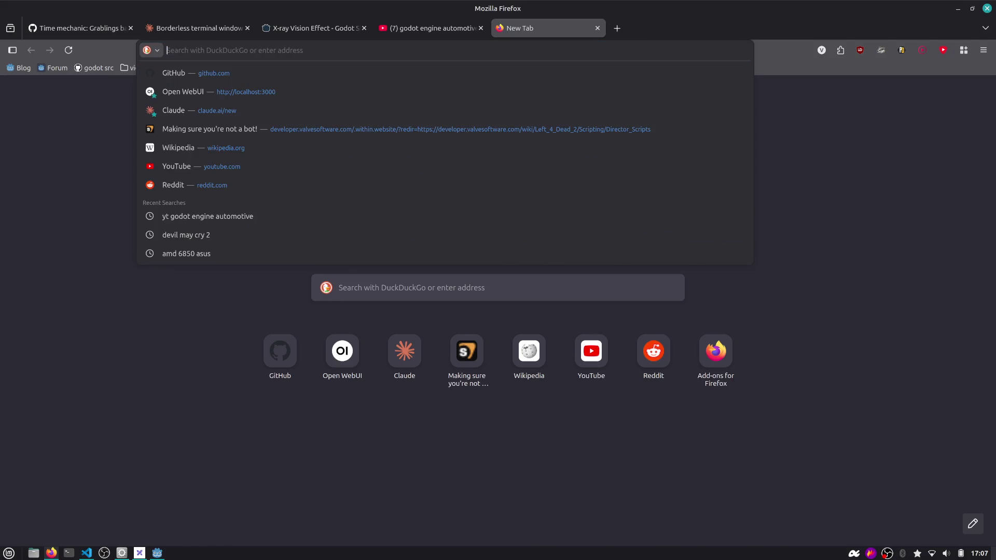
key(ctrl+w)
Scroll through the 'godot engine automotive dashboard infotainment' video results
scroll(472, 233, down, 15)
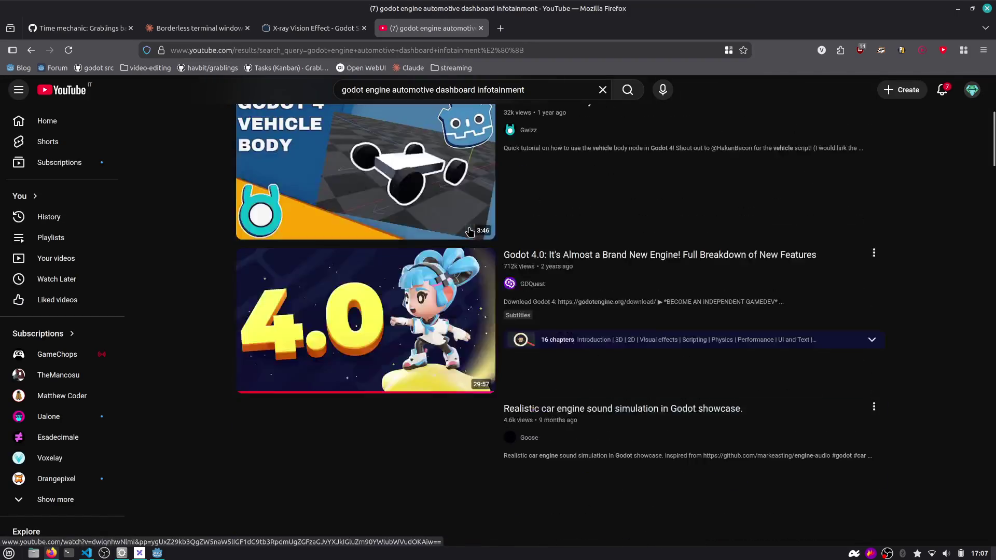
scroll(472, 233, down, 13)
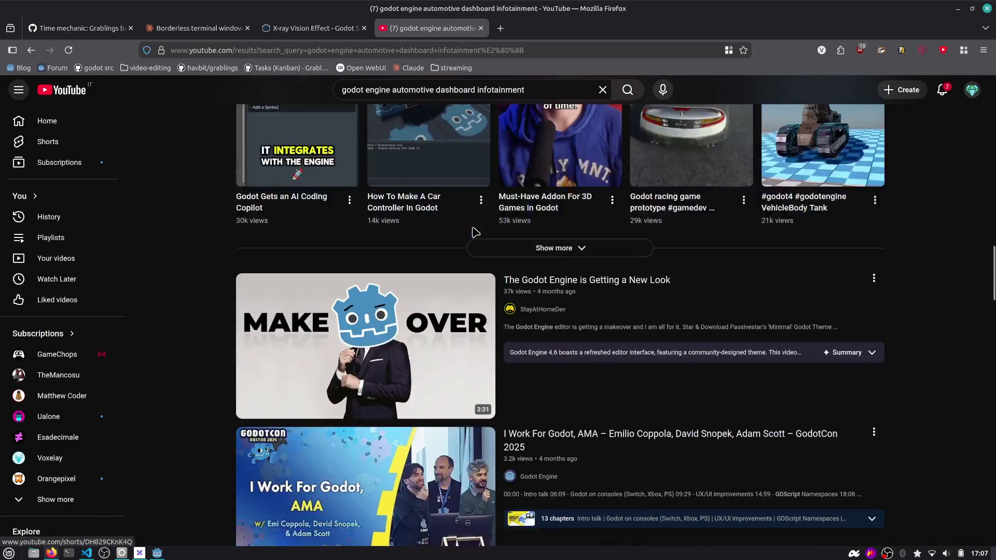
scroll(469, 243, down, 15)
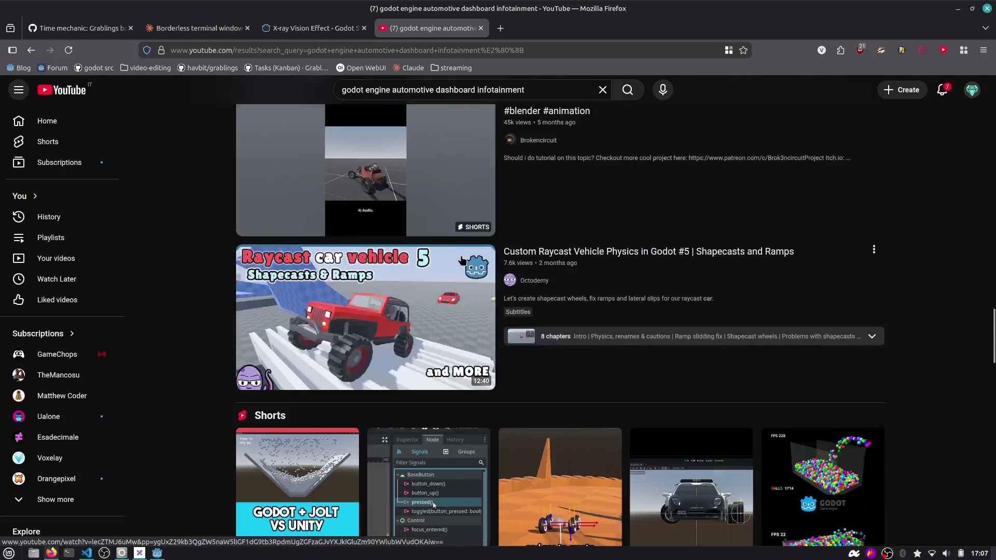
scroll(462, 261, down, 14)
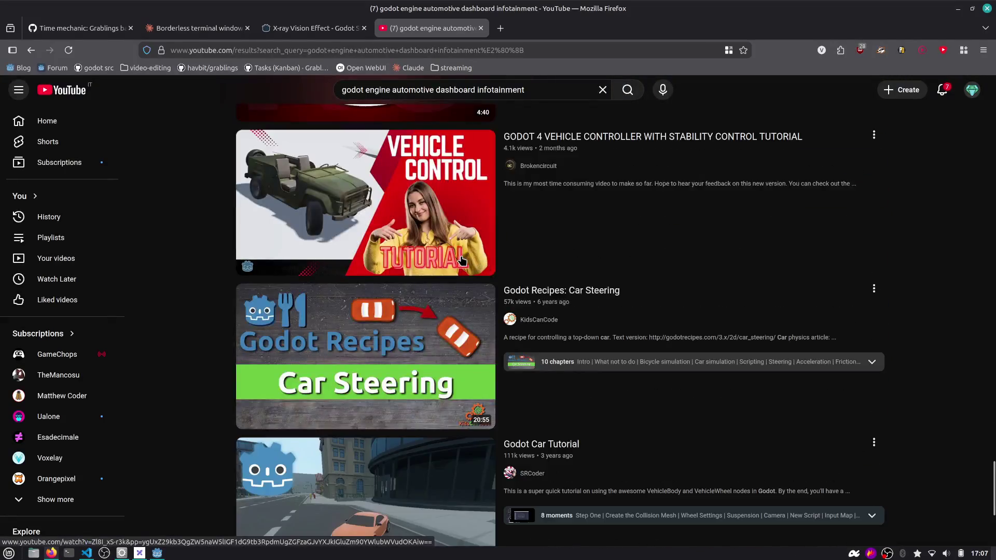
scroll(461, 261, down, 15)
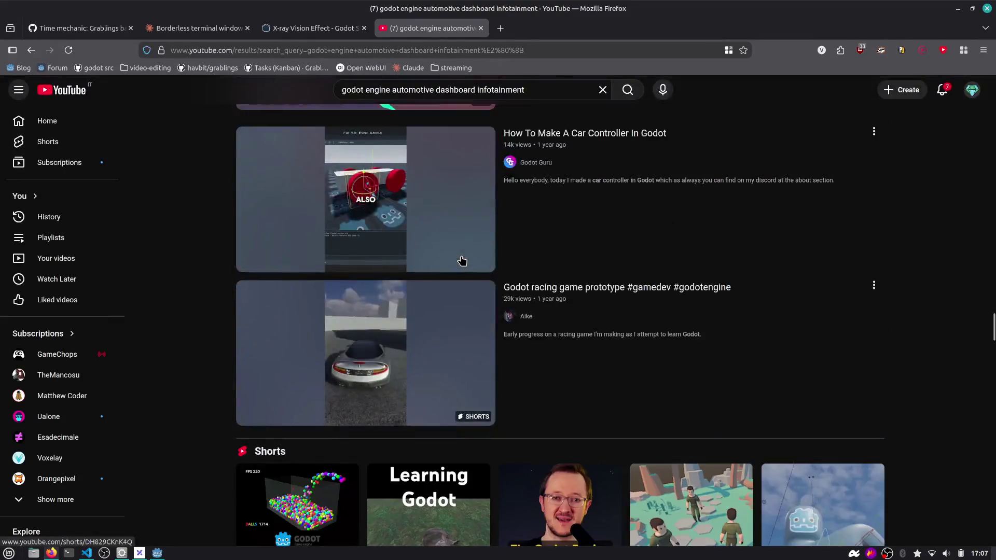
scroll(462, 261, down, 14)
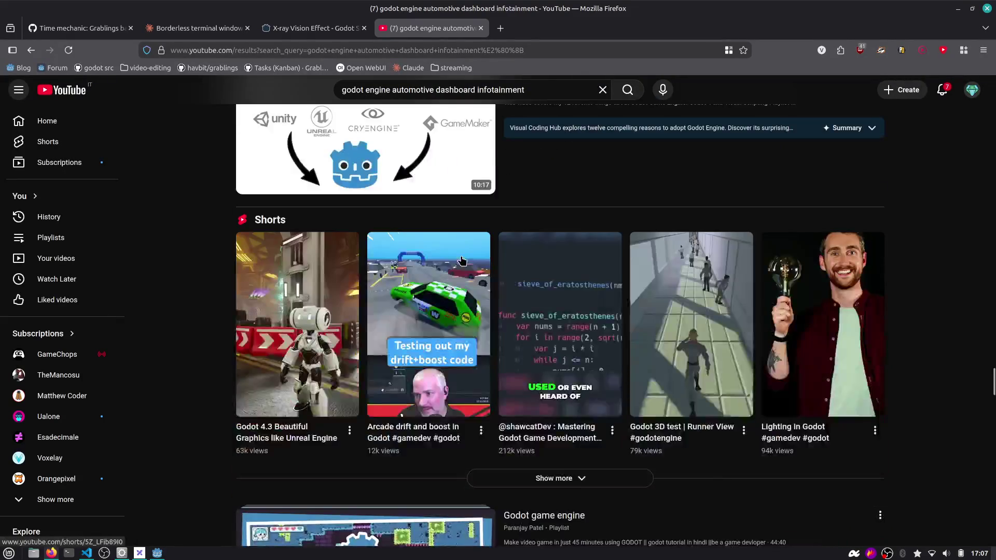
scroll(461, 261, down, 15)
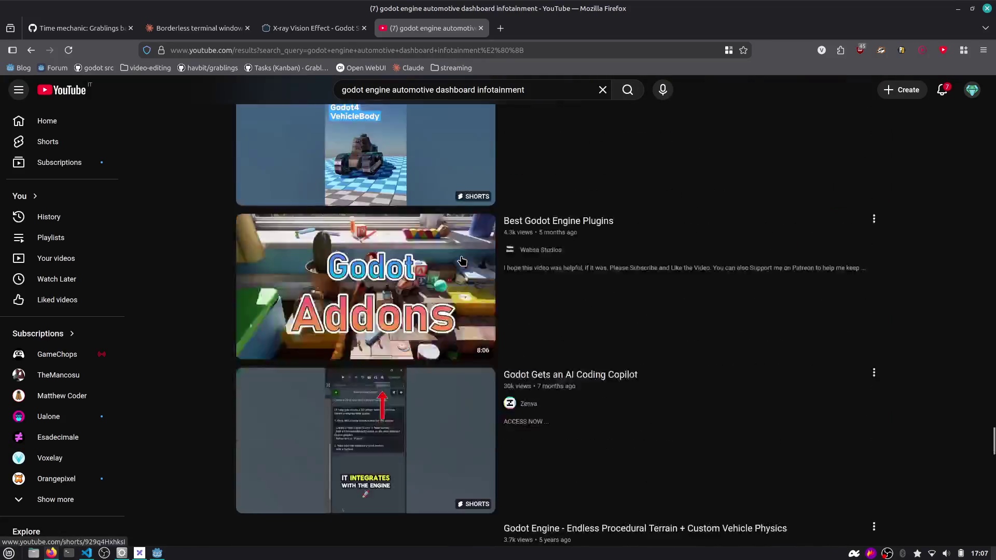
scroll(462, 261, down, 13)
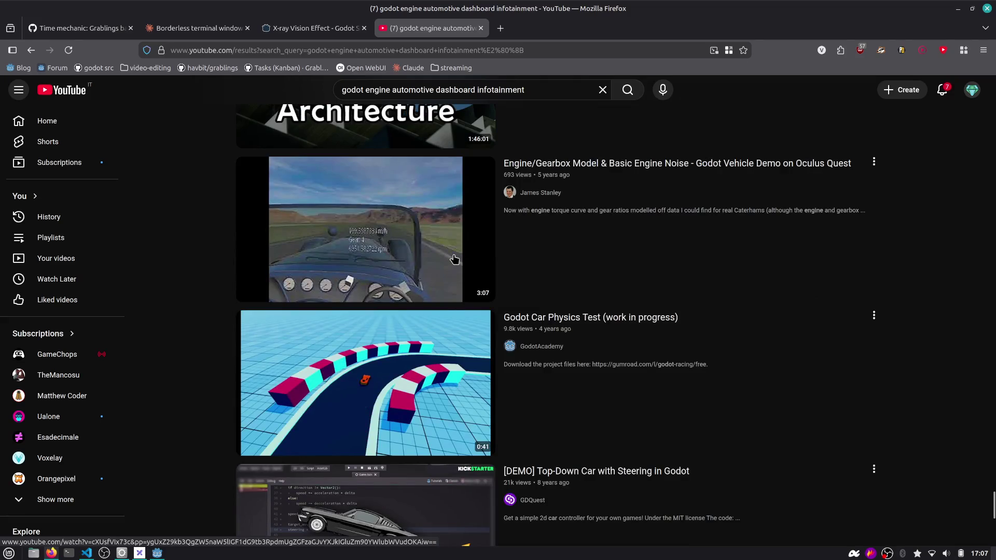
scroll(508, 234, down, 8)
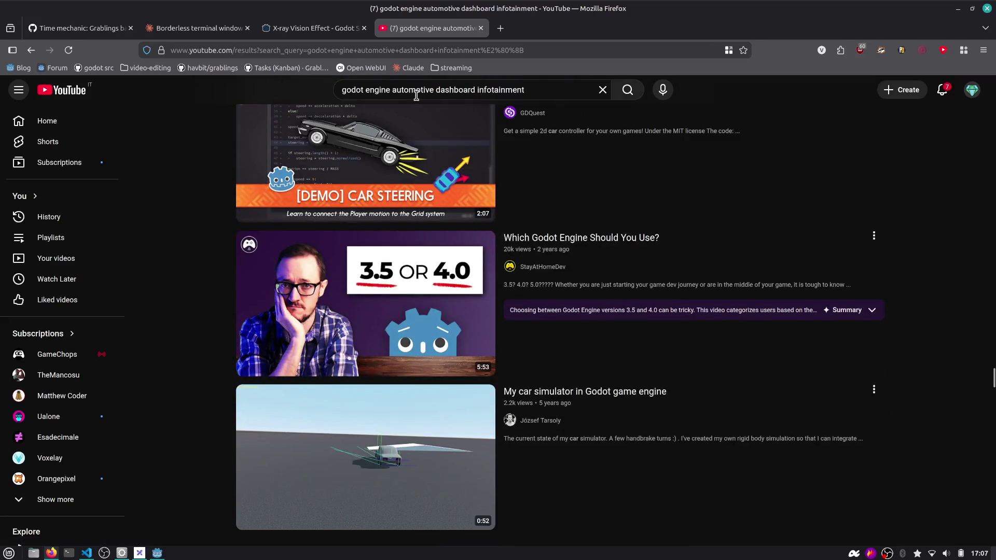
Remove 'automotive dashboard' from the query and search 'godot engine infotainment'
click(416, 90)
key(ctrl+Left)
key(ctrl+shift+Right)
key(BackSpace)
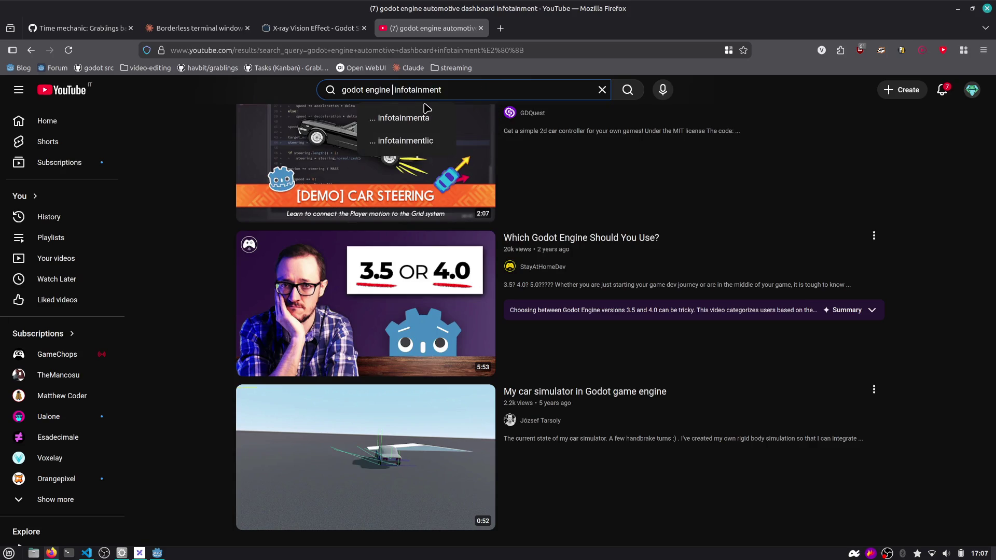
key(Return)
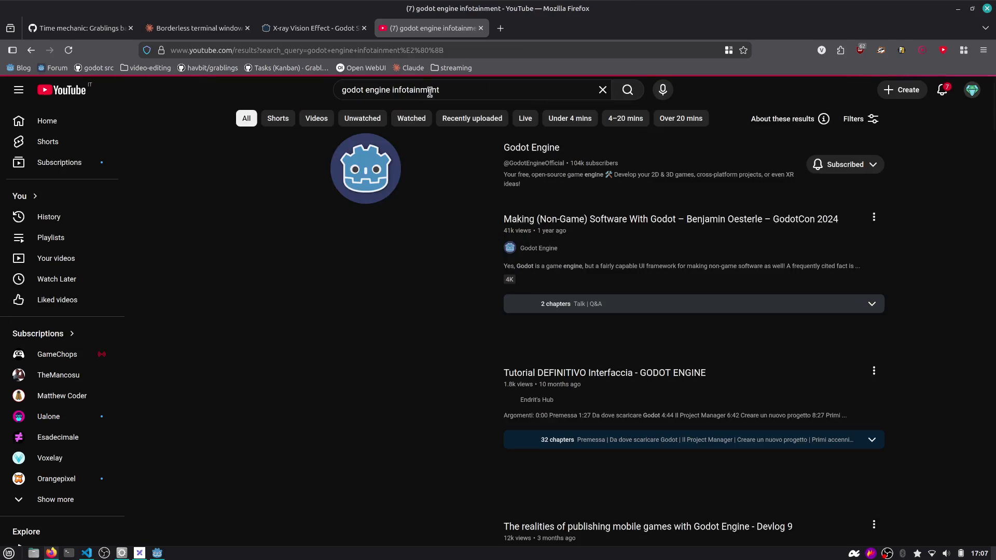
Browse the 'godot engine infotainment' results and select the word infotainment in the query
scroll(456, 234, down, 15)
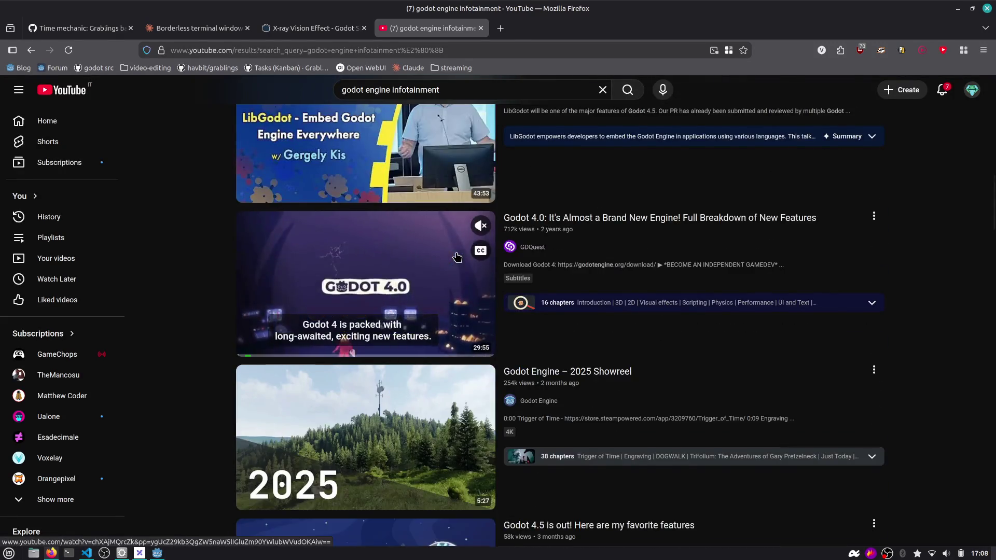
scroll(456, 257, down, 10)
scroll(457, 256, down, 20)
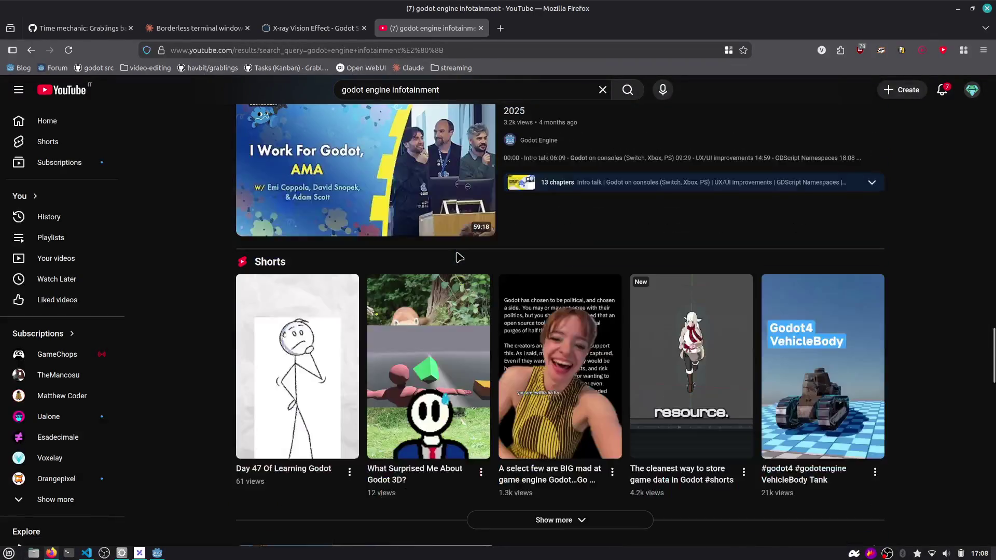
scroll(456, 256, up, 4)
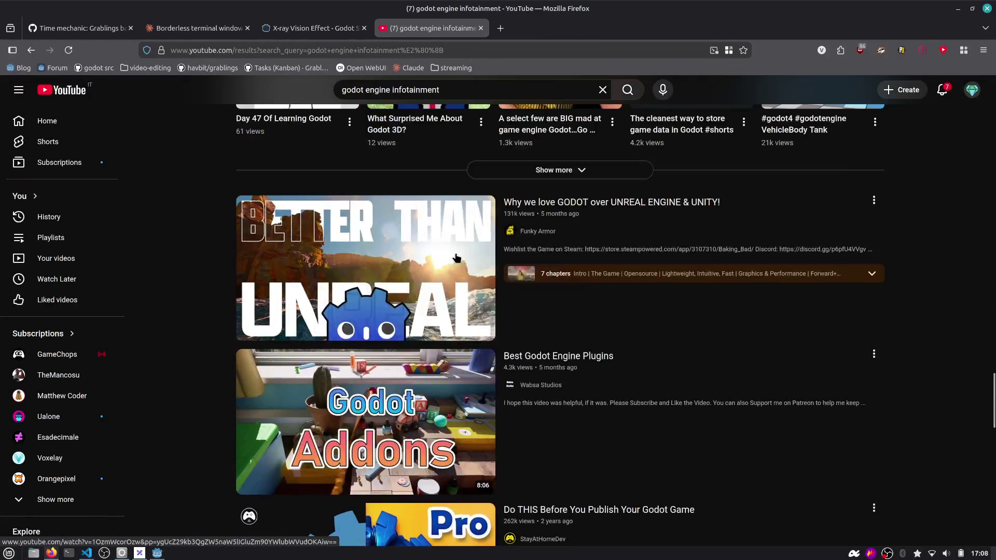
scroll(456, 257, down, 5)
scroll(457, 258, down, 8)
scroll(456, 258, down, 8)
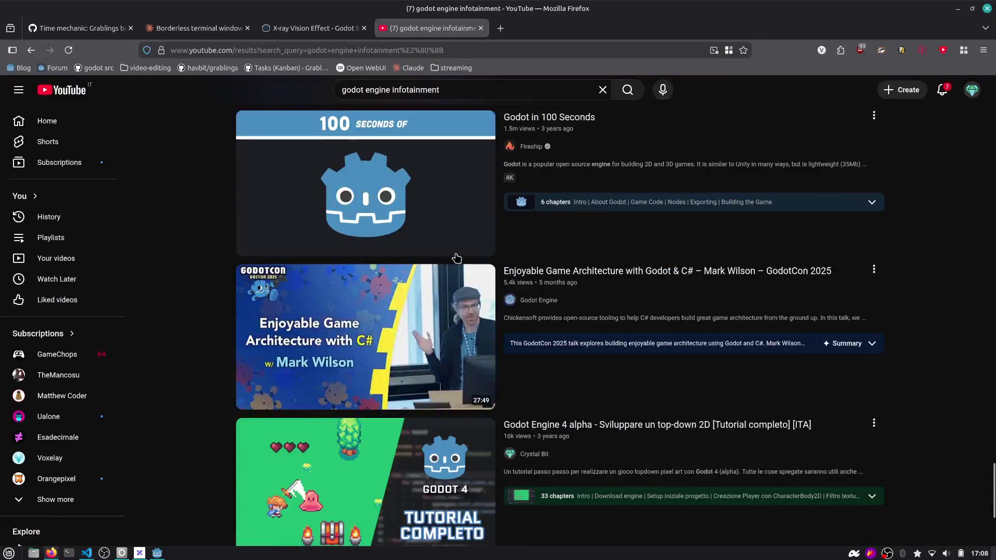
scroll(457, 258, down, 15)
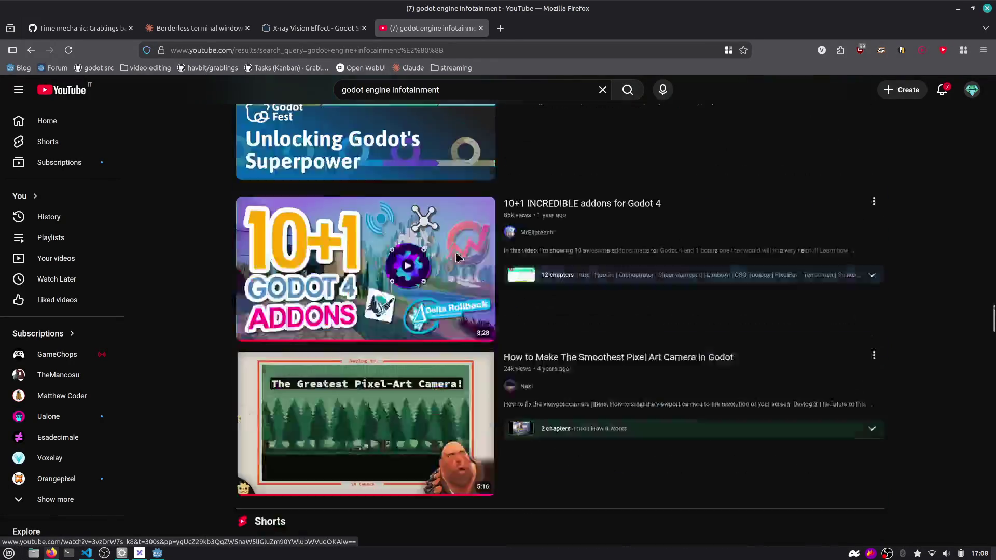
scroll(456, 258, down, 5)
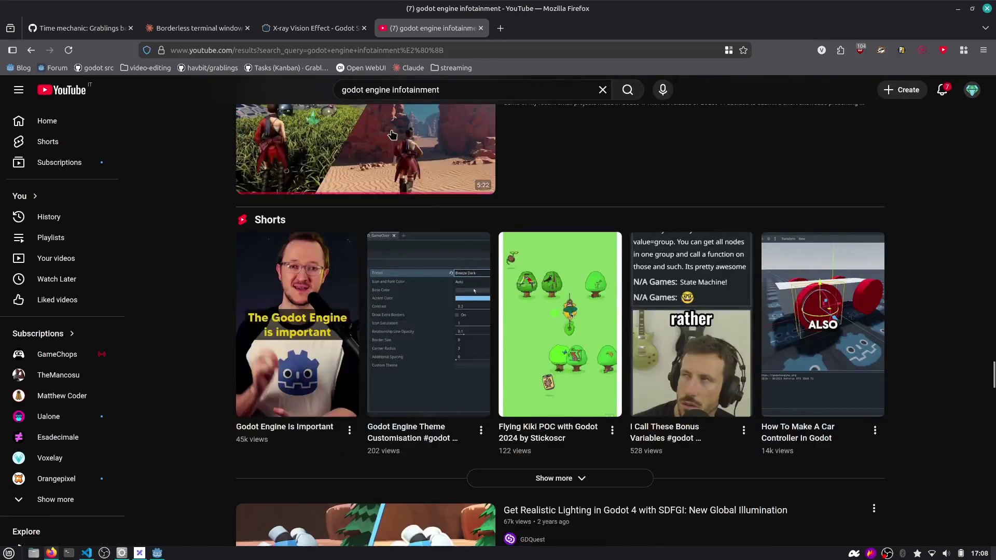
double_click(428, 90)
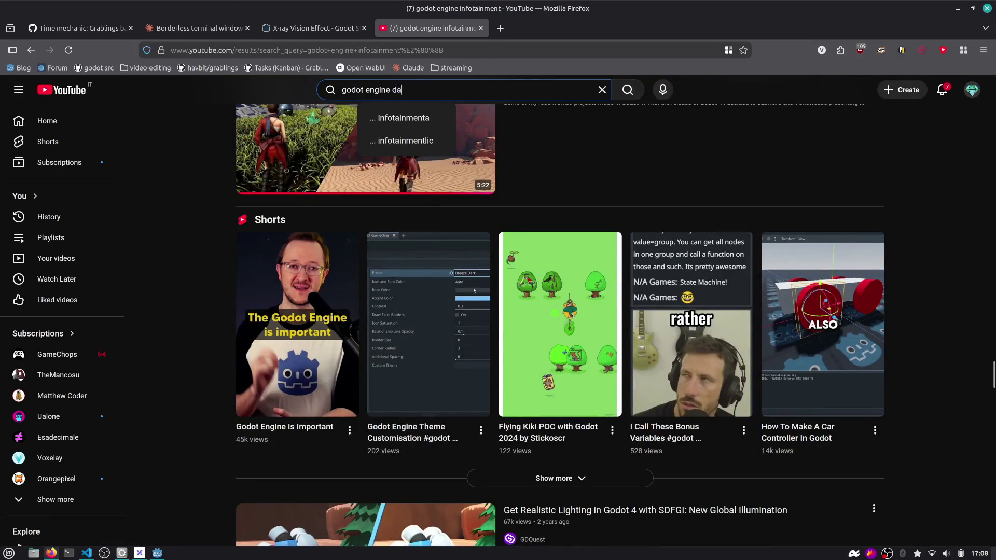
Change the YouTube search to 'godot engine car dashboard' and run it
text(rd)
key(ctrl+Left)
text(car)
key(Return)
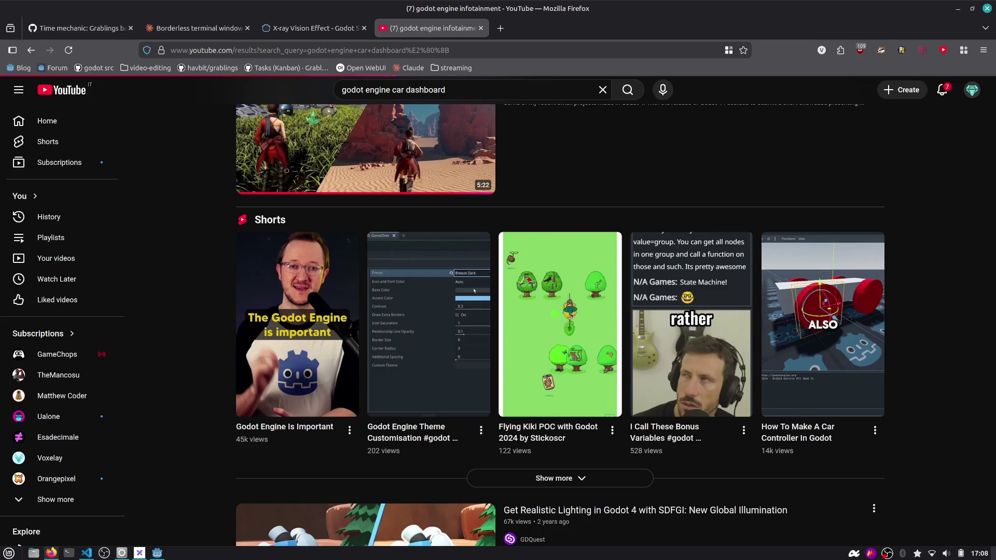
Scroll through the car dashboard results, then return to the Godot editor
scroll(416, 195, down, 10)
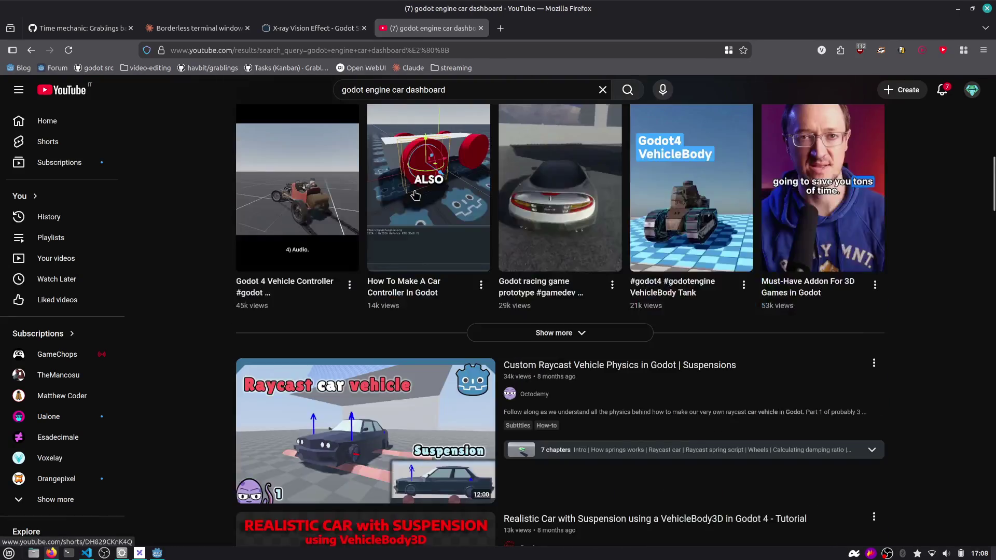
scroll(416, 195, down, 15)
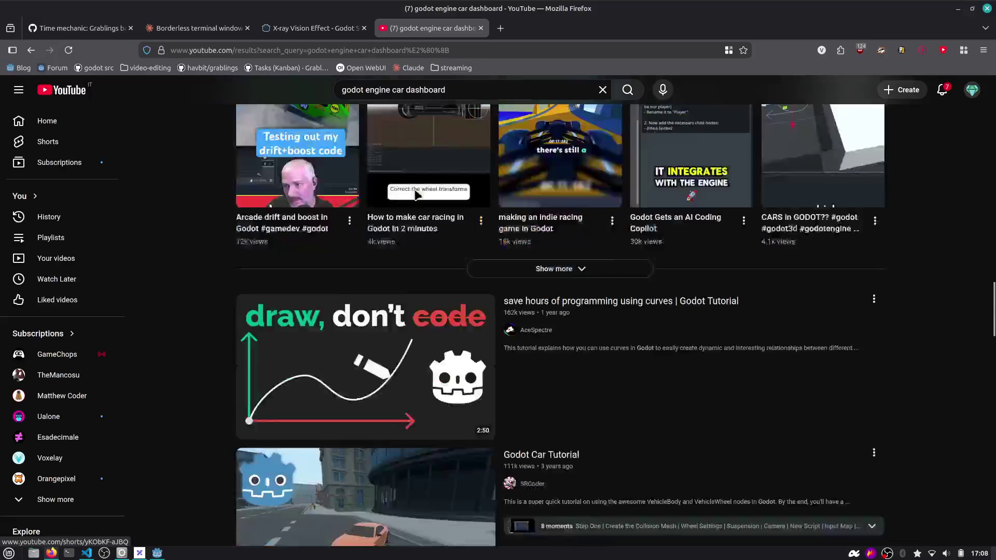
scroll(415, 195, down, 15)
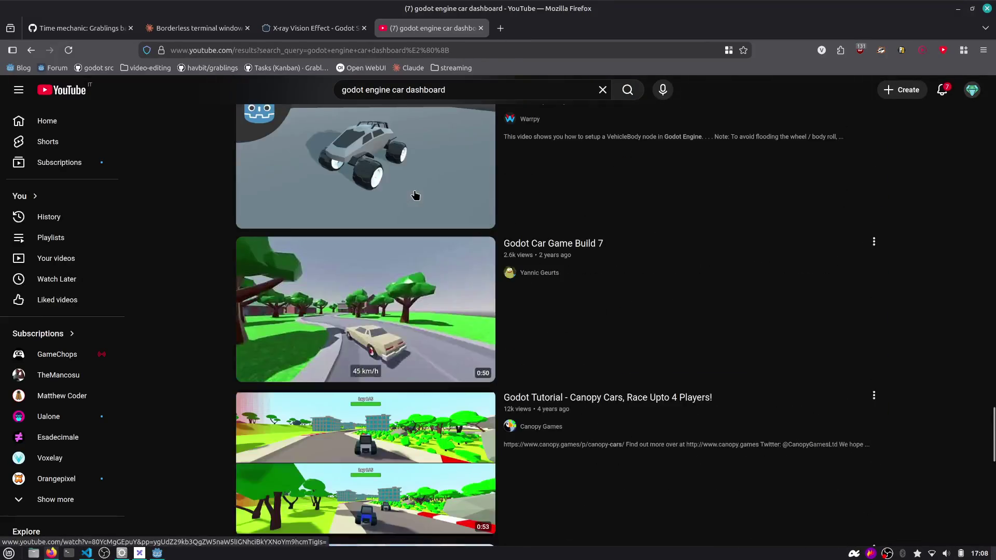
scroll(416, 195, down, 15)
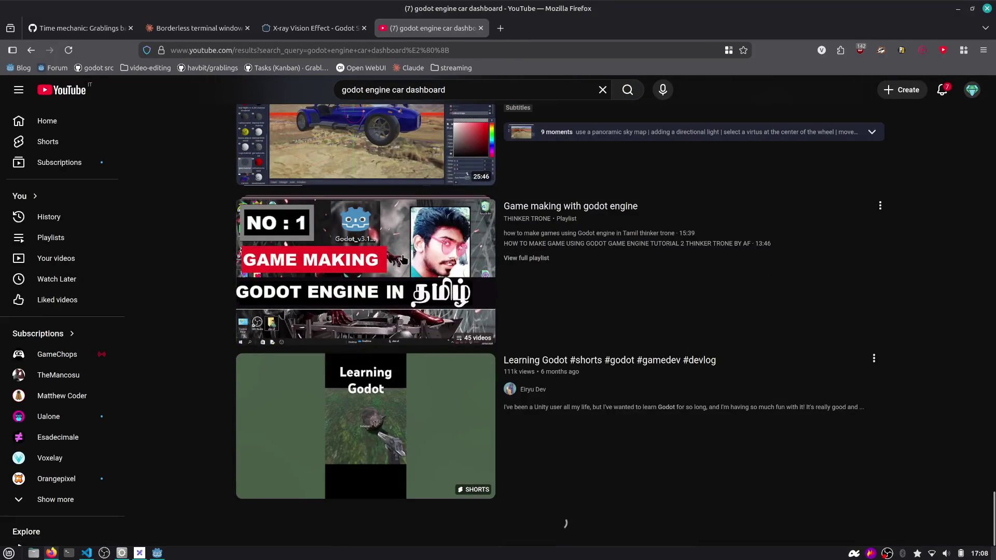
scroll(403, 260, up, 1)
scroll(401, 262, down, 3)
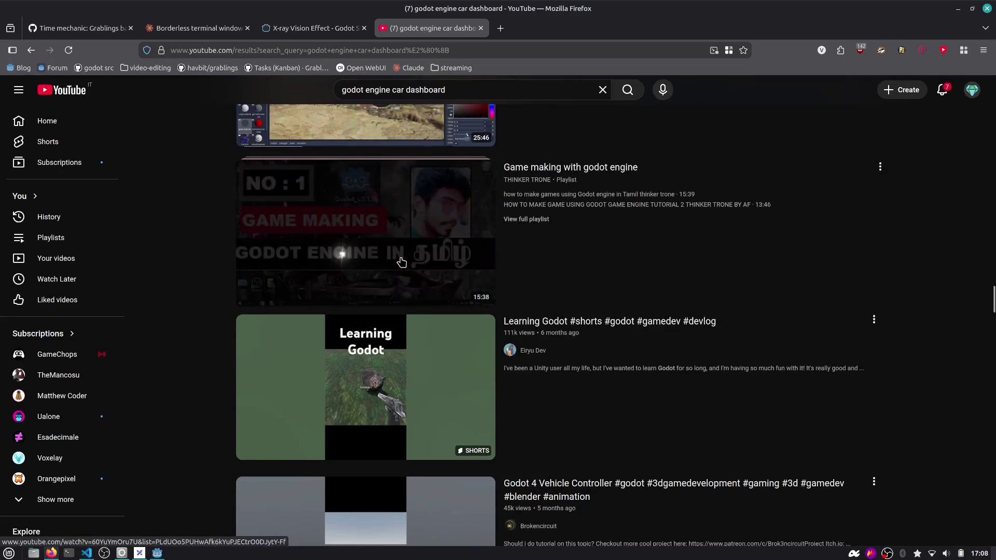
scroll(401, 261, down, 15)
scroll(401, 261, down, 15)
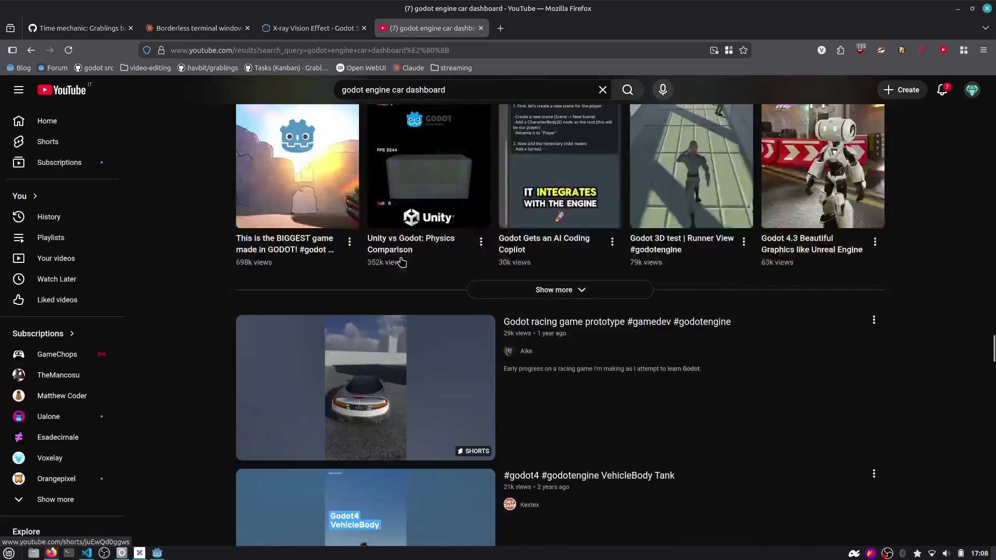
scroll(403, 260, down, 15)
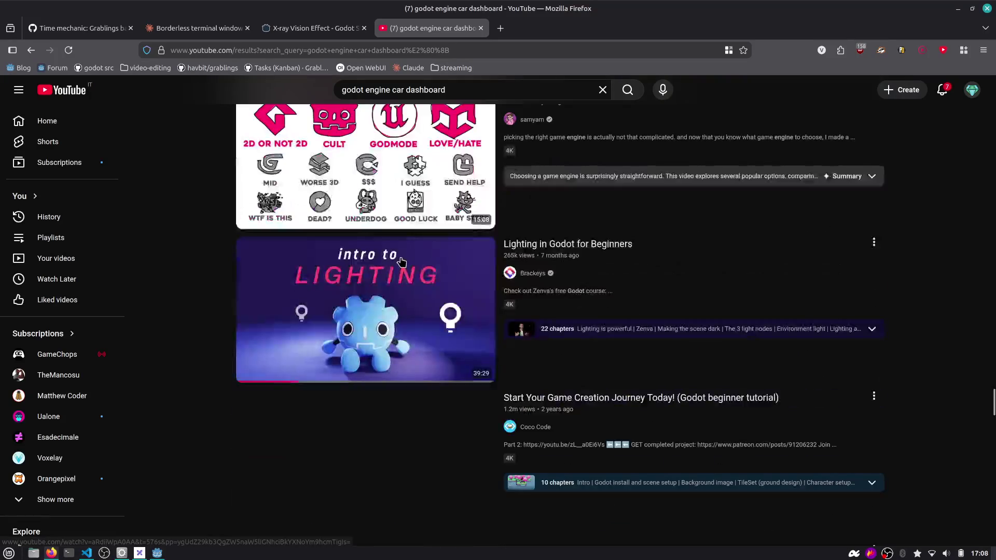
key(alt+Tab)
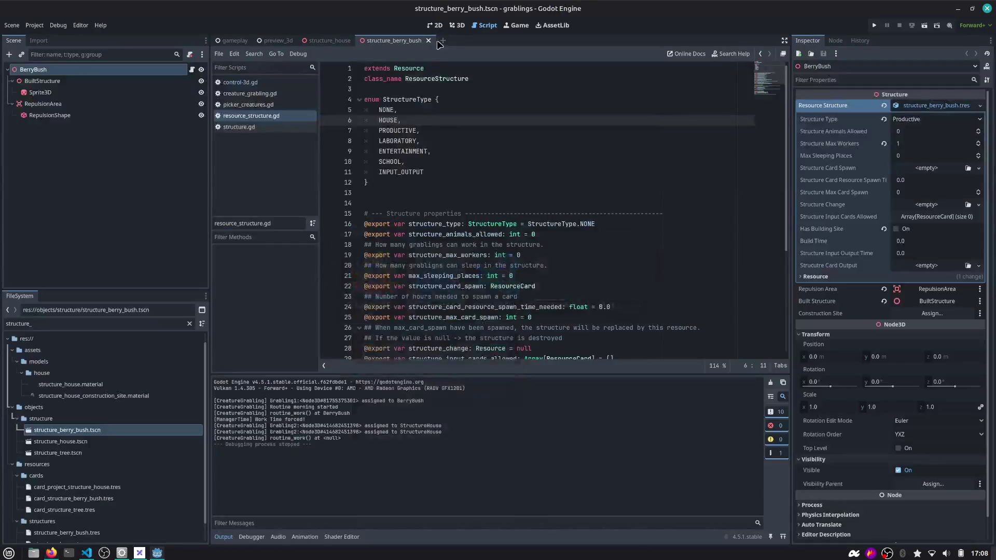
key(F1)
text(web)
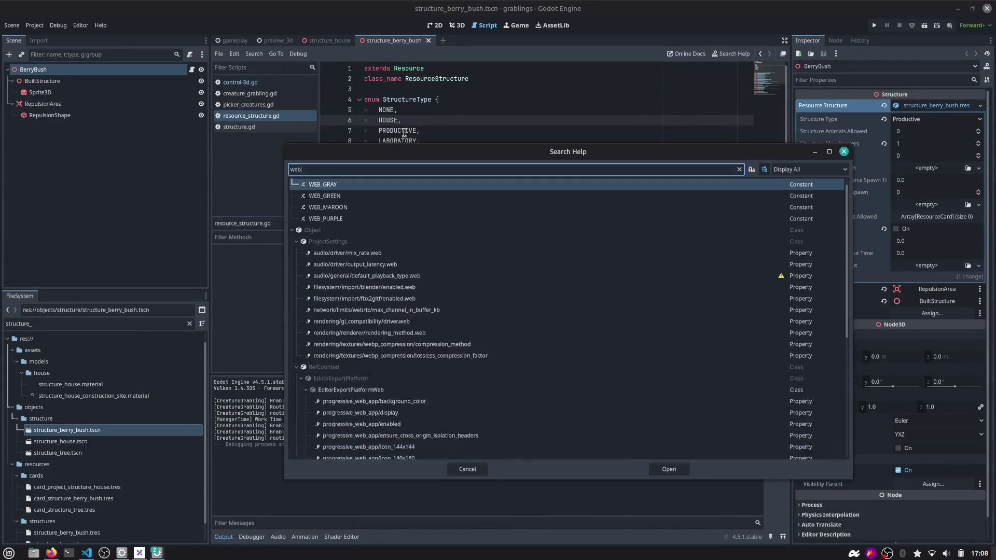
scroll(296, 244, up, 1)
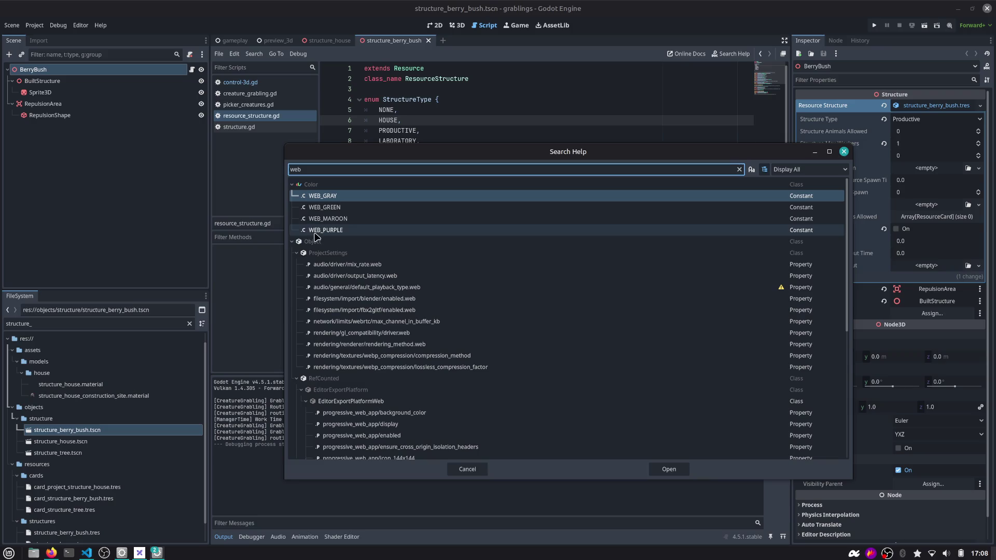
click(291, 242)
click(291, 241)
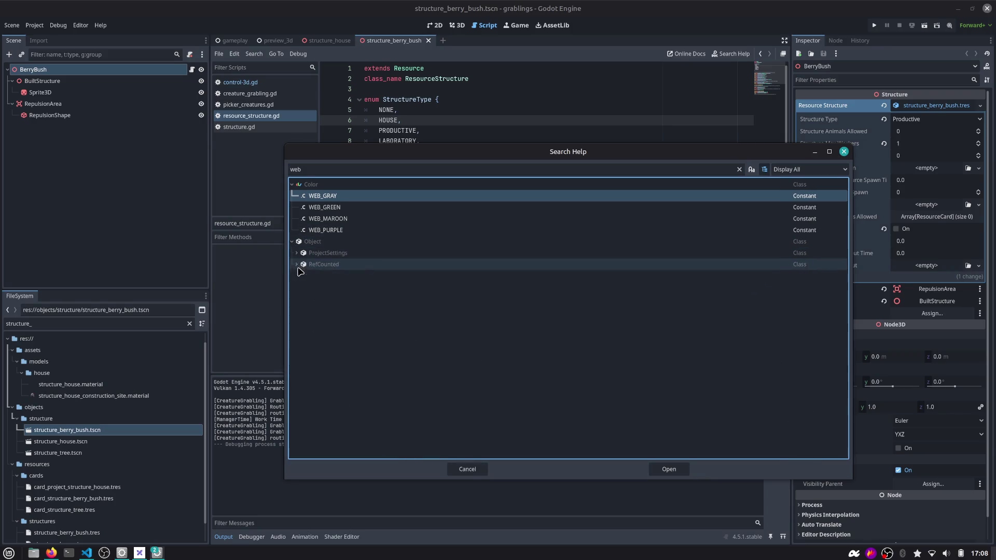
click(292, 242)
click(294, 185)
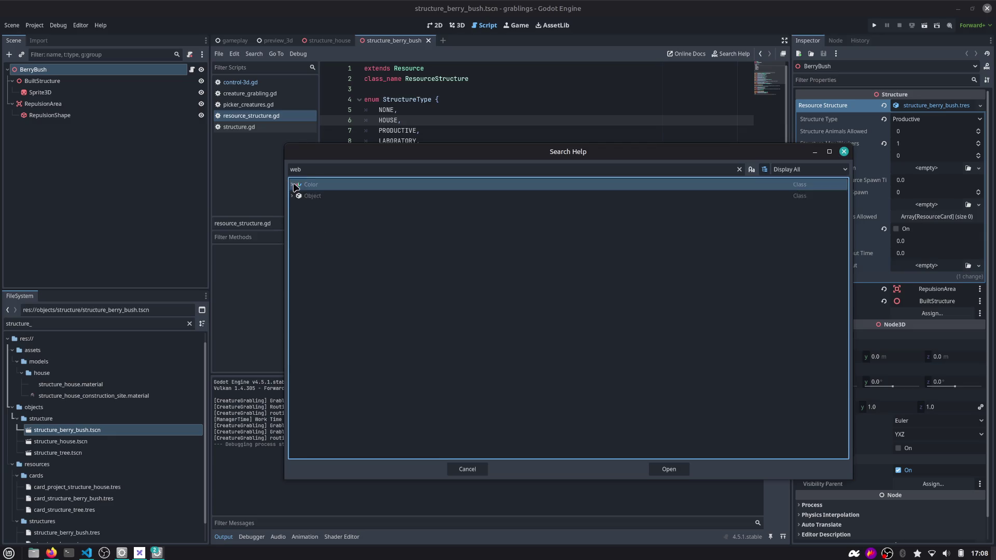
double_click(356, 166)
text(css)
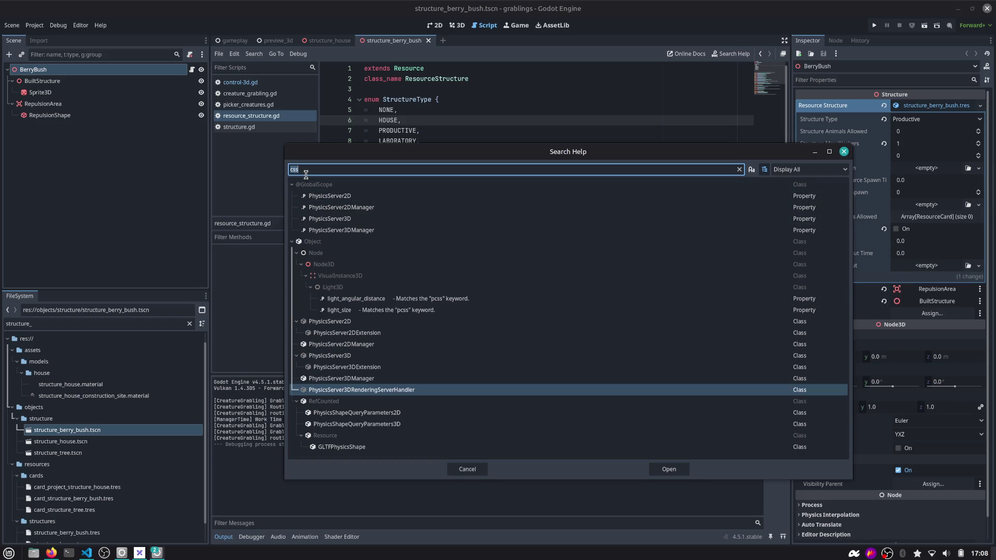
key(BackSpace)
key(Escape)
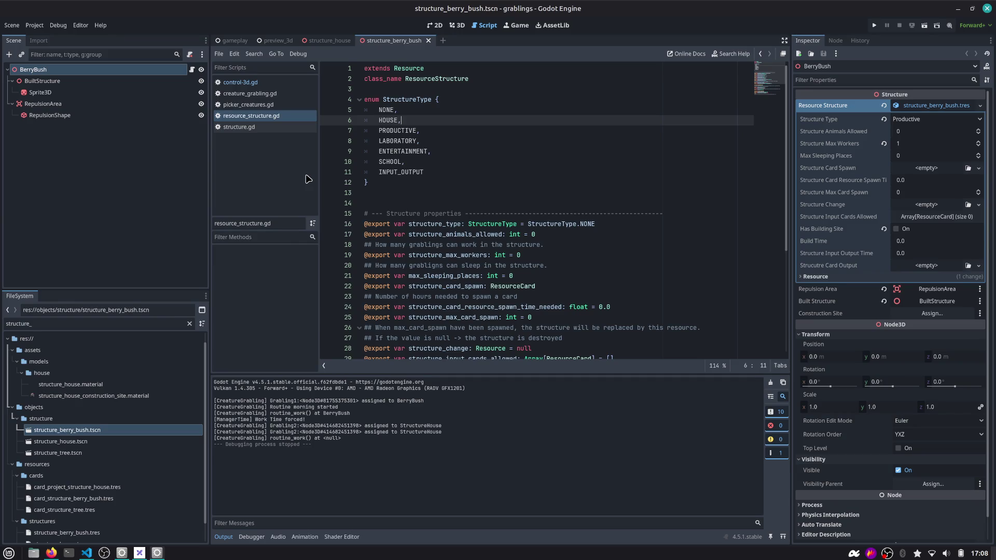
key(alt+Tab)
key(F1)
text(web)
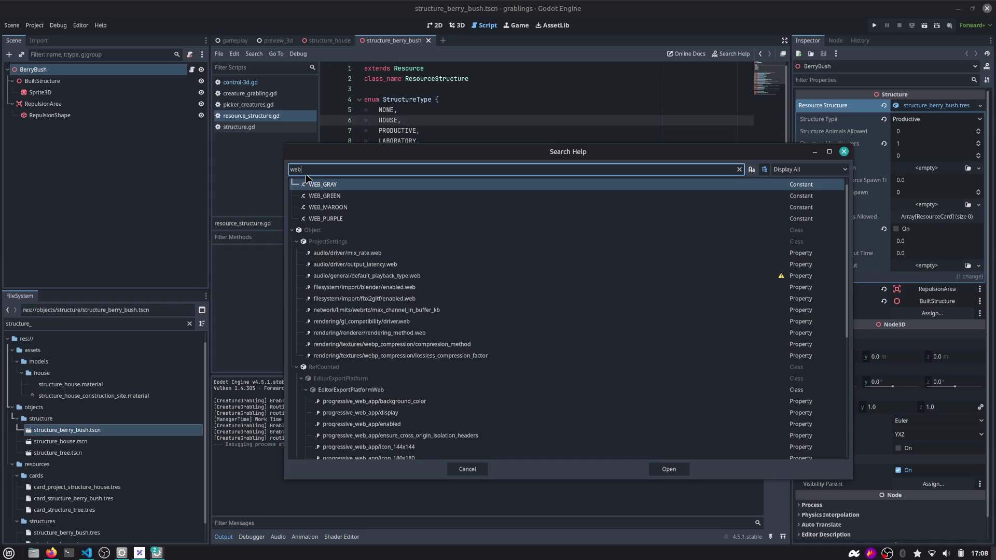
key(BackSpace)
key(BackSpace)
key(BackSpace)
text(htt)
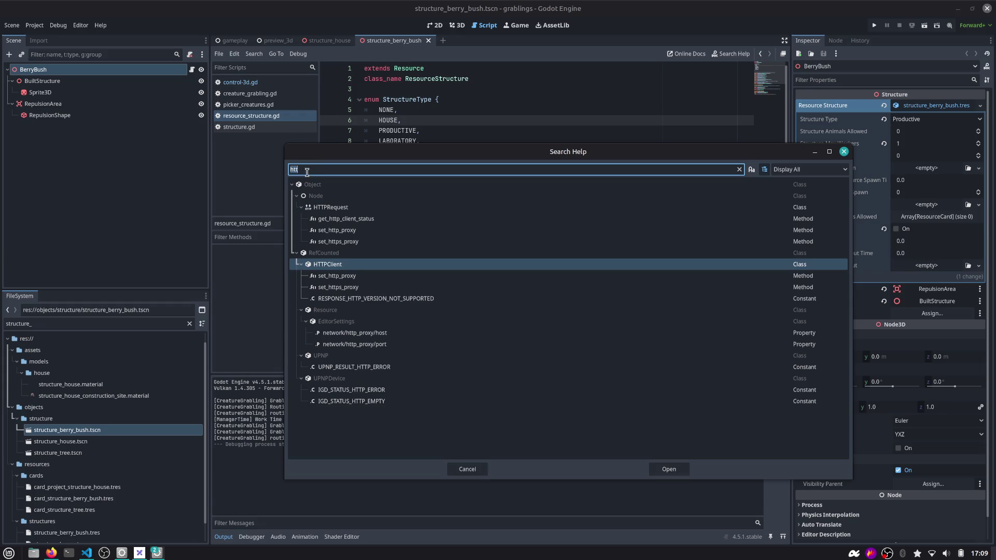
text(html)
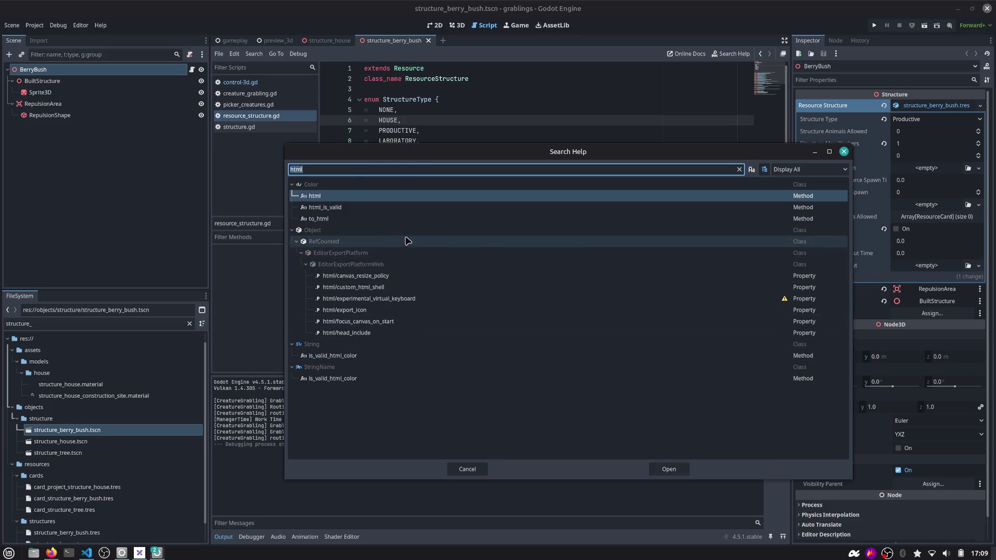
key(Escape)
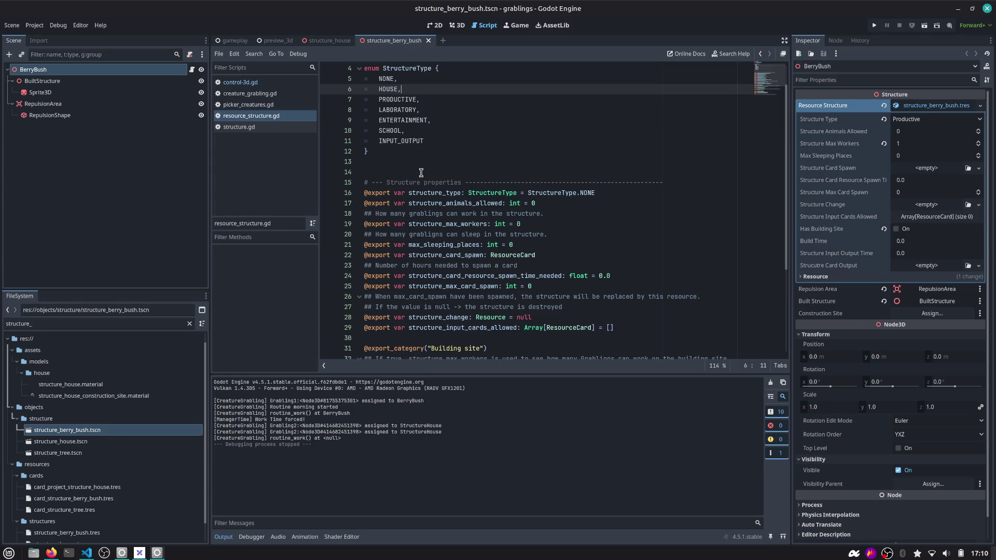
key(alt+Tab)
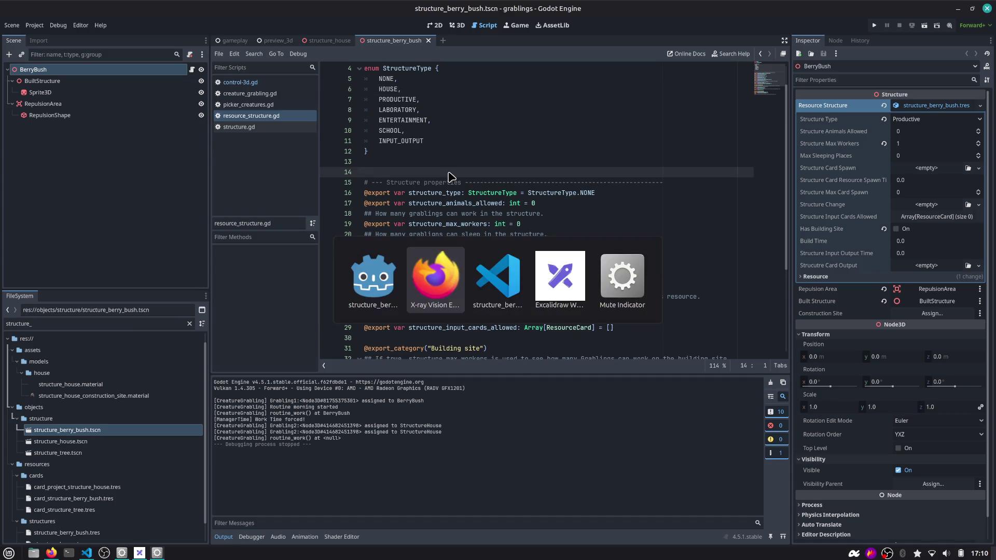
Search the web for 'godot engine html browser' from Firefox's address bar
scroll(120, 182, down, 4)
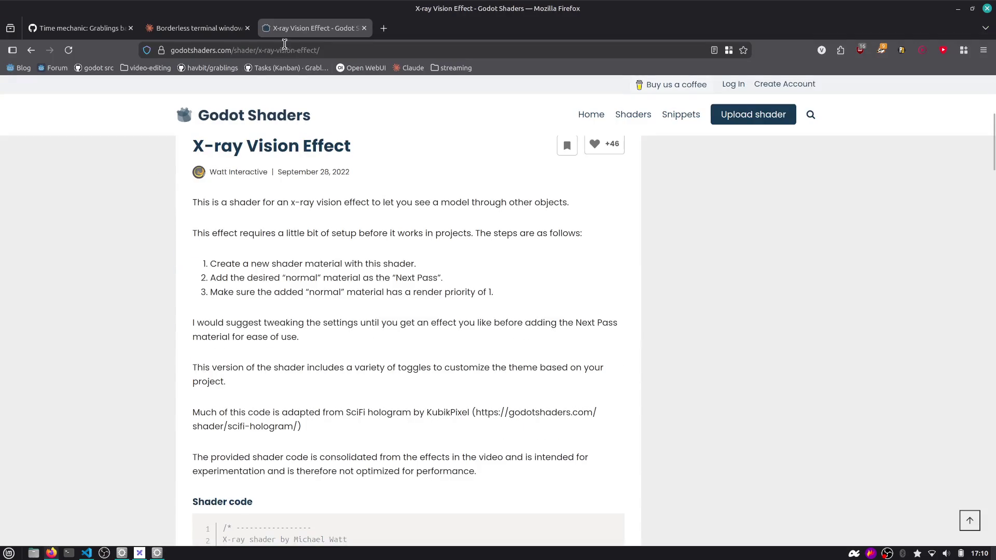
key(ctrl+l)
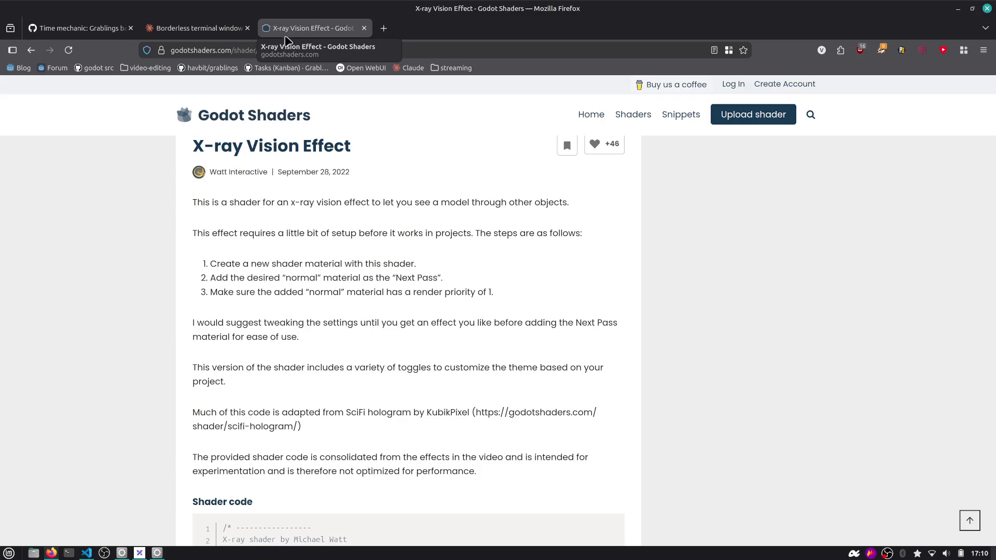
text(godot engine h)
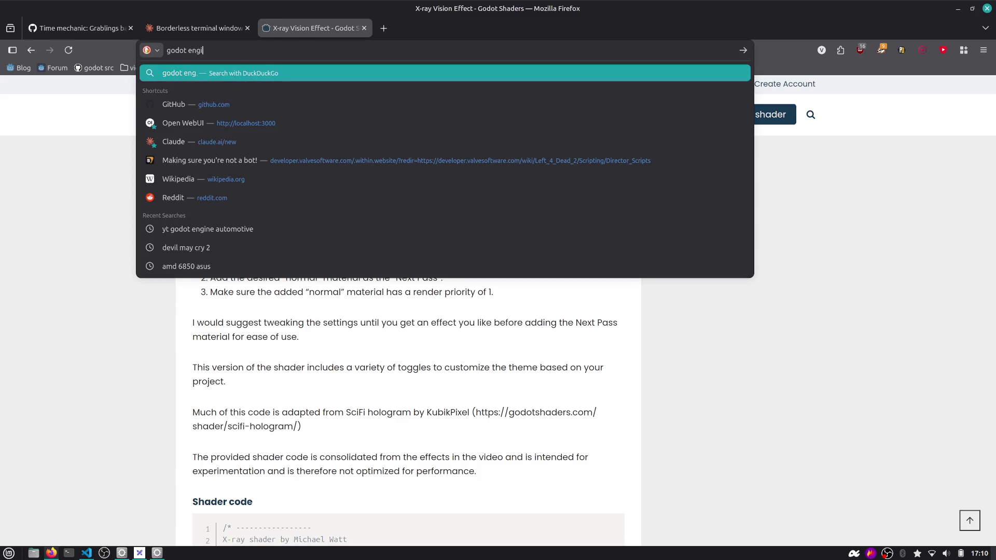
text(tml )
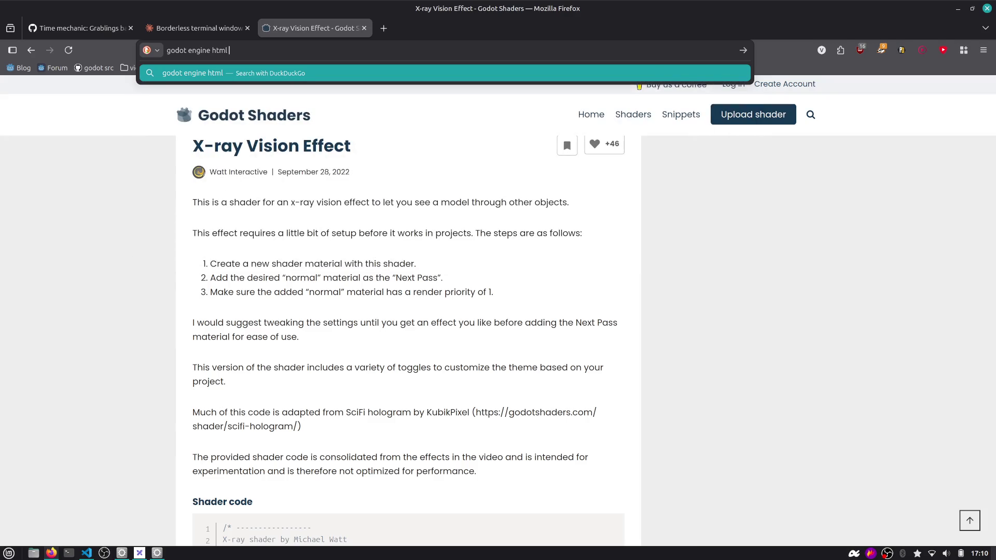
text(brows)
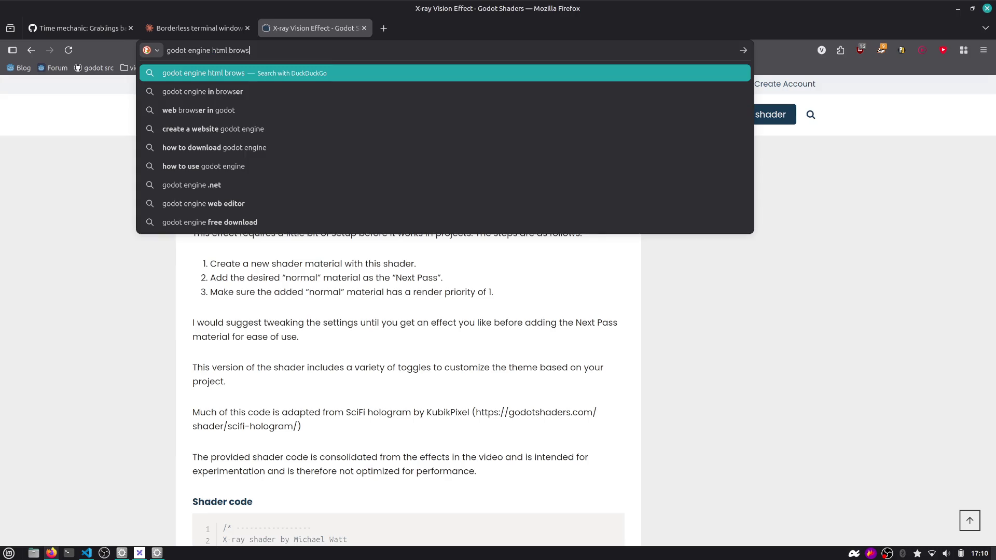
text(er)
key(Return)
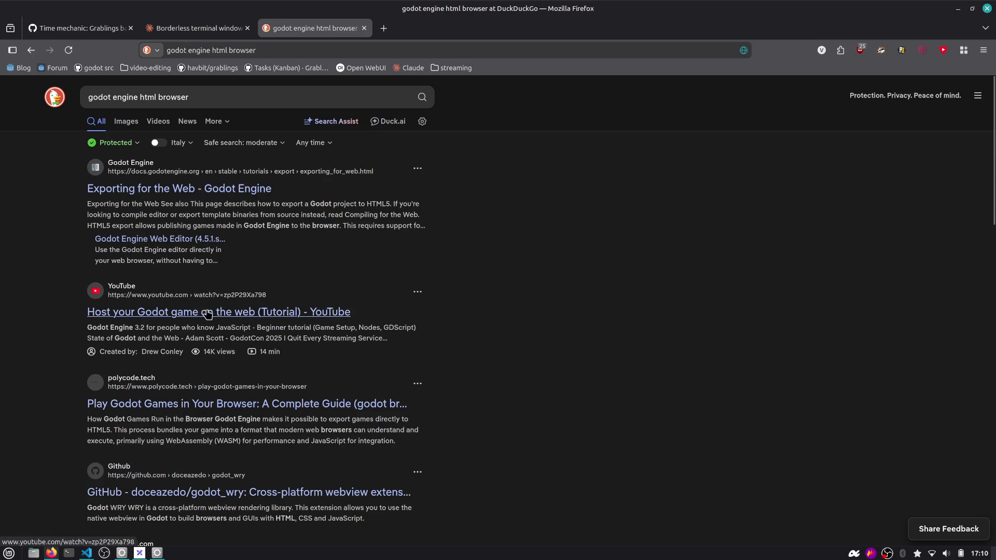
Refine the search to 'godot engine html embedding' and open the Godot-HTML GitHub result
click(144, 98)
key(shift+End)
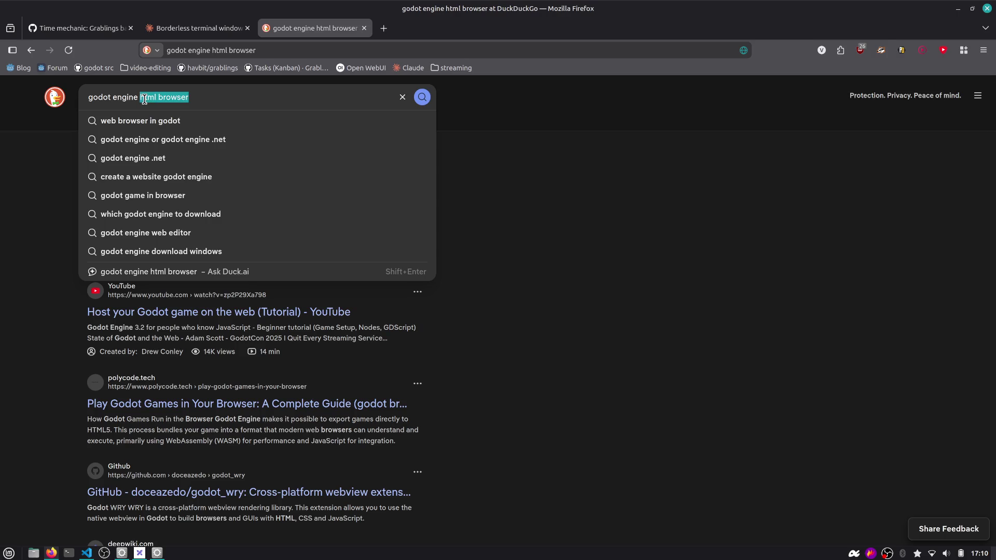
text(html inte)
key(ctrl+shift+Left)
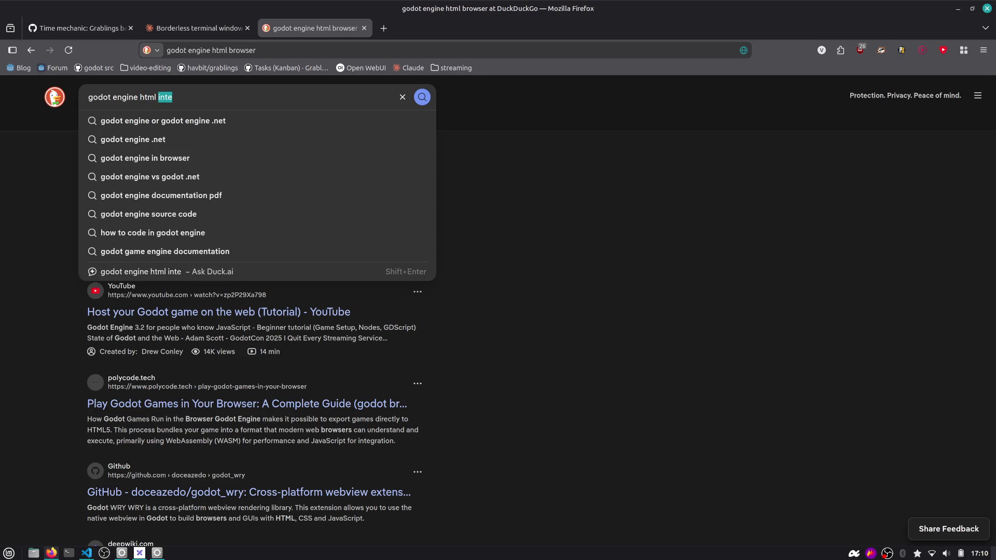
key(Right)
text(gra)
key(ctrl+shift+Left)
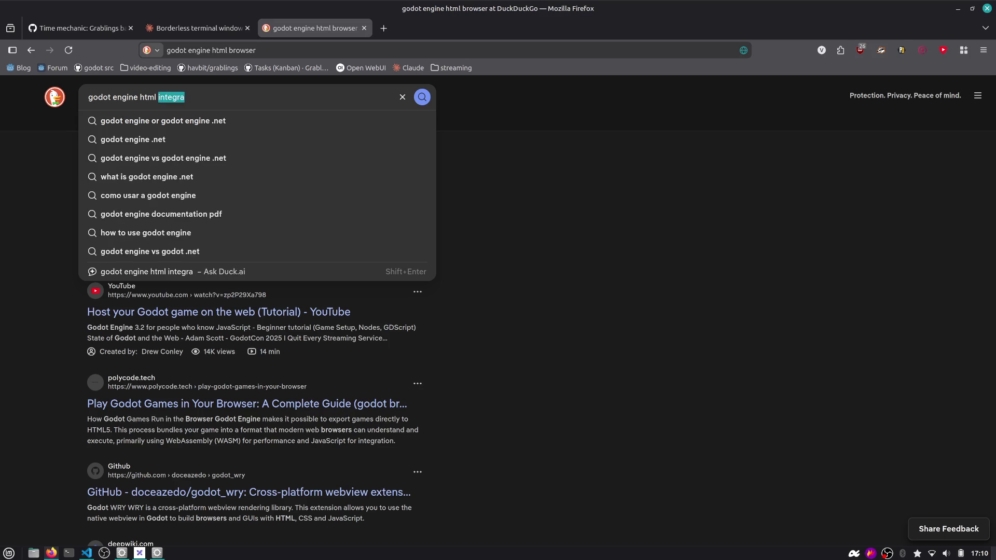
text(embedding)
key(Return)
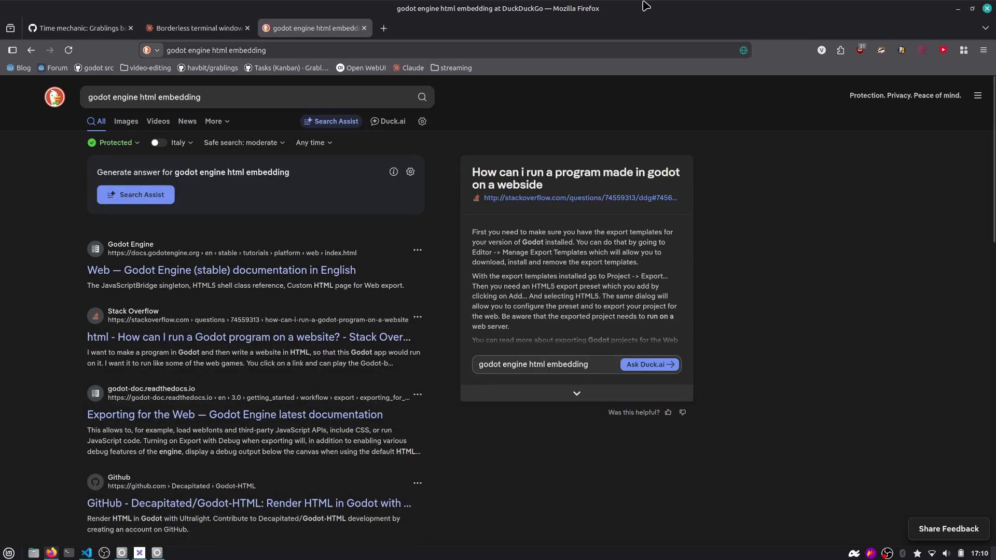
scroll(280, 332, down, 3)
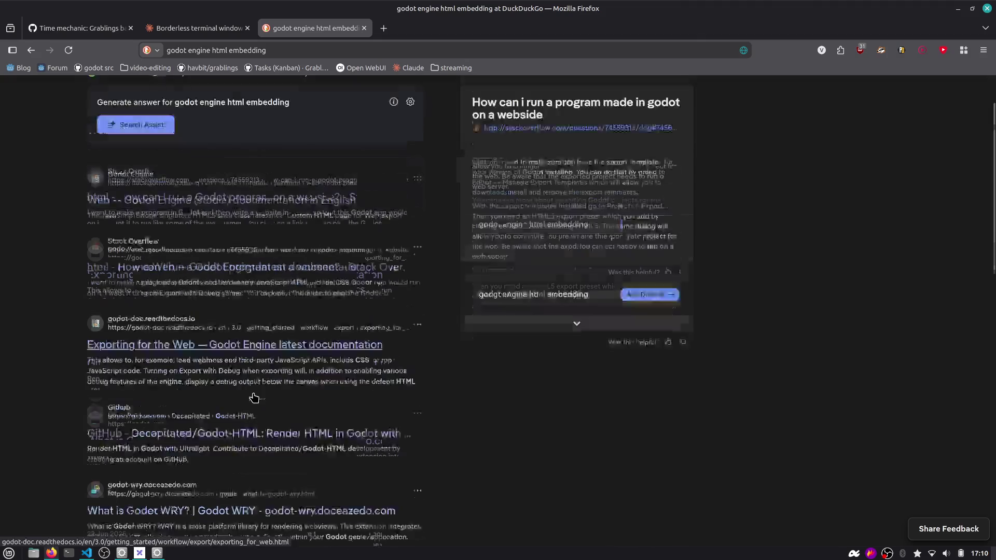
click(275, 366)
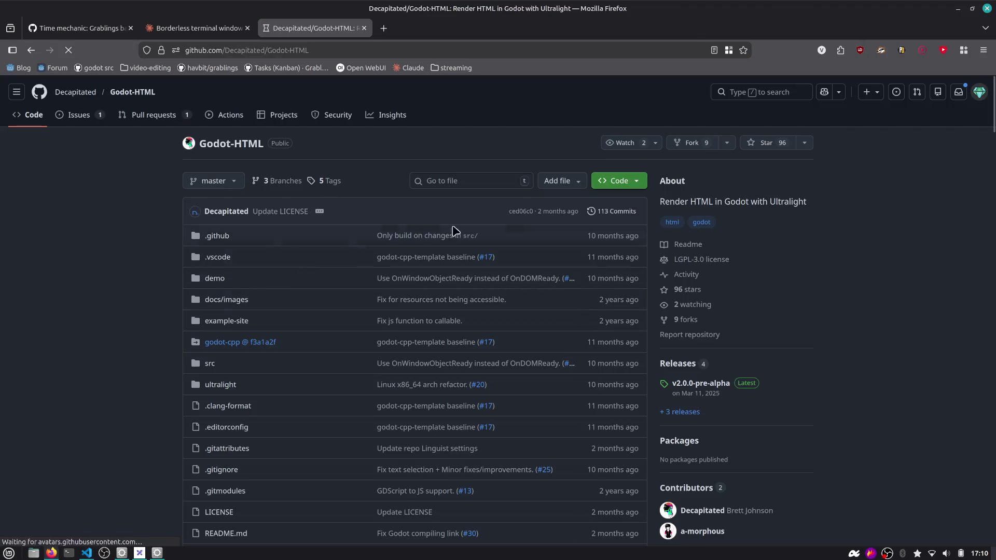
Read the Godot-HTML About text and README, highlighting the word Ultralight in each
drag(777, 203, 808, 205)
double_click(789, 202)
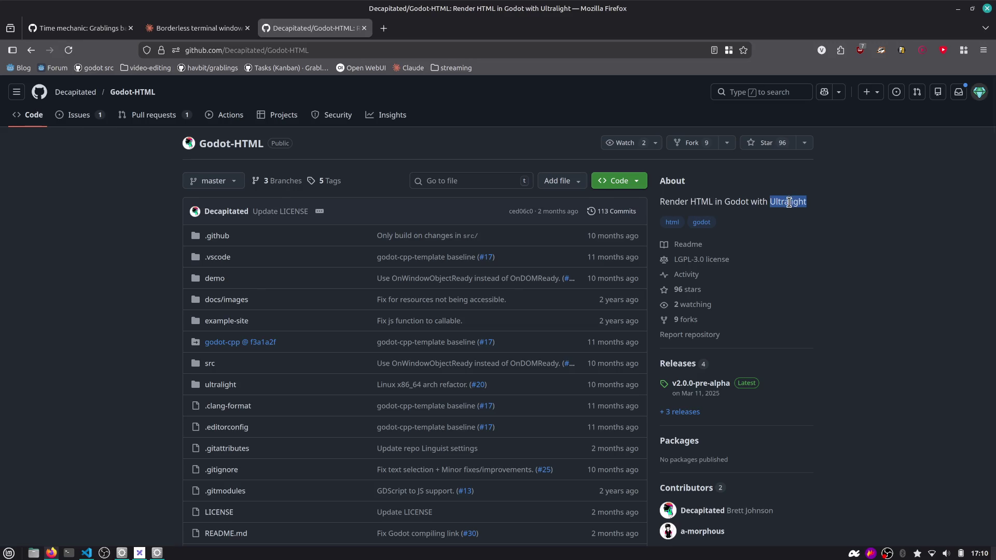
scroll(175, 253, down, 10)
scroll(176, 254, down, 2)
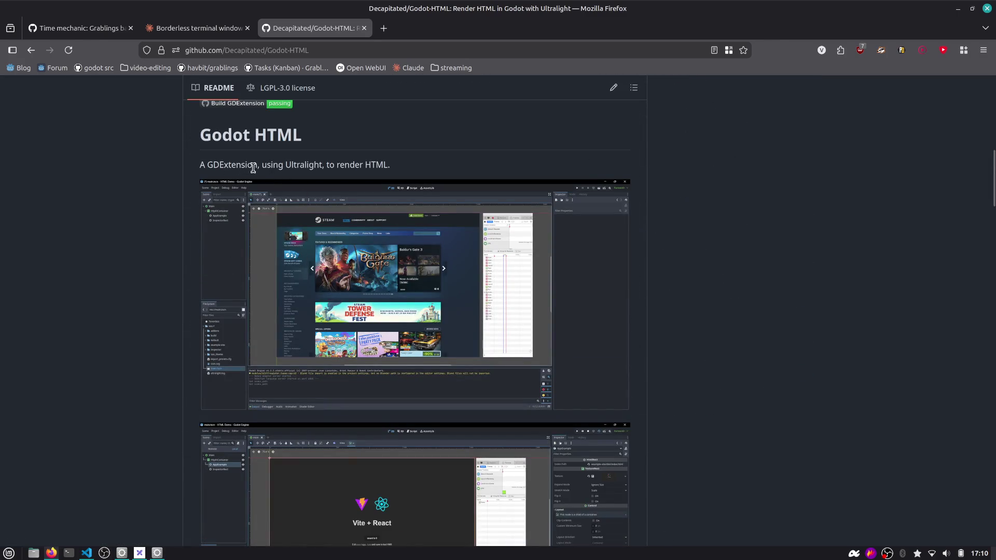
double_click(309, 165)
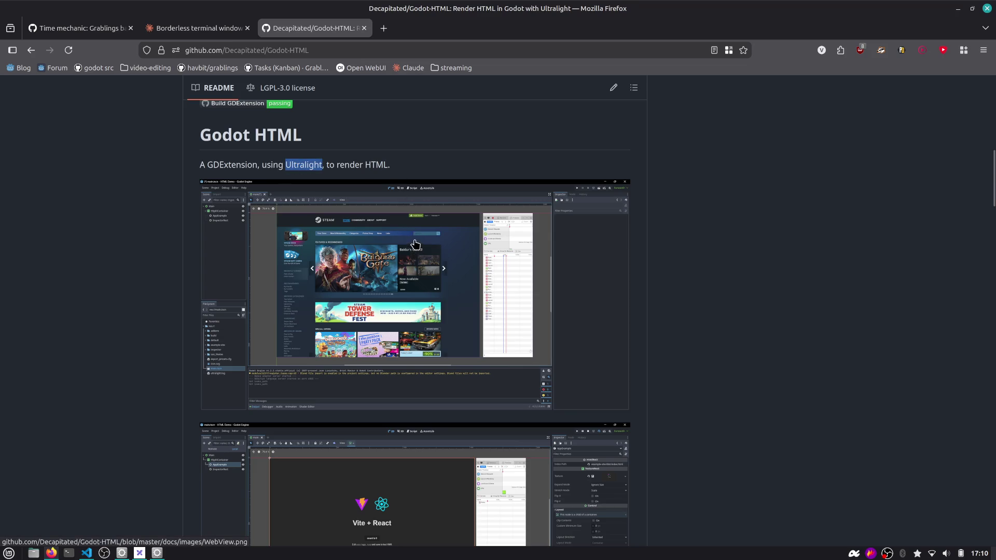
scroll(415, 246, down, 6)
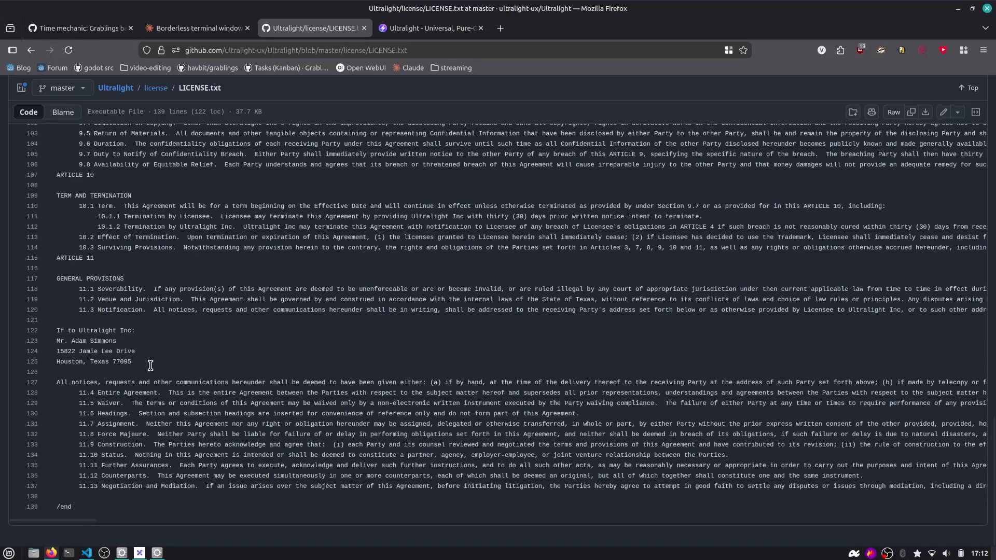
scroll(150, 366, up, 8)
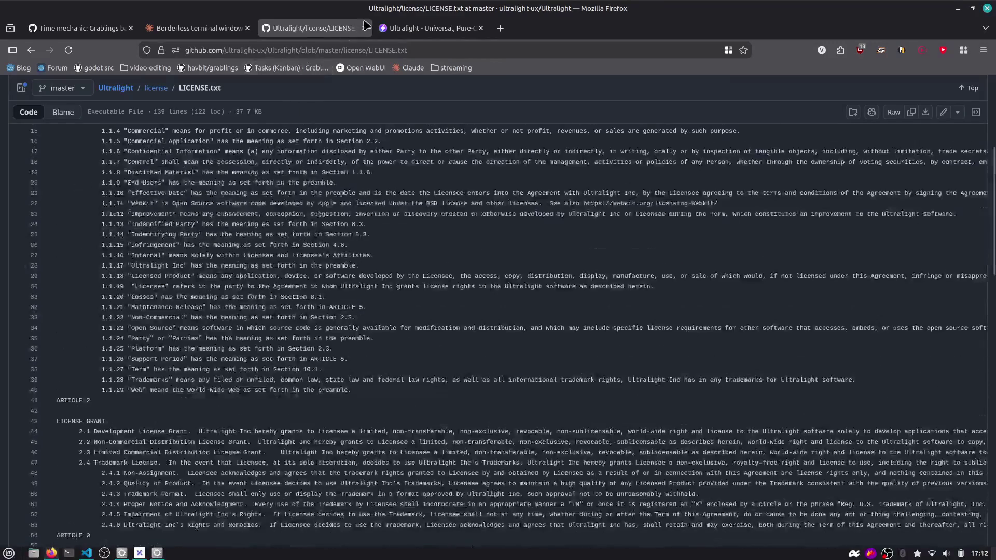
click(395, 28)
scroll(380, 210, down, 3)
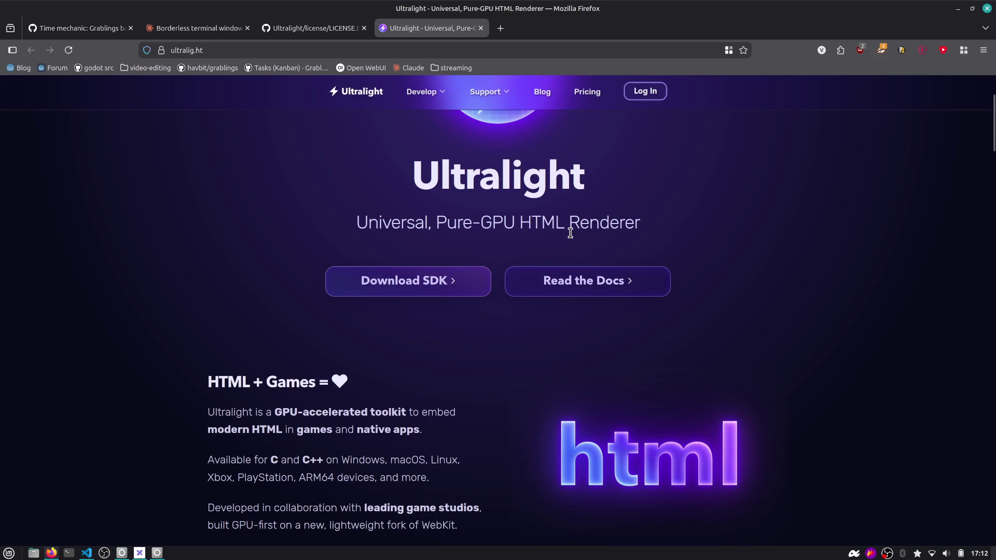
scroll(570, 233, down, 6)
scroll(512, 244, down, 1)
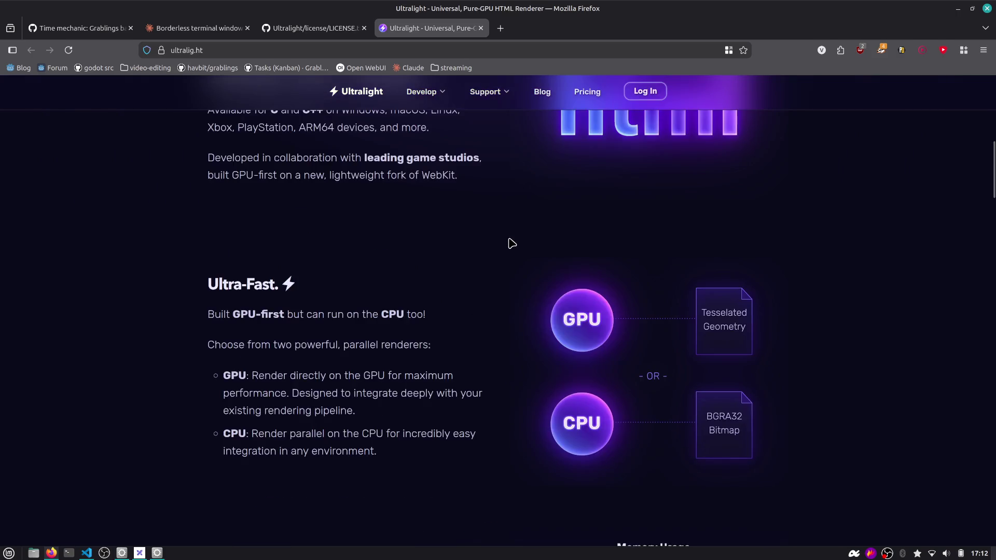
scroll(503, 241, down, 1)
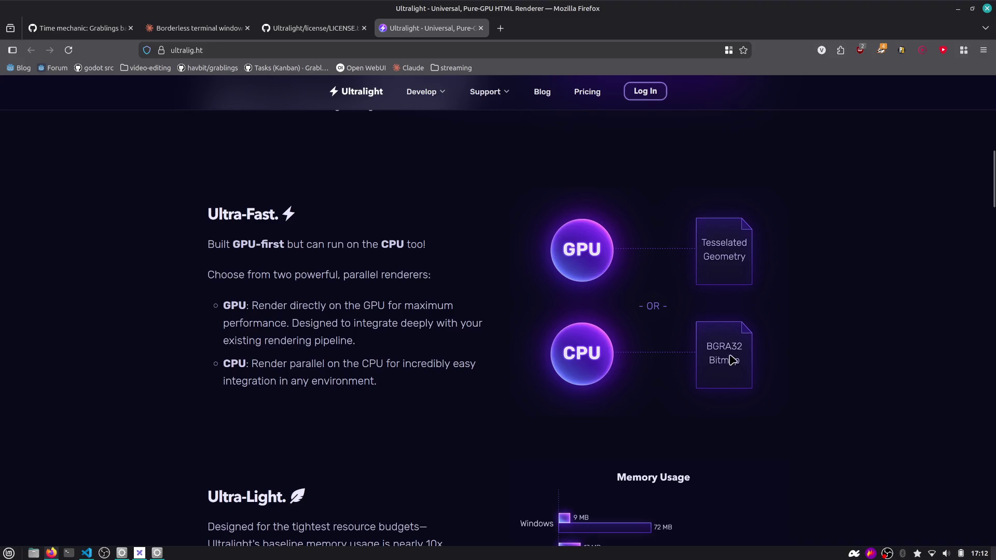
scroll(731, 359, down, 1)
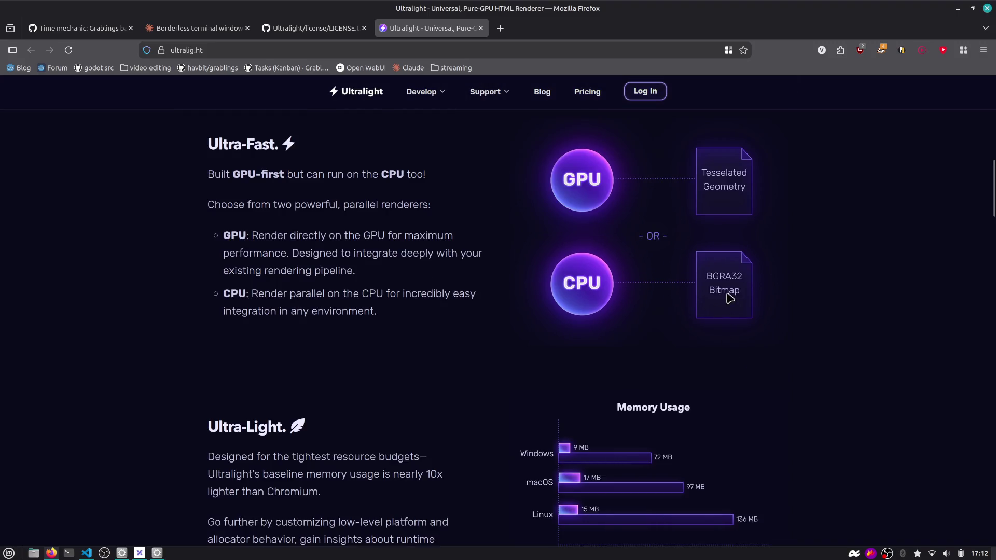
scroll(730, 297, down, 2)
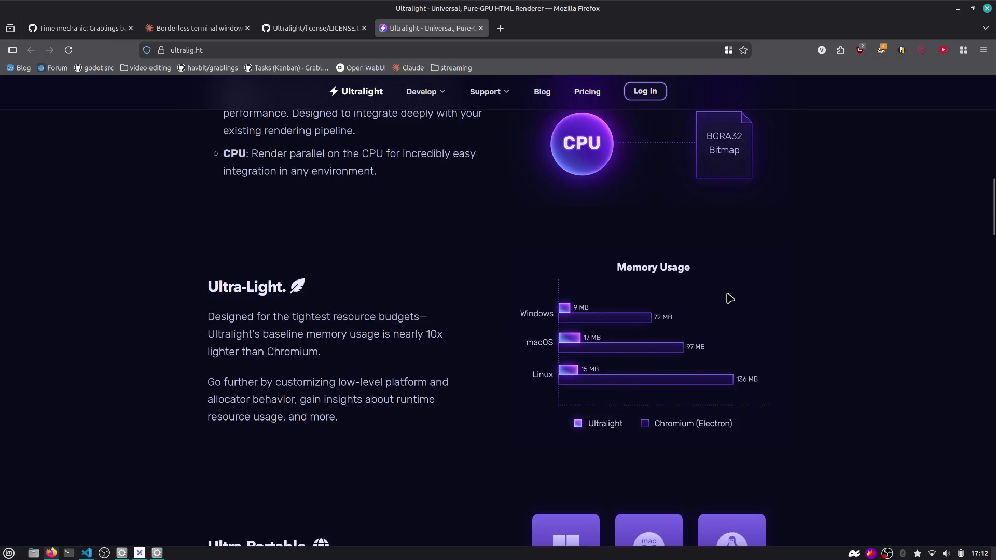
scroll(729, 297, down, 4)
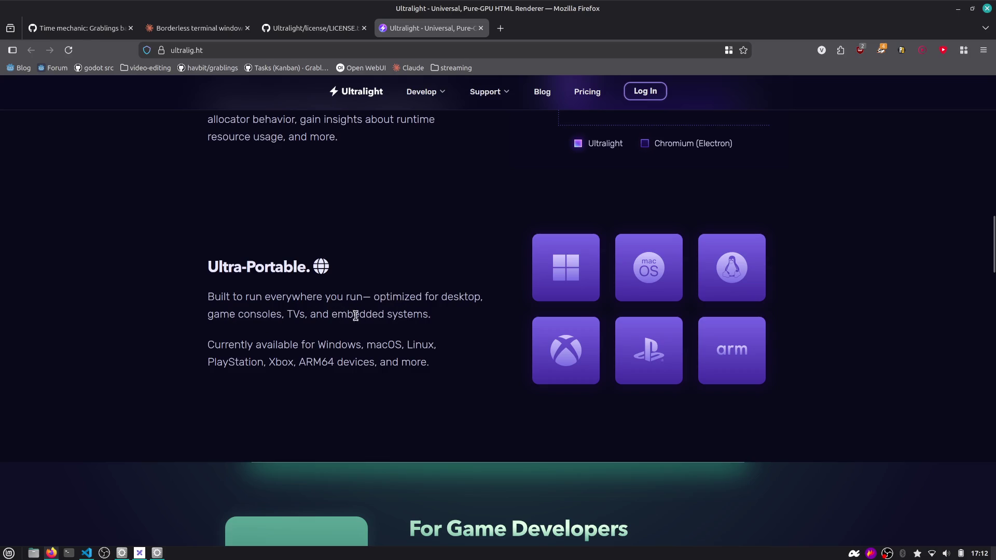
double_click(297, 315)
scroll(334, 318, down, 2)
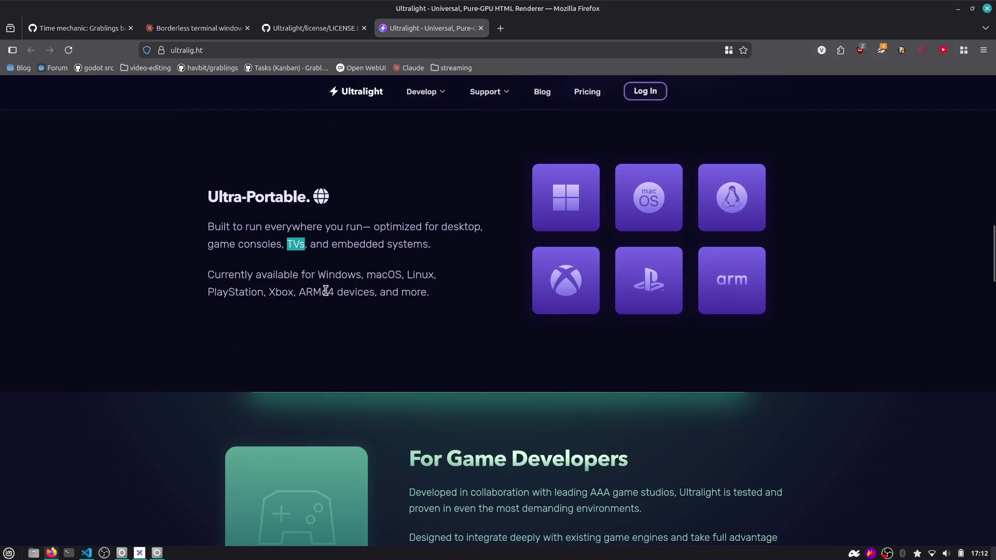
scroll(328, 290, down, 4)
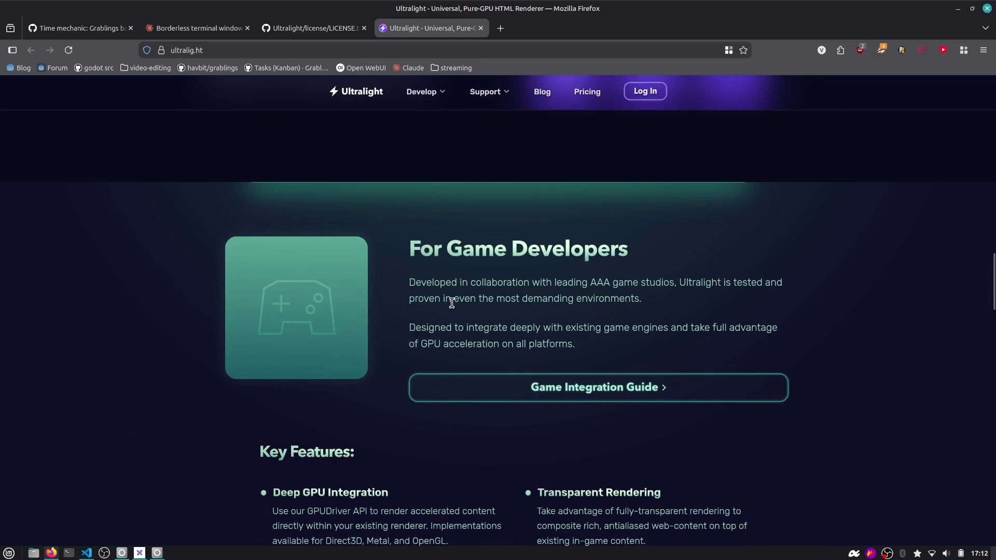
scroll(452, 304, down, 2)
scroll(456, 301, down, 1)
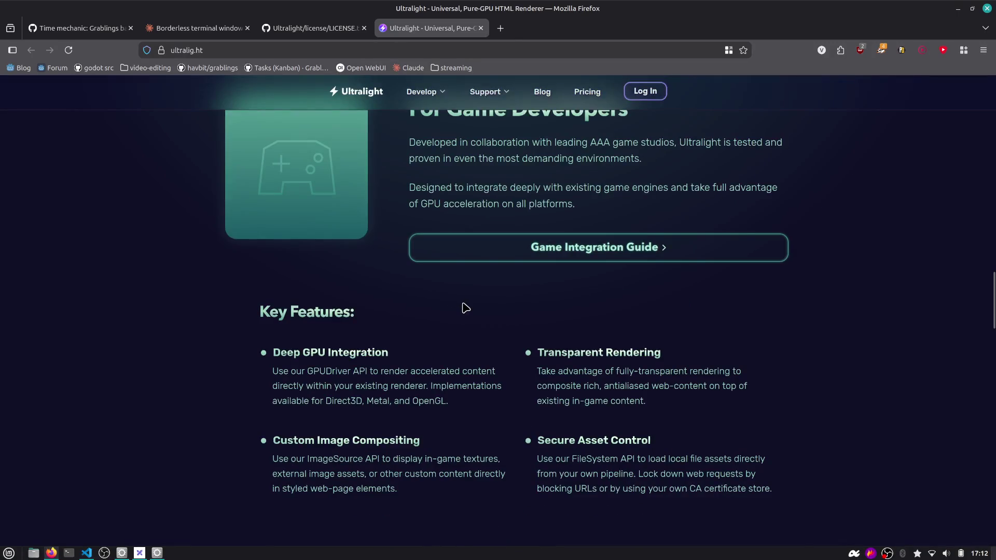
scroll(464, 309, up, 1)
double_click(599, 214)
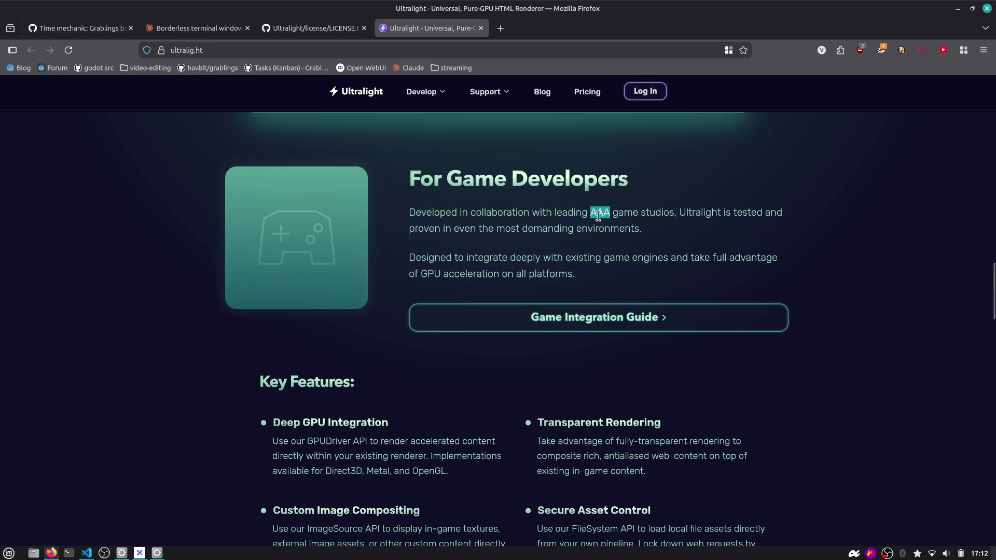
scroll(440, 248, down, 2)
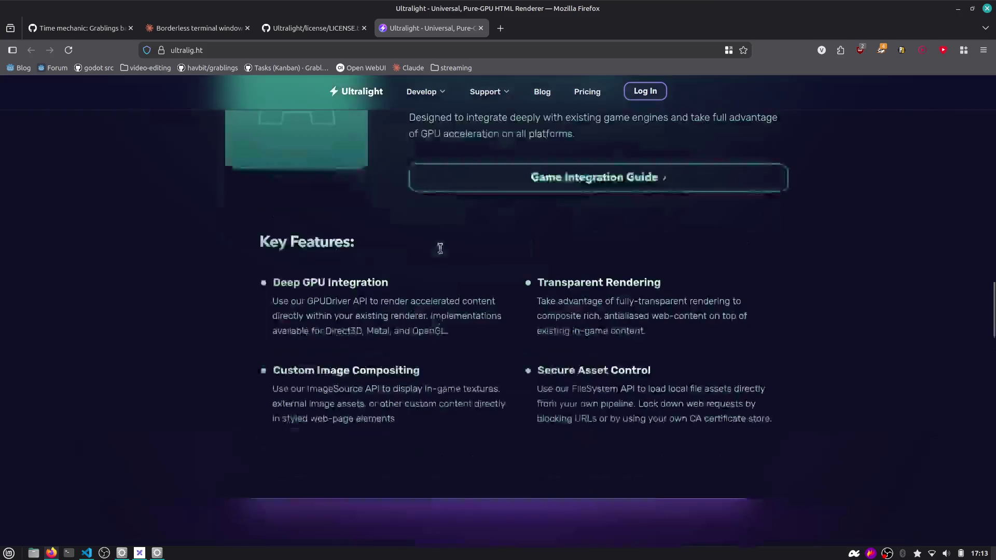
scroll(439, 248, down, 5)
scroll(411, 265, down, 6)
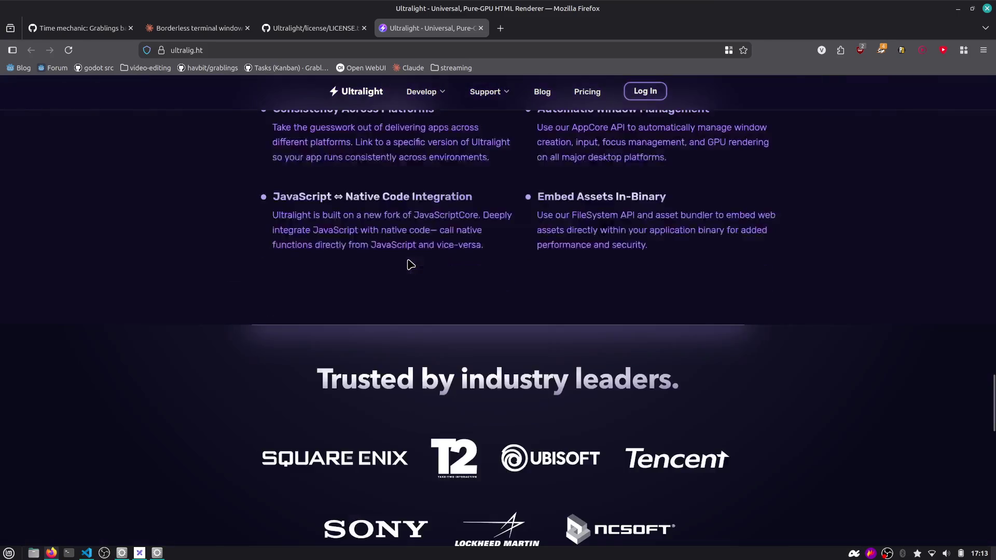
scroll(411, 265, down, 1)
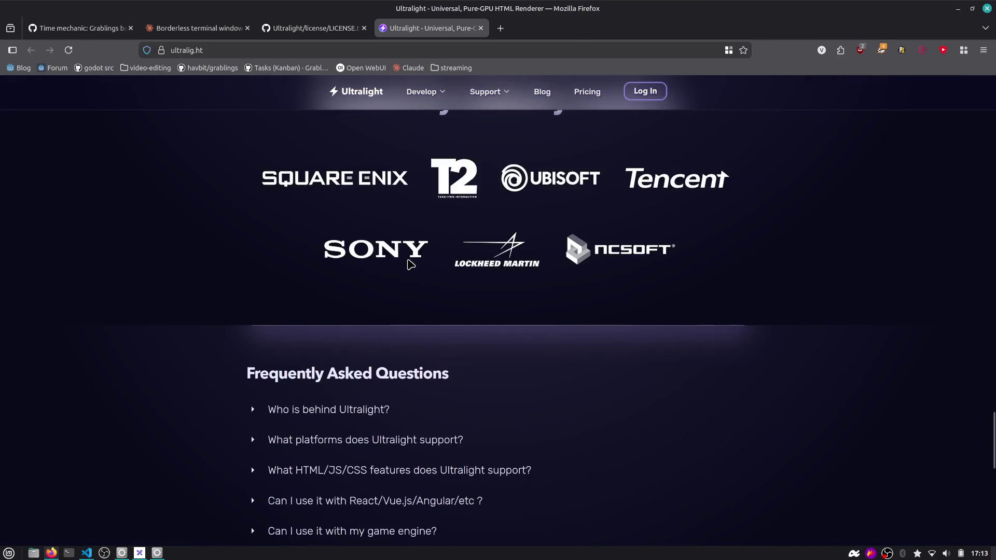
Scroll through the Ultralight page, close its tab, and switch to the Grablings Roadmap tab
scroll(410, 265, up, 1)
scroll(695, 260, up, 2)
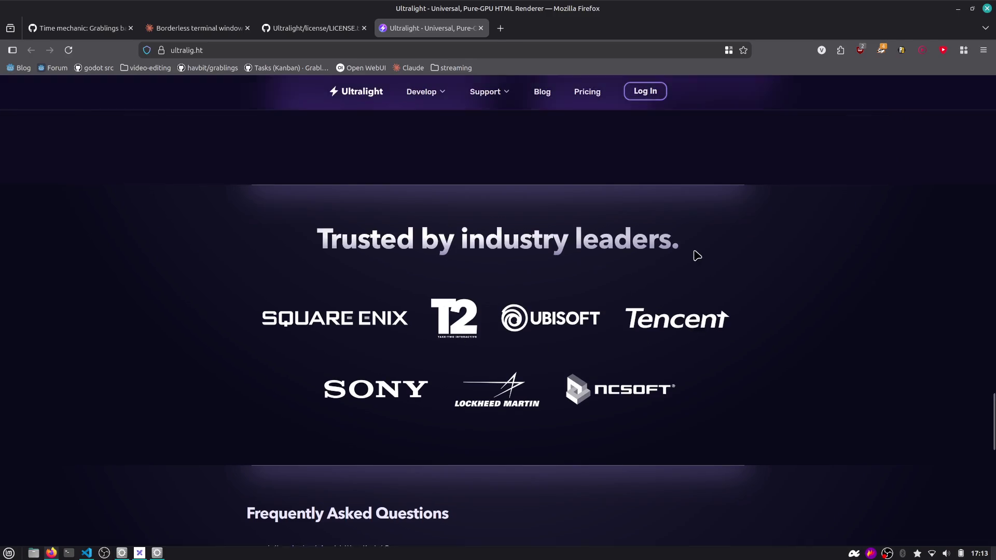
scroll(693, 262, down, 2)
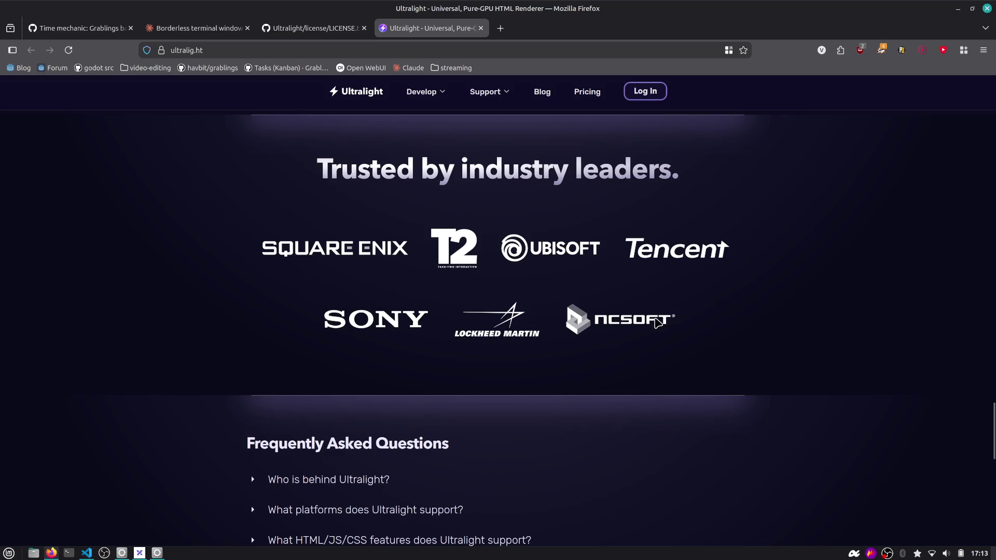
scroll(491, 320, down, 1)
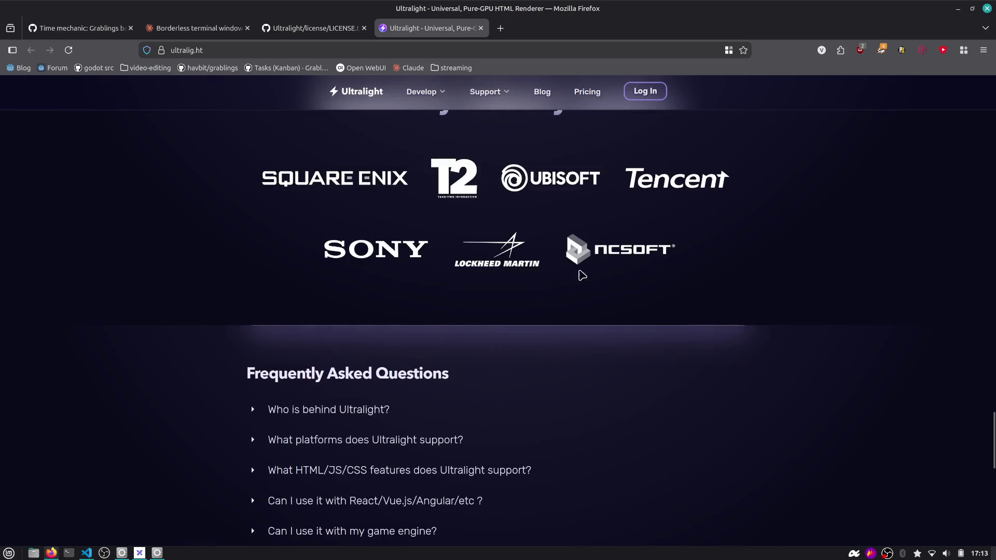
scroll(627, 261, down, 1)
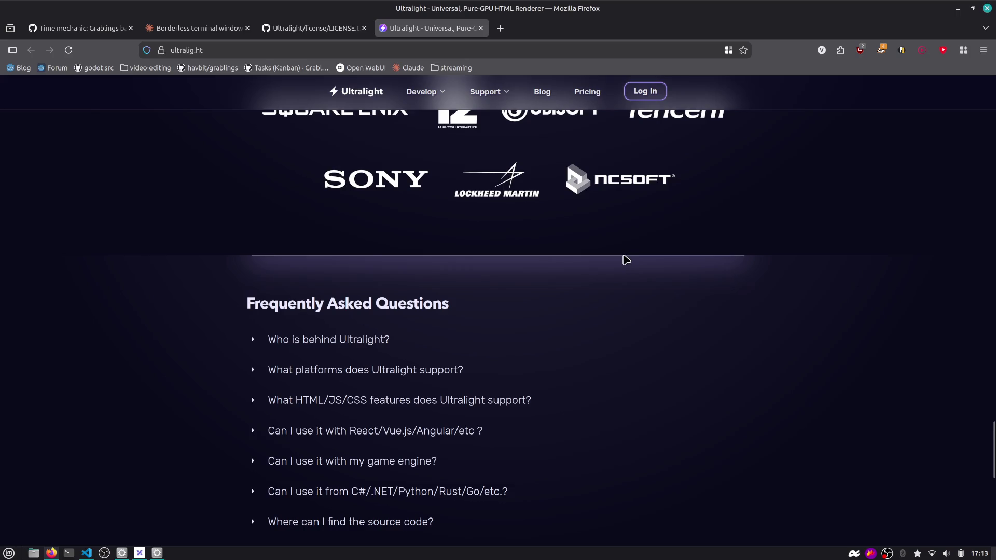
scroll(623, 260, down, 2)
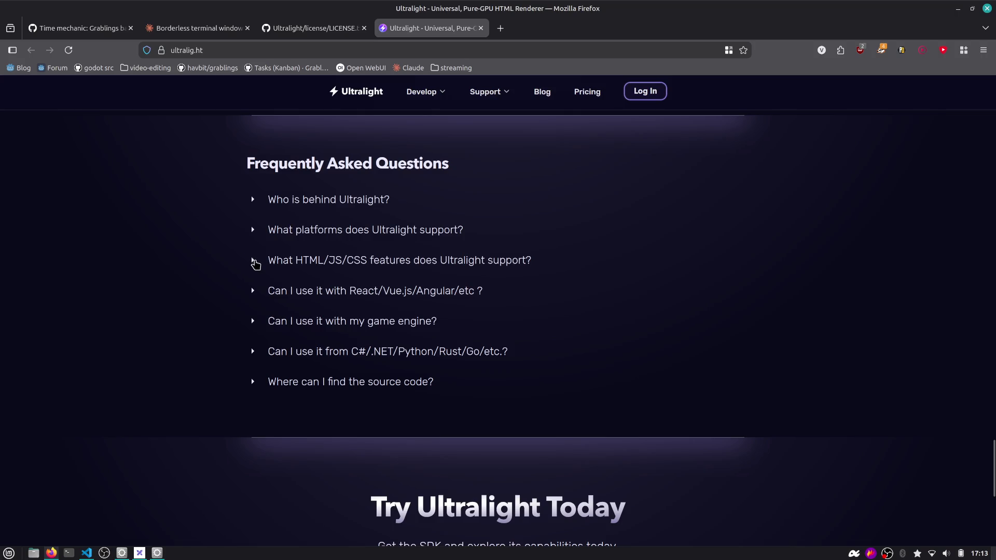
scroll(252, 264, up, 3)
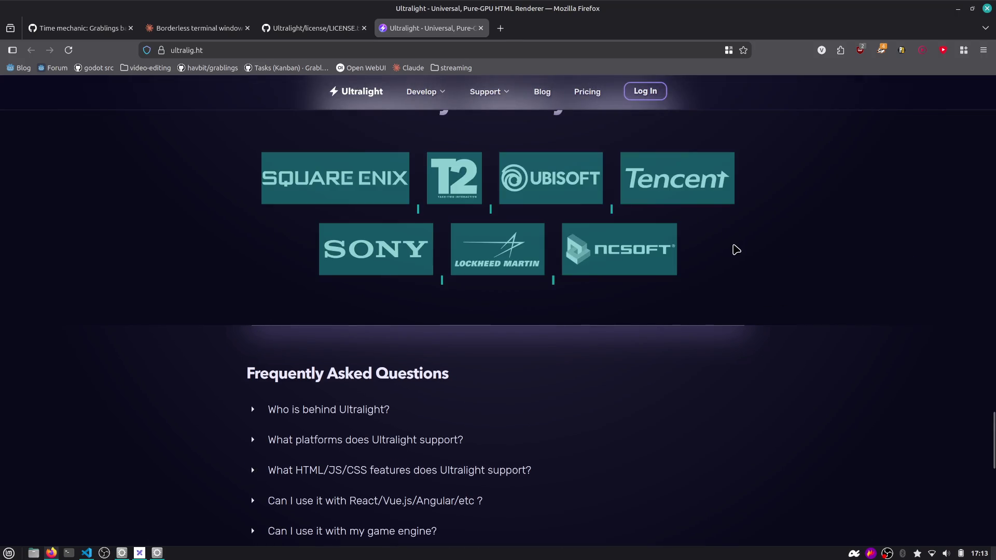
scroll(734, 252, up, 1)
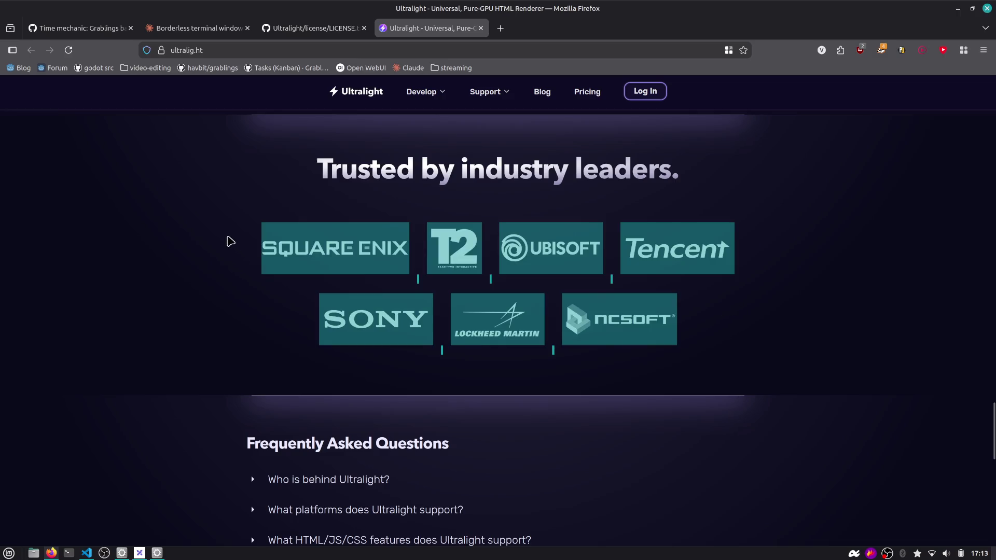
scroll(219, 243, up, 1)
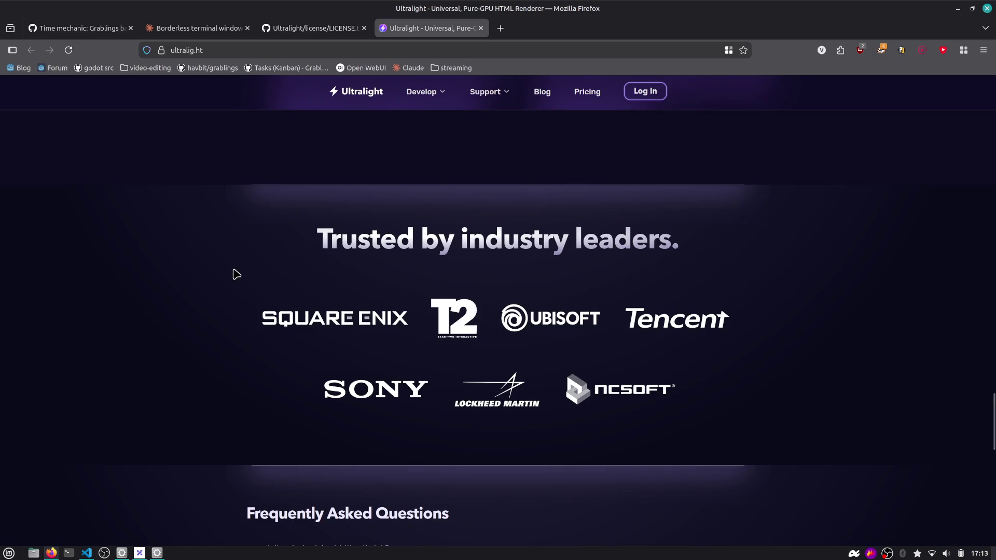
scroll(229, 265, down, 1)
scroll(240, 283, down, 1)
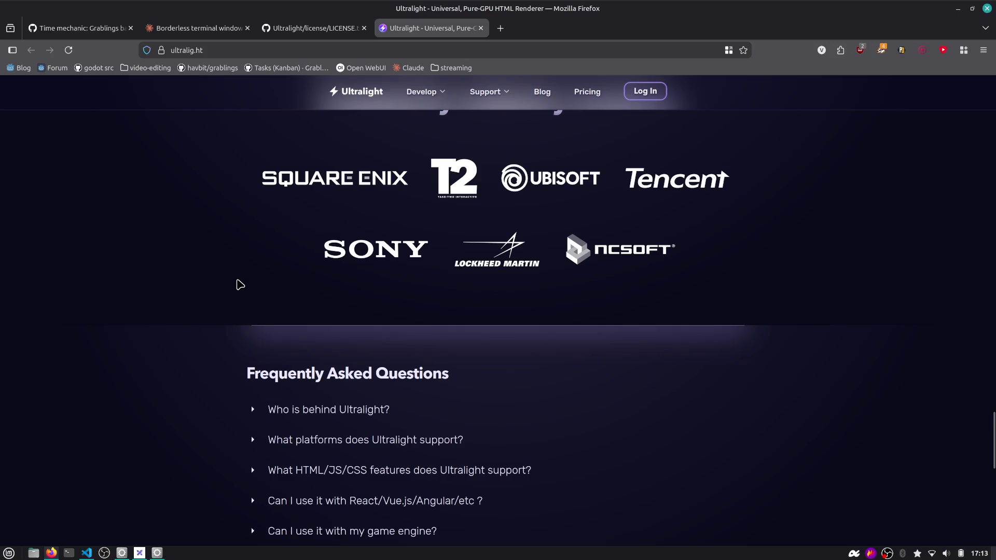
scroll(240, 285, down, 1)
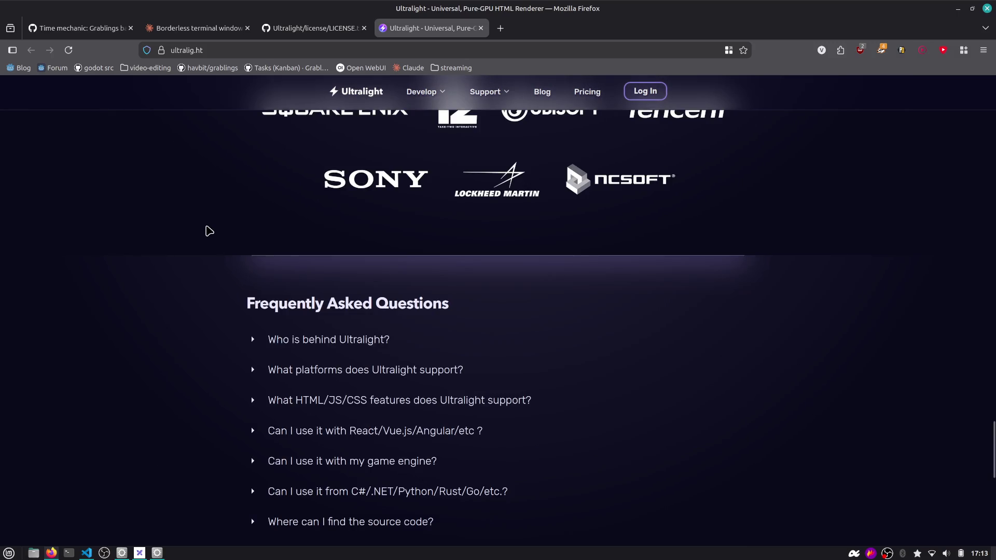
scroll(218, 244, down, 2)
scroll(338, 211, up, 4)
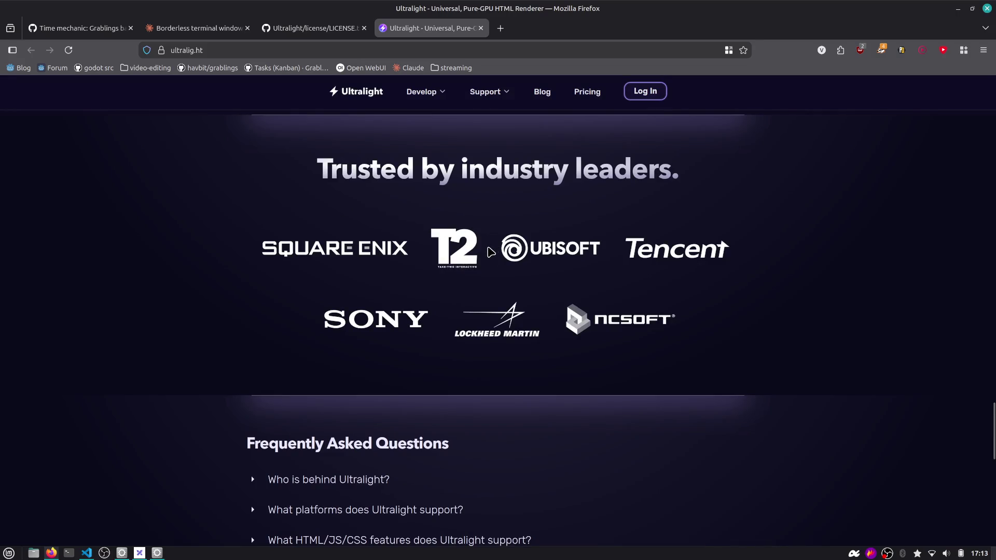
scroll(487, 252, up, 2)
scroll(478, 251, down, 9)
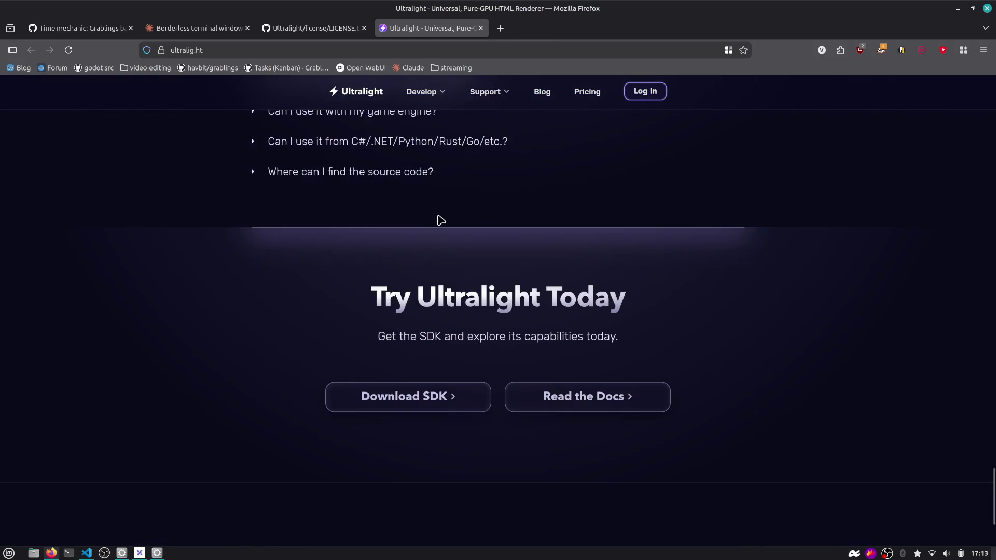
scroll(441, 216, down, 2)
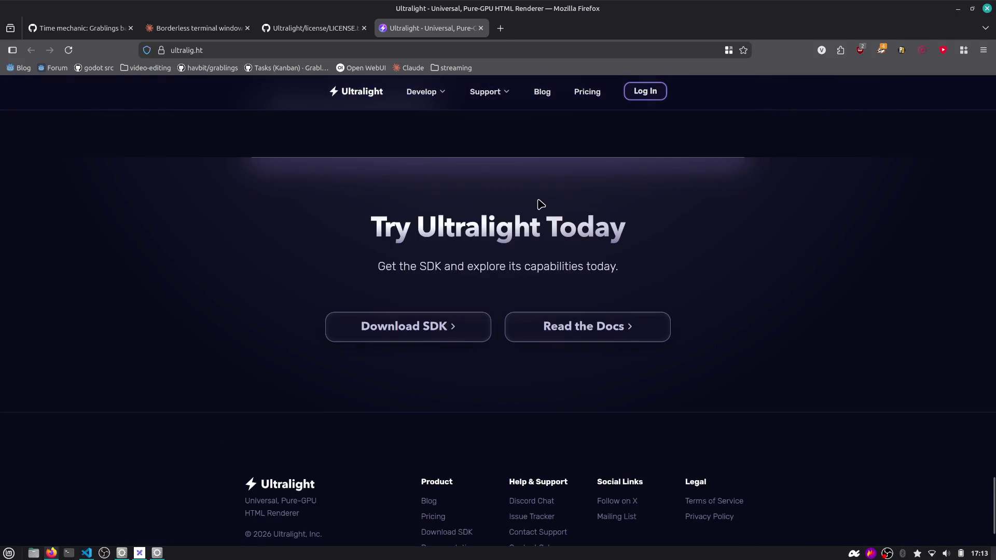
key(ctrl+w)
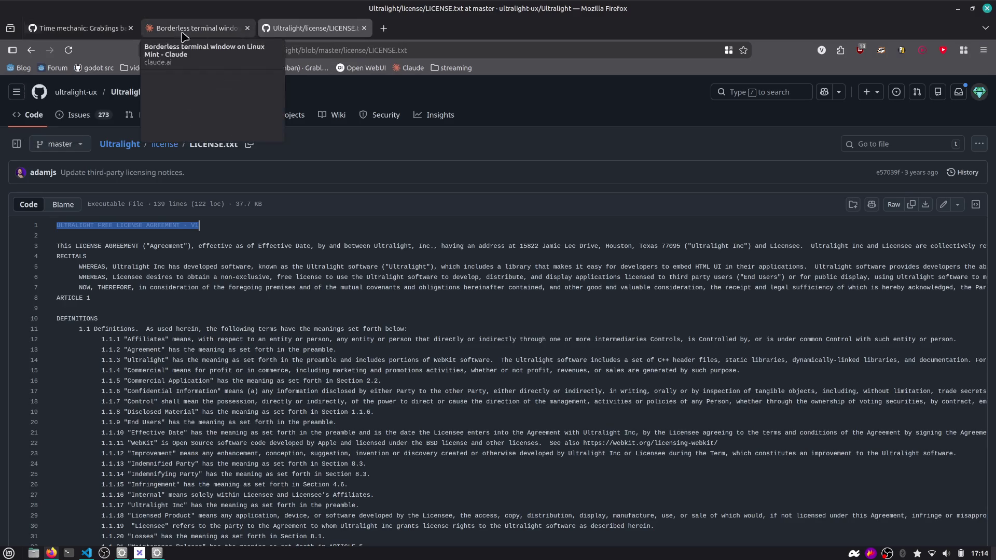
click(72, 31)
Enlarge Godot's script editor, select max_sleeping_places in resource_structure.gd, then return to the browser
key(alt+Tab)
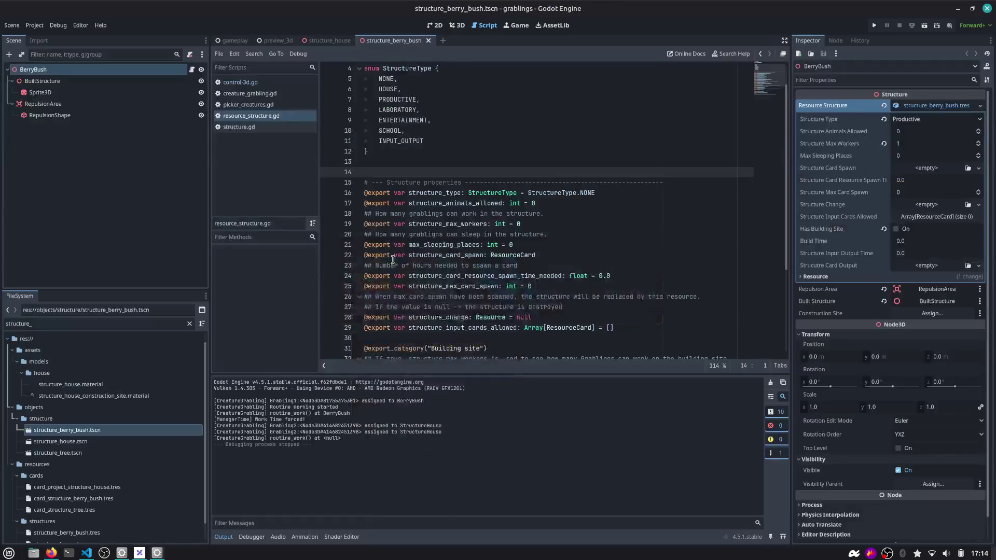
scroll(508, 297, down, 2)
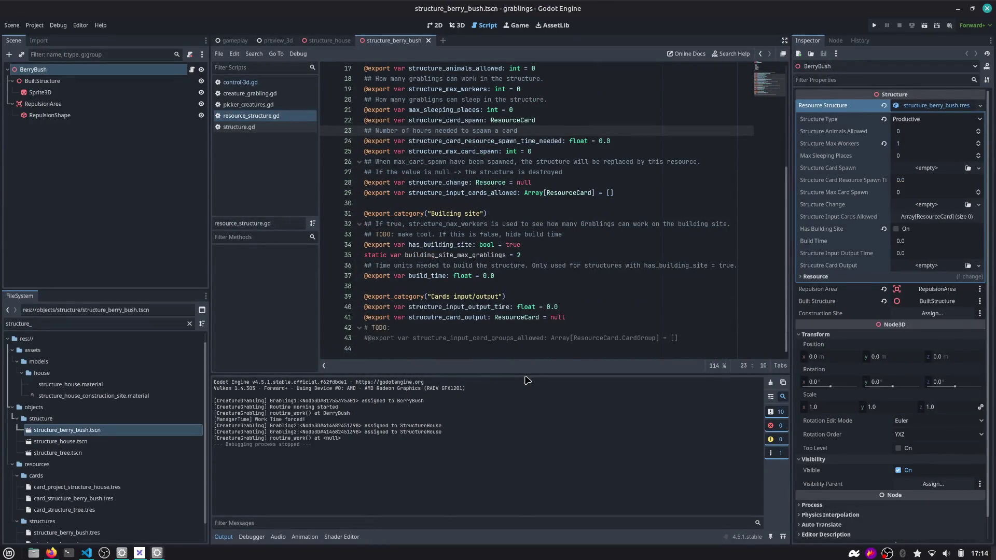
drag(525, 377, 526, 409)
drag(211, 174, 159, 169)
click(445, 151)
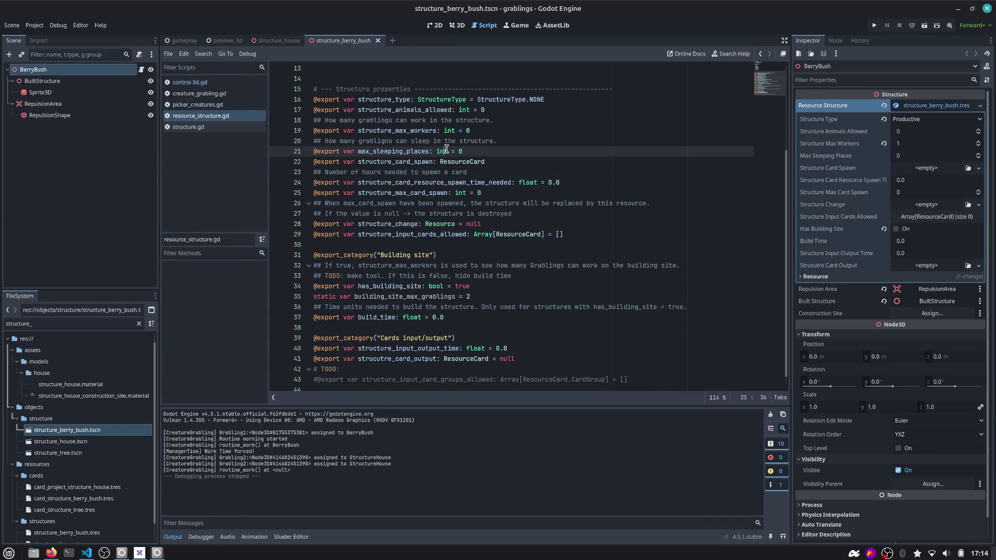
double_click(403, 154)
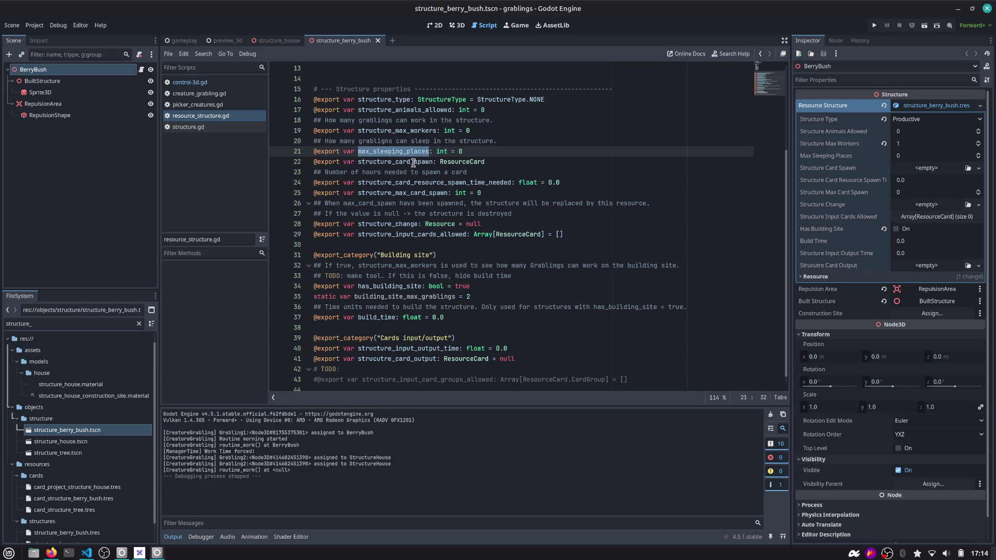
key(alt+Tab)
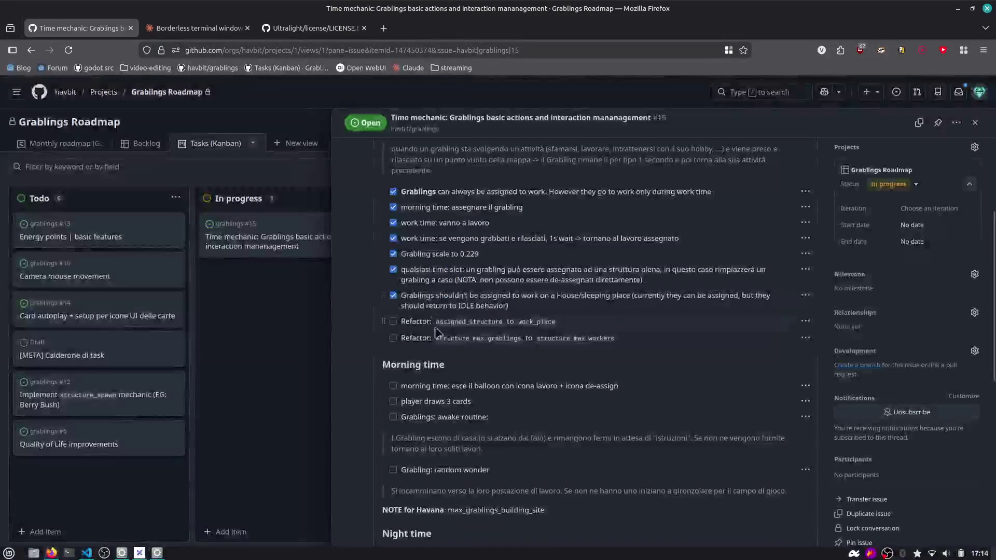
Tick the structure_max_workers refactor task, select assigned_structure in the next task, and refocus VS Code's project search
click(394, 338)
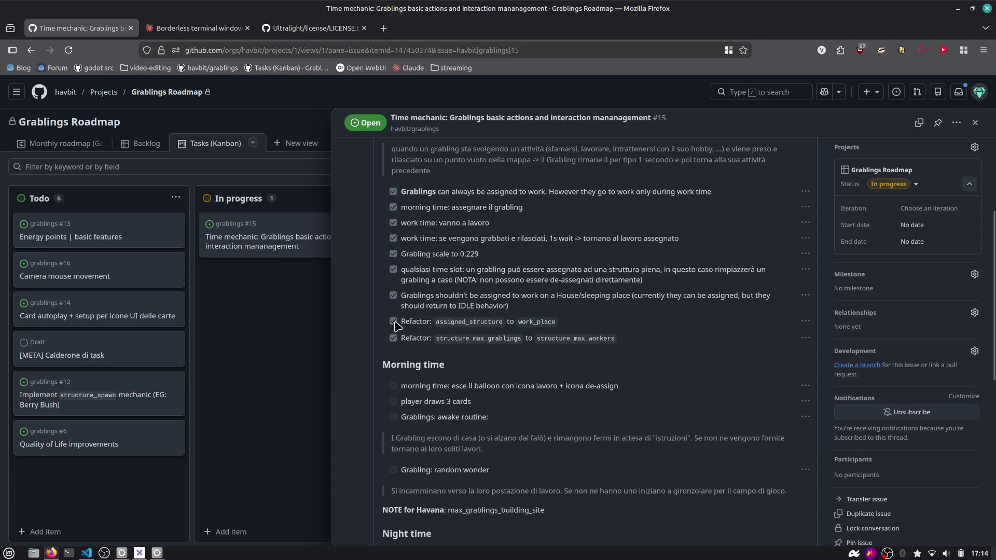
double_click(447, 322)
key(ctrl+c)
key(alt+Tab)
key(alt+Tab)
key(Escape)
key(ctrl+shift+f)
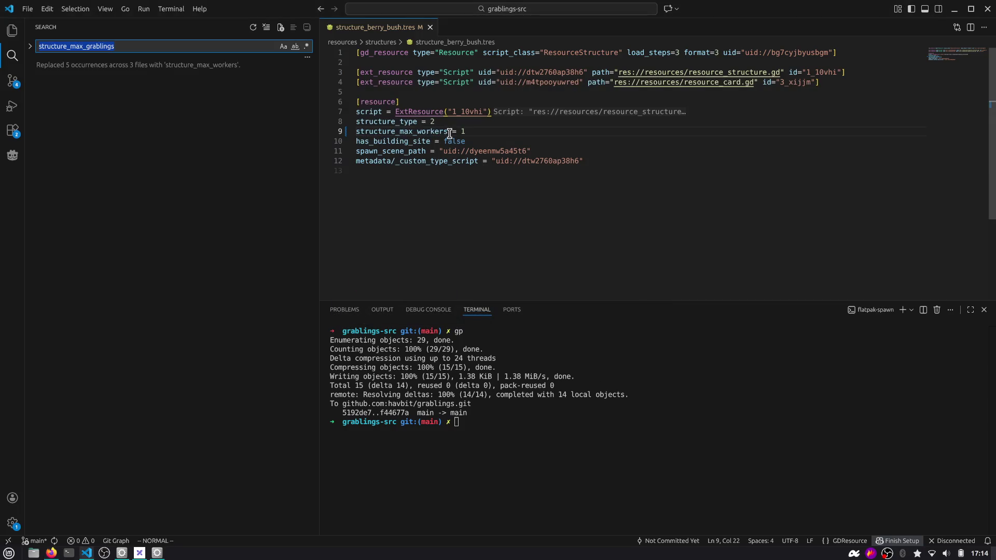
Search the project for assigned_structure and preview a replacement in creature_grabling.gd with the terminal hidden
key(ctrl+v)
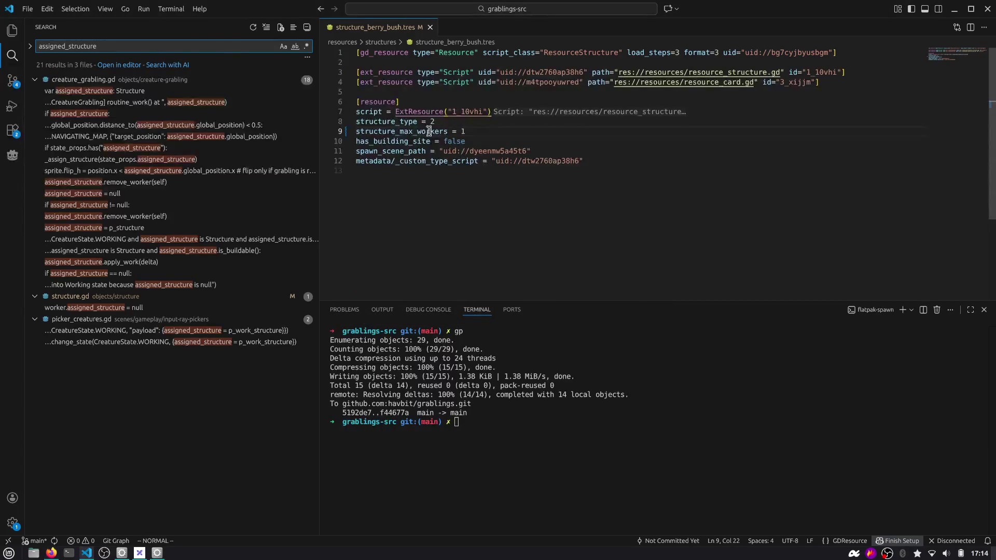
key(ctrl+shift+h)
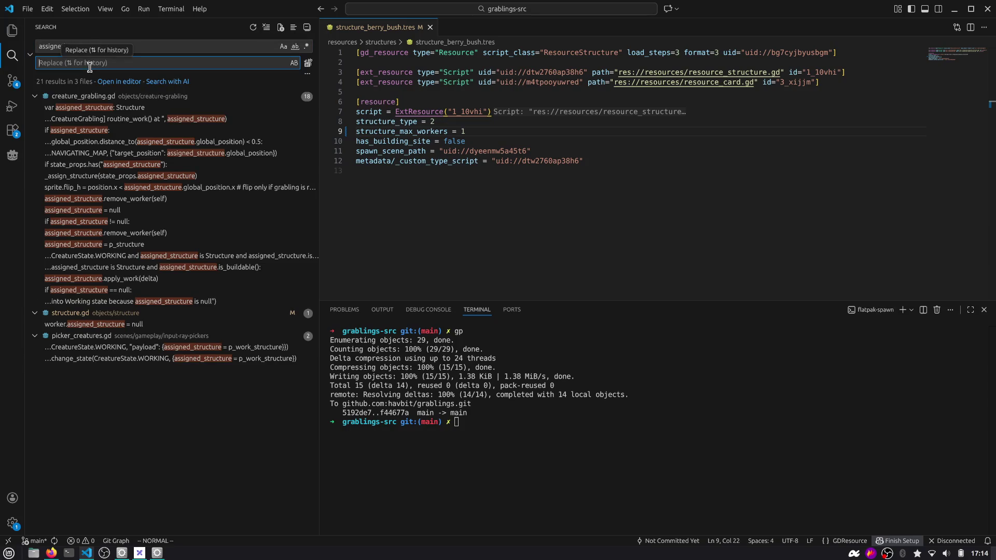
text(work_place)
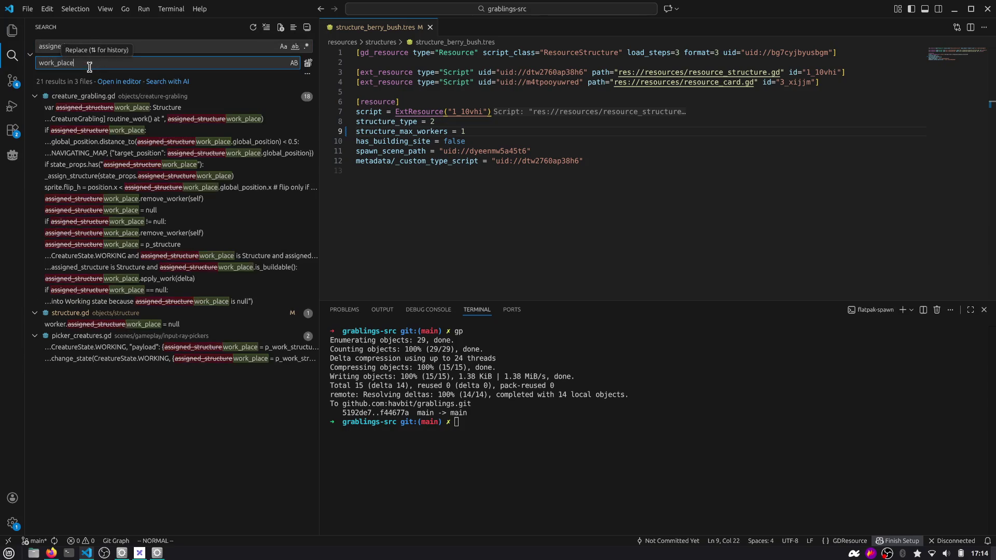
click(103, 113)
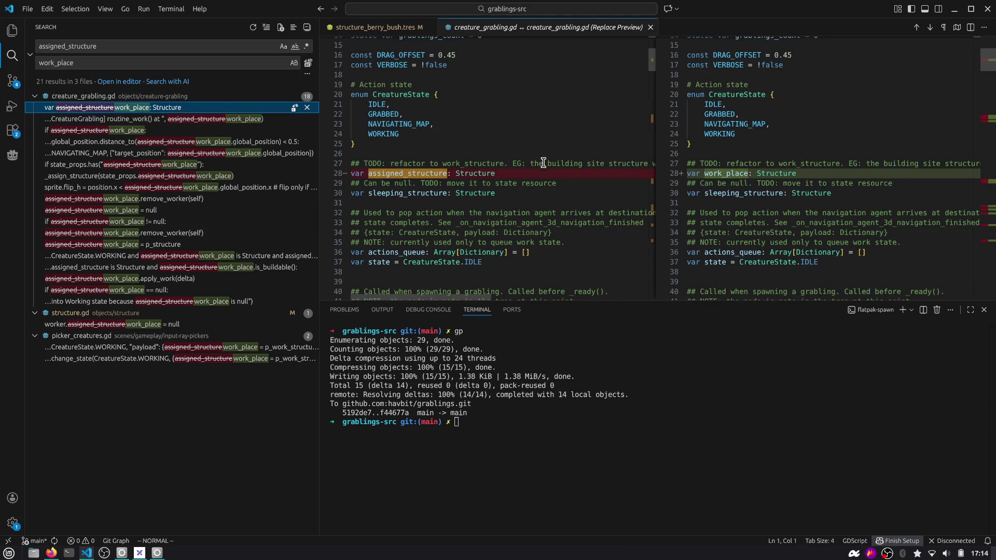
click(984, 310)
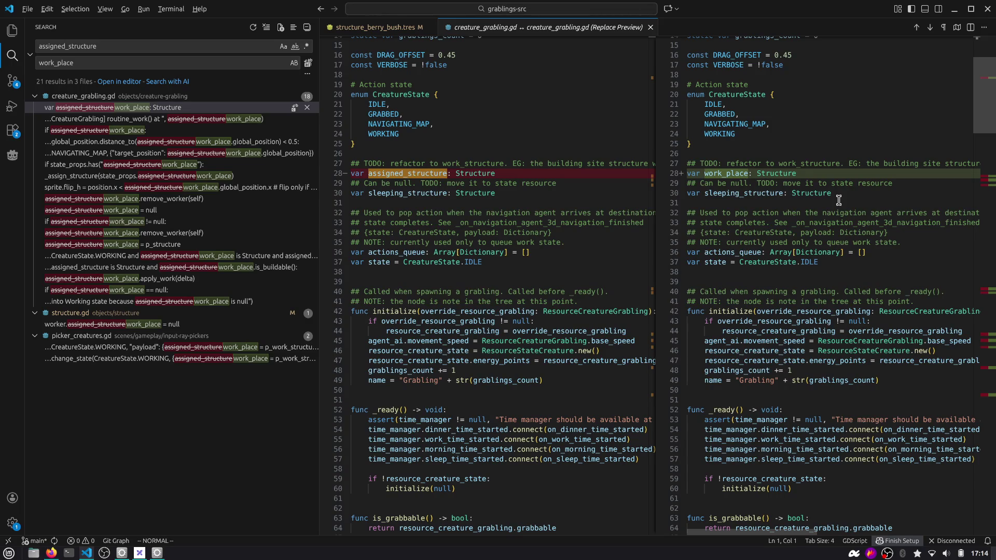
Inspect the line-27 TODO comment, then set the replacement text to work_structure and re-preview creature_grabling.gd
click(707, 163)
key(v)
key(l)
key(l)
key(l)
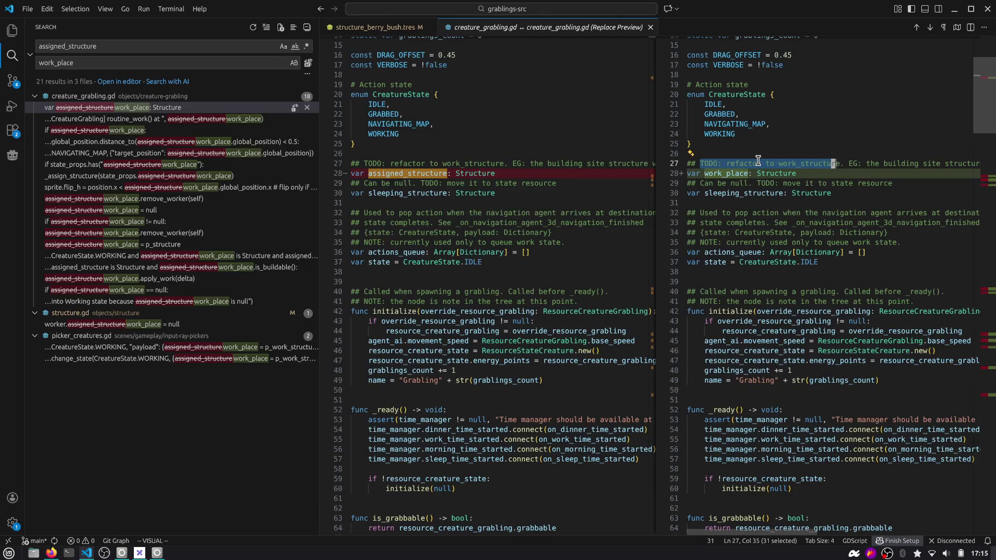
key(Escape)
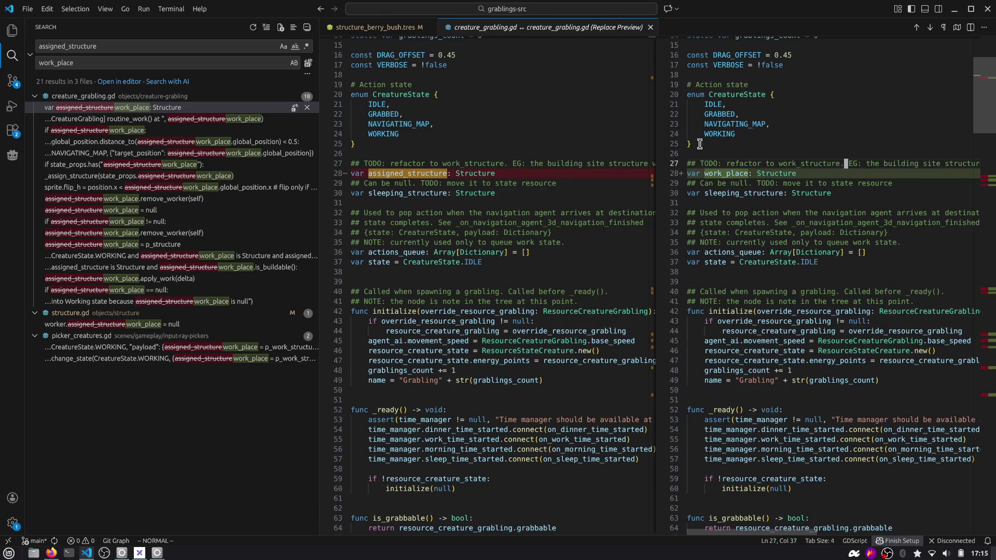
double_click(87, 62)
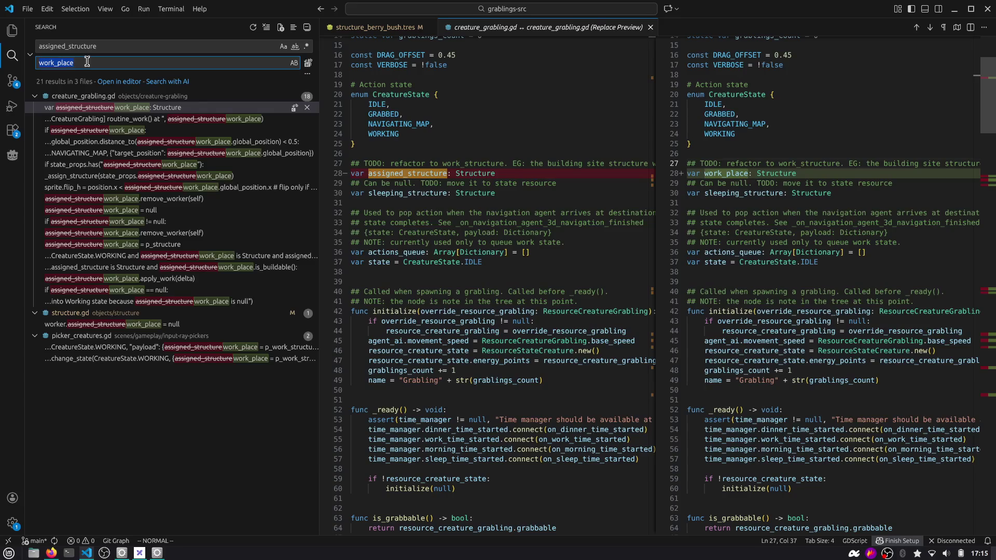
text(work_structure)
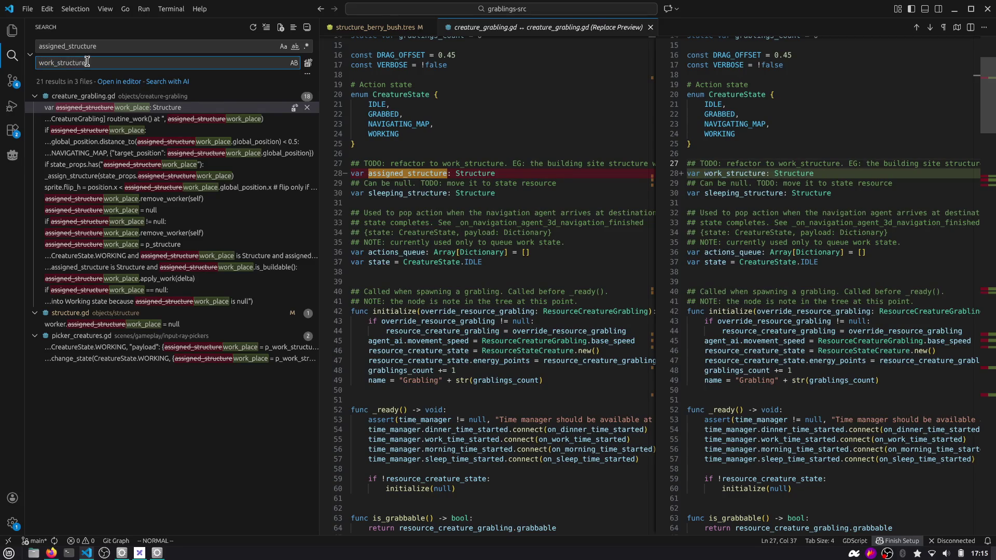
click(111, 107)
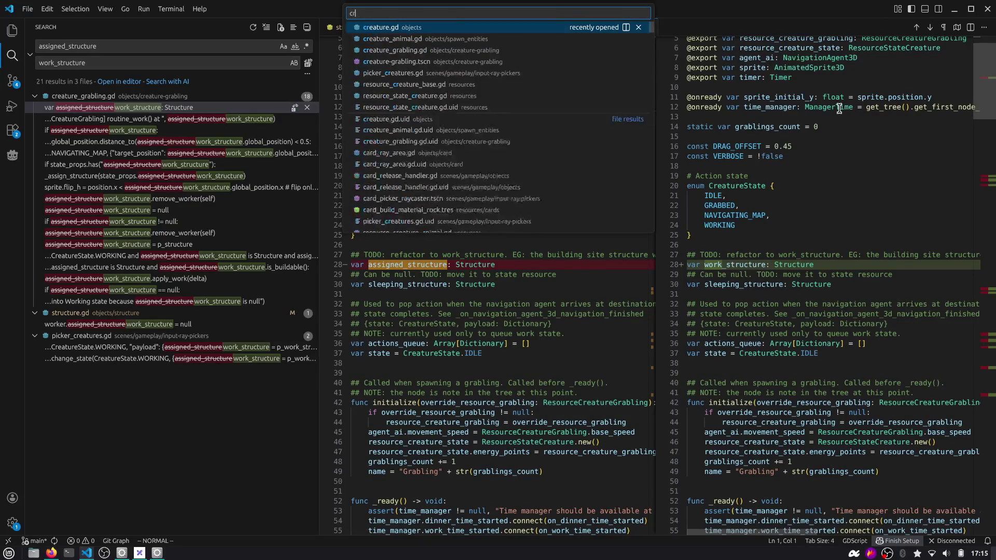
Open creature_grabling.gd, delete the line-27 TODO comment about work structure, and save with :wq
text(creature_grabl)
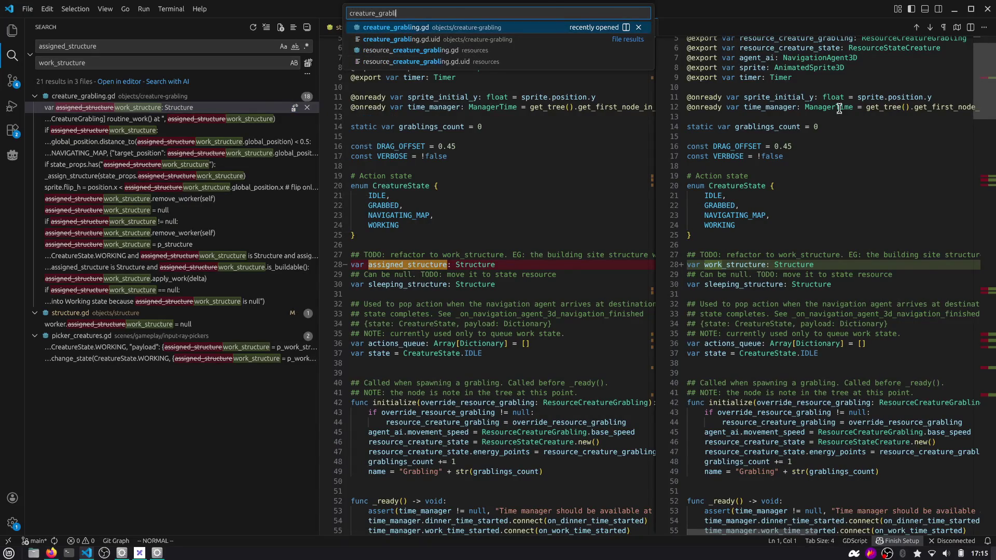
key(Return)
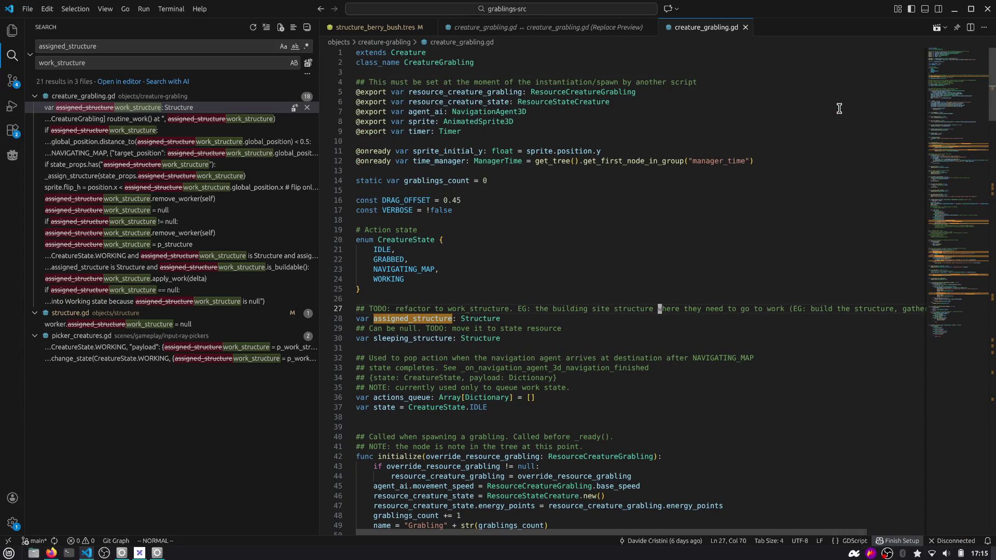
key(w)
key(w)
key(w)
key(d)
key(d)
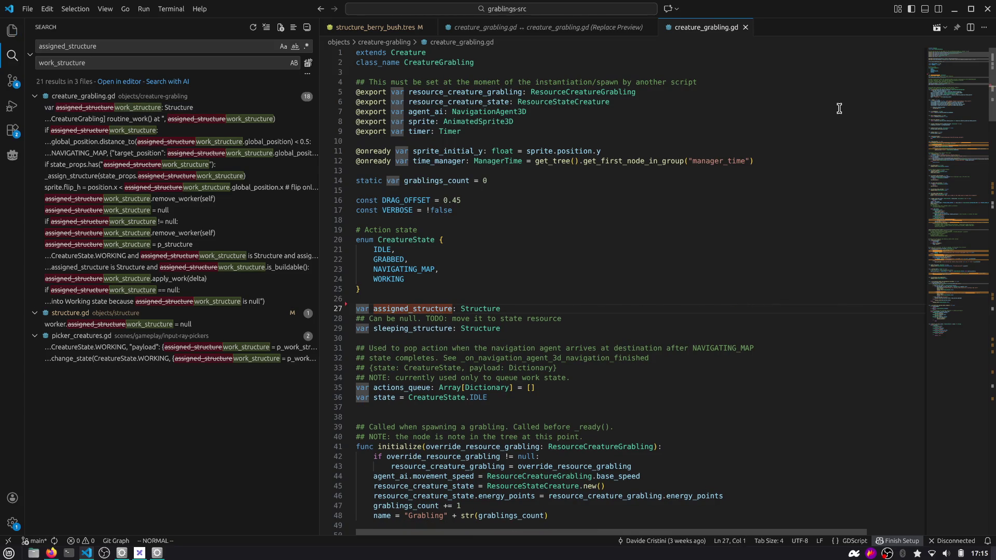
text(:wq)
key(Return)
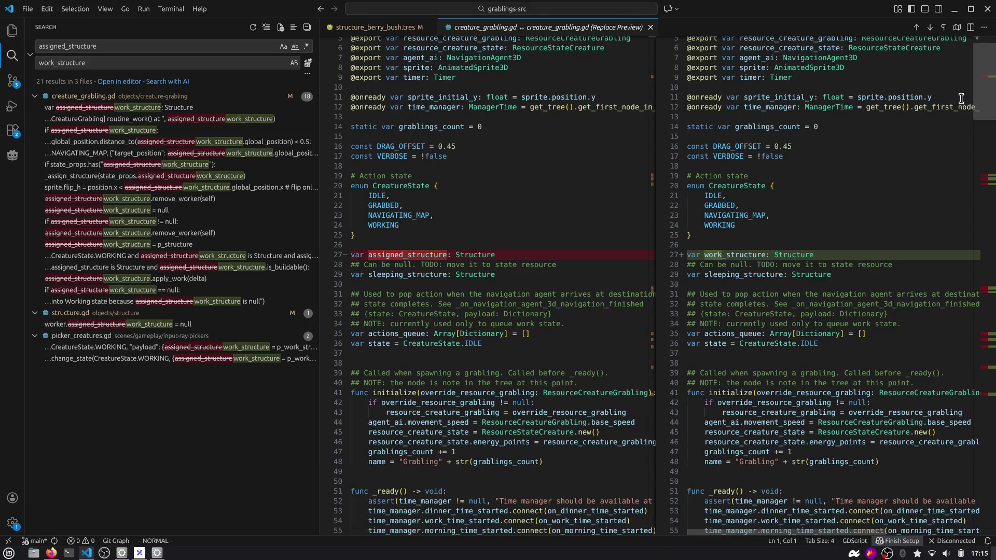
key(v)
scroll(927, 99, up, 1)
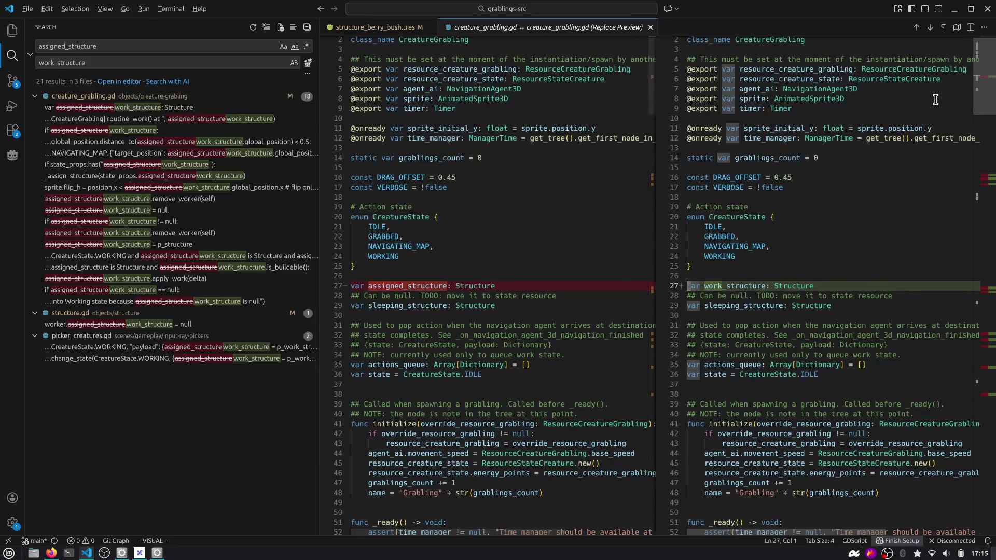
key(alt+F5)
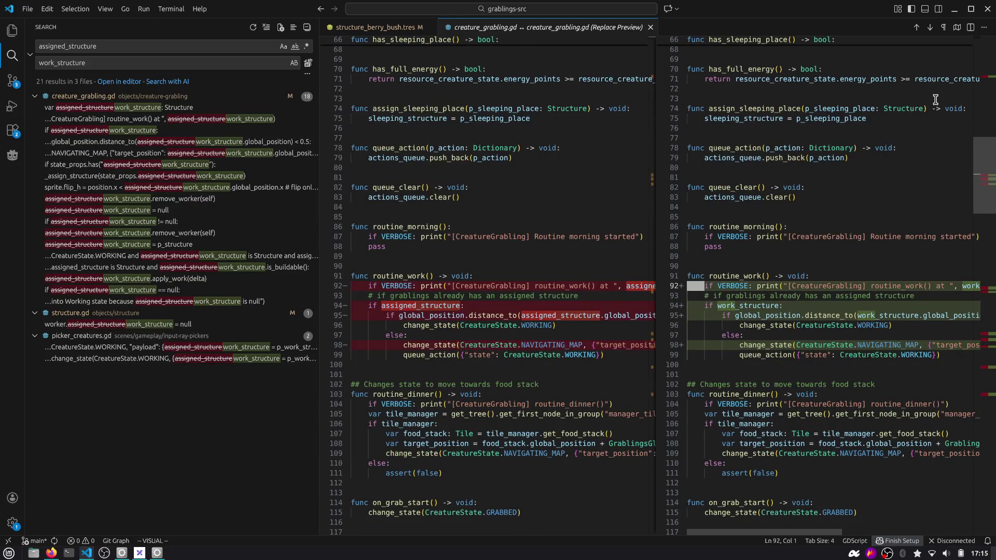
key(ctrl+b)
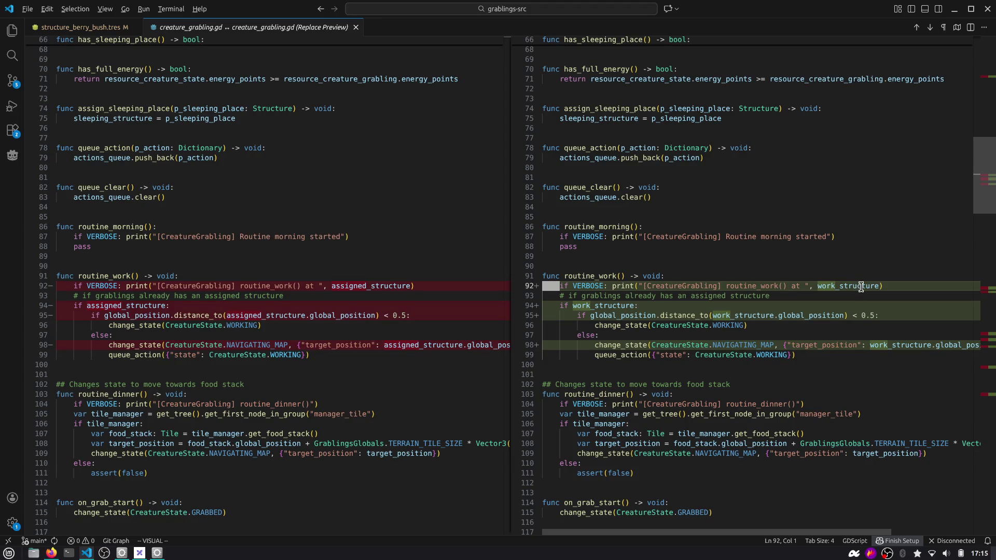
key(alt+F5)
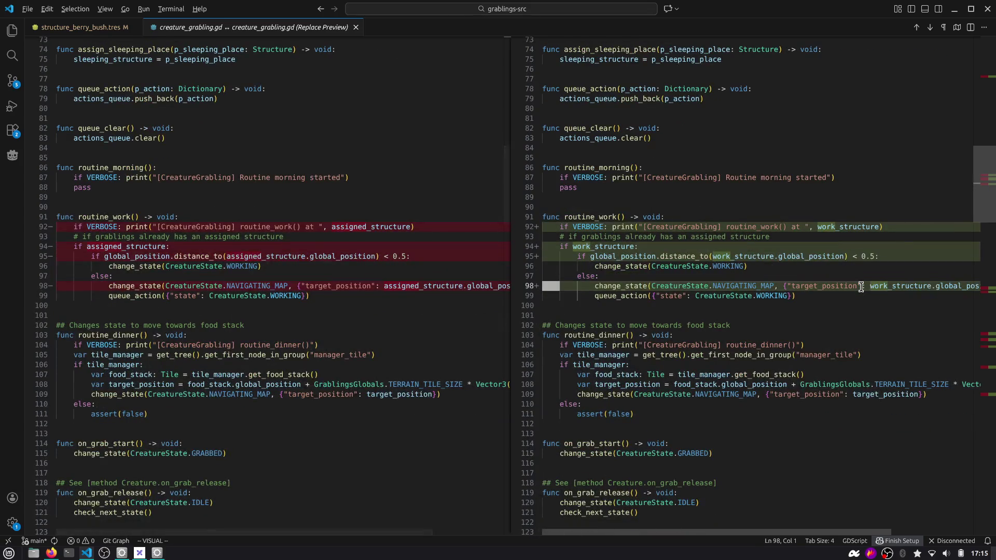
scroll(340, 298, right, 3)
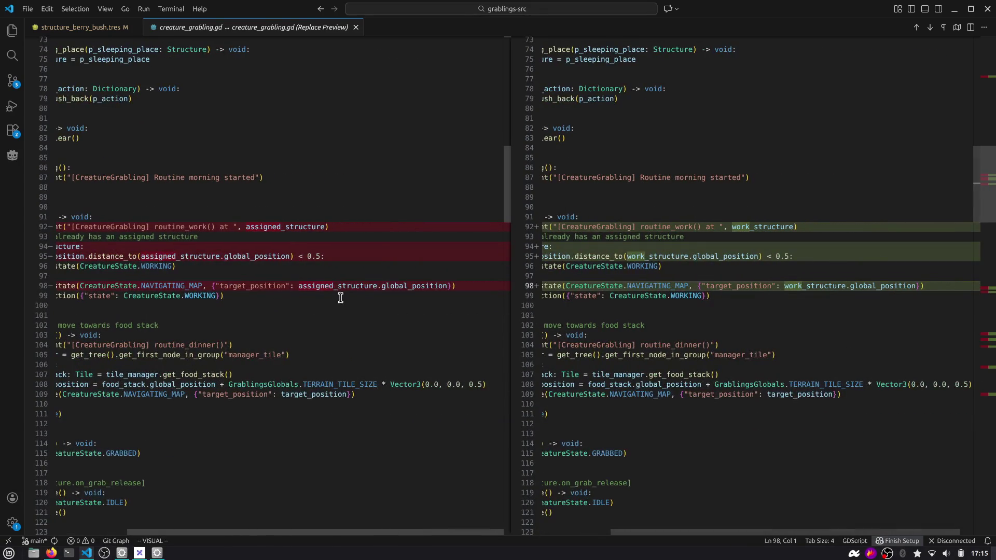
key(alt+F5)
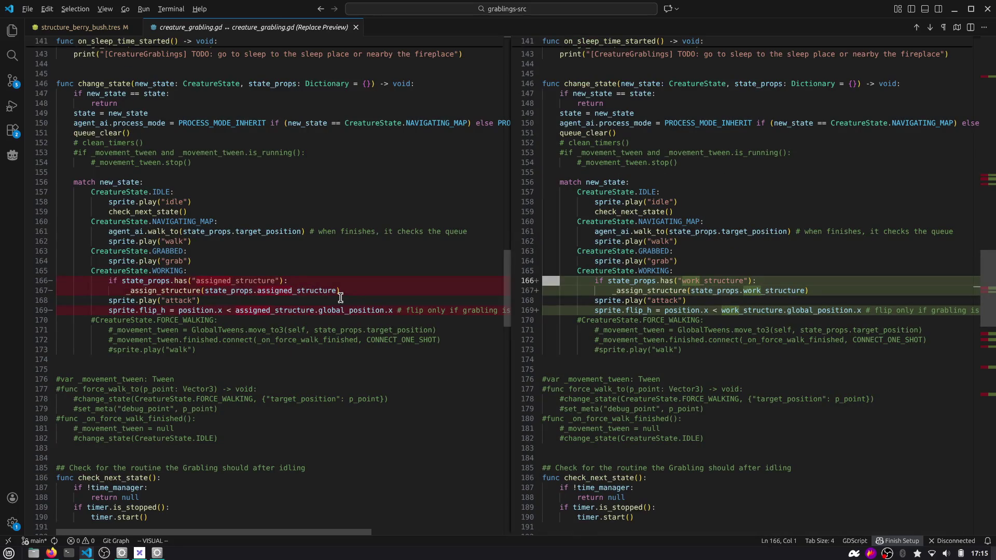
key(alt+F5)
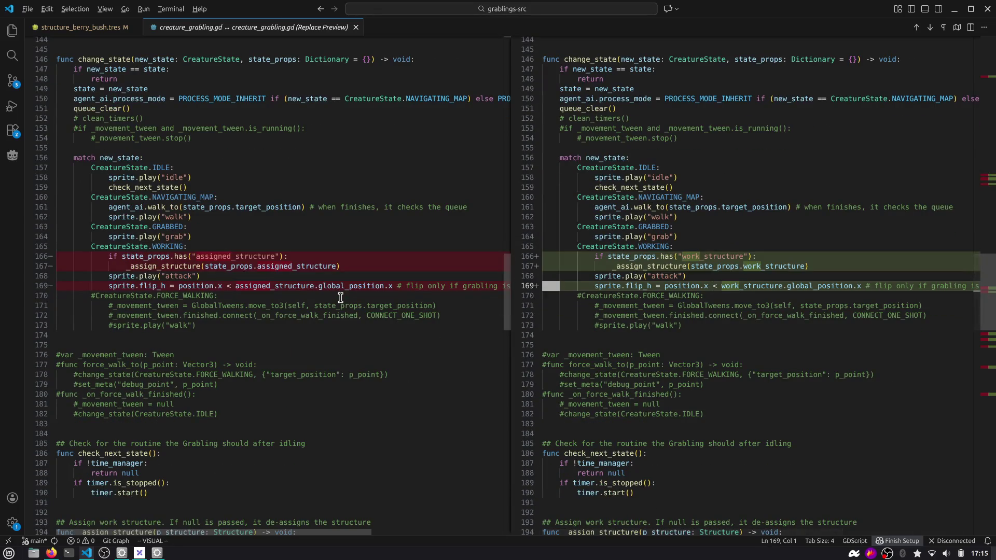
key(alt+F5)
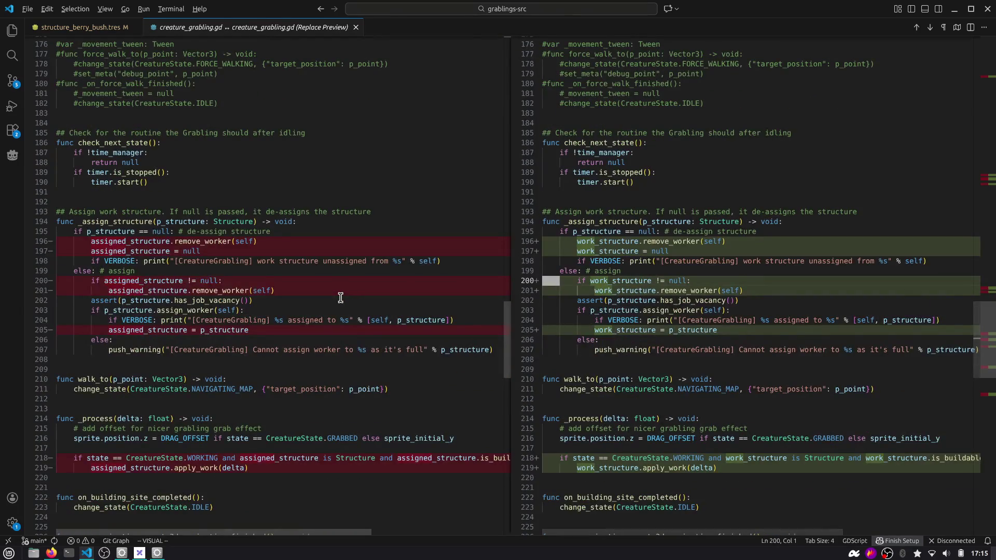
key(alt+F5)
key(alt+F5)
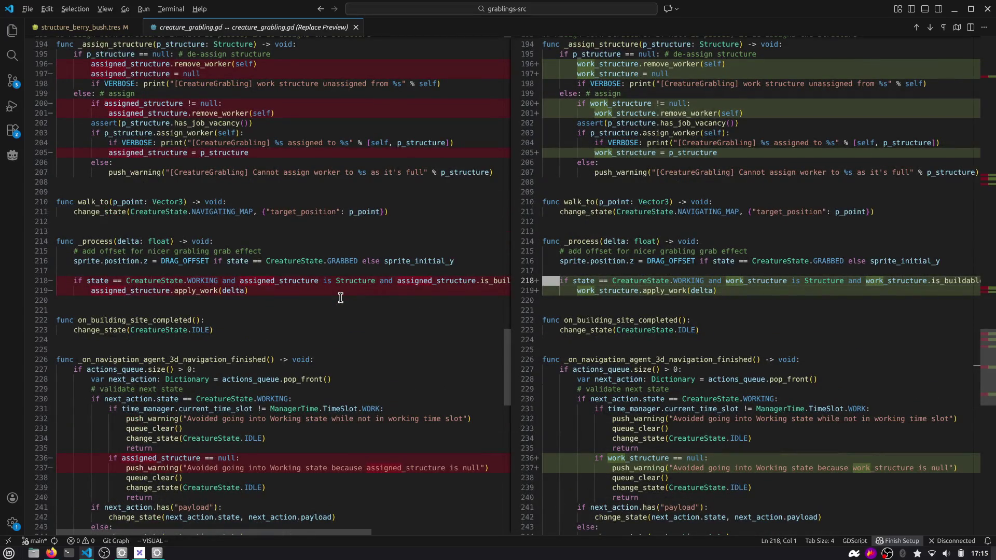
key(alt+F5)
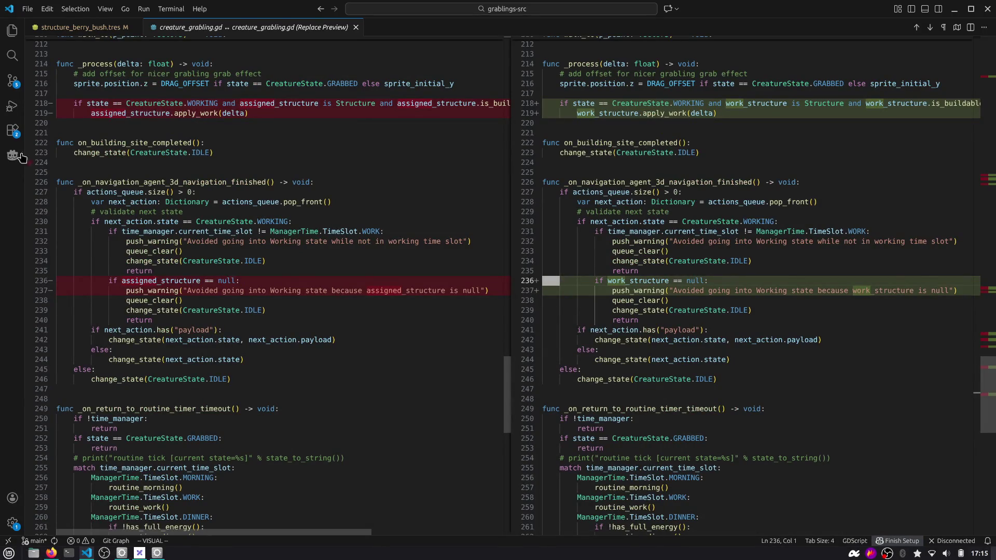
click(12, 55)
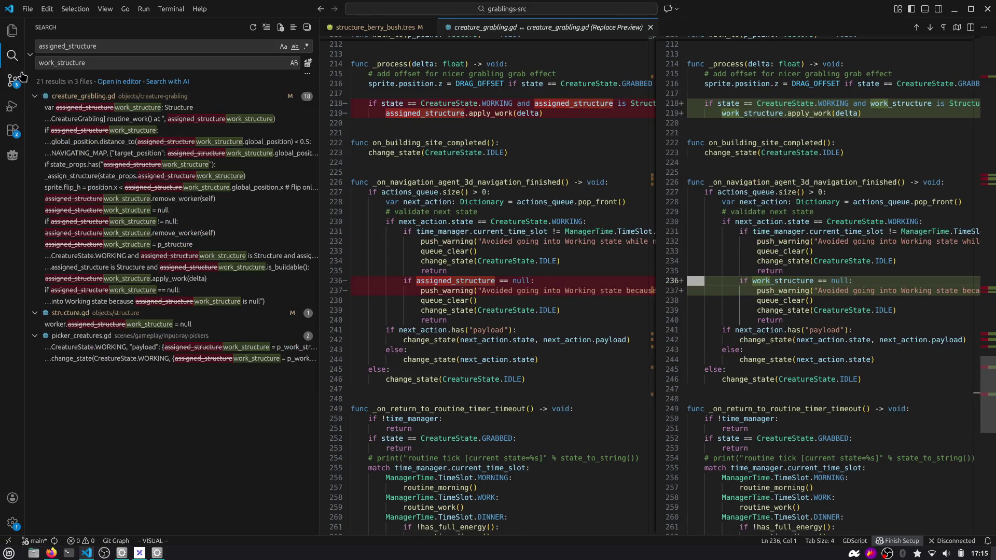
Review the structure.gd and picker_creatures.gd replacement diffs, including the line-135 assigned_structure assignment
click(118, 325)
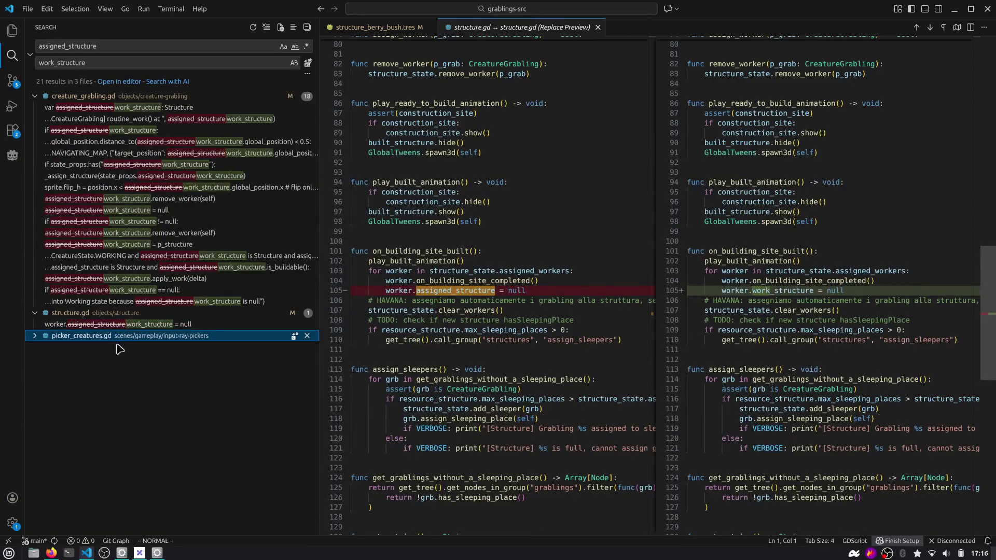
click(127, 359)
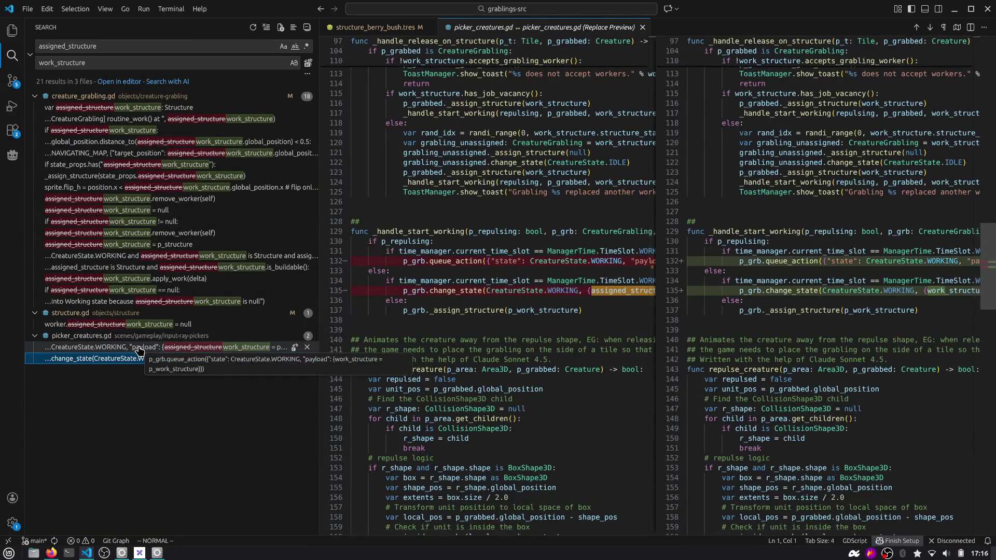
scroll(373, 353, right, 3)
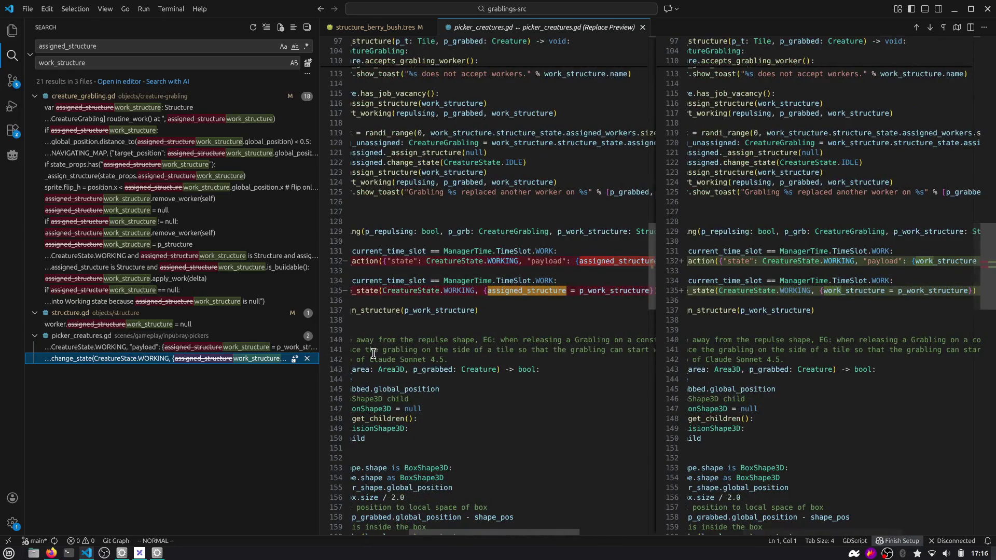
scroll(373, 353, right, 3)
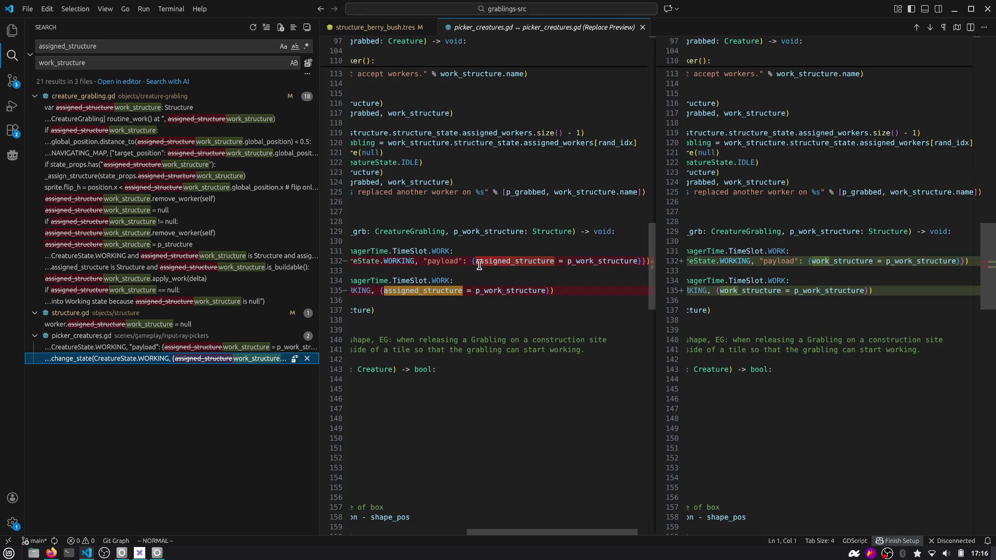
drag(382, 291, 547, 291)
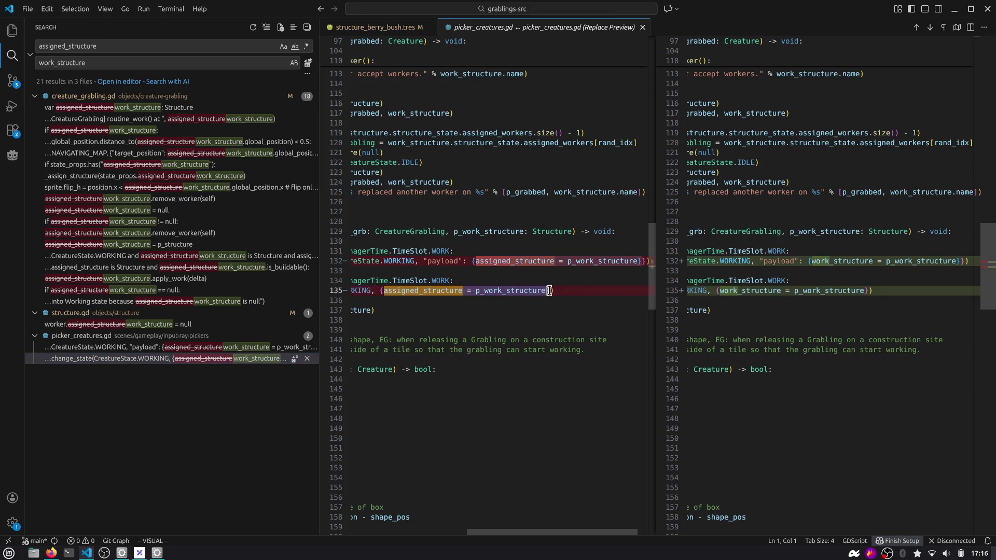
scroll(778, 280, left, 3)
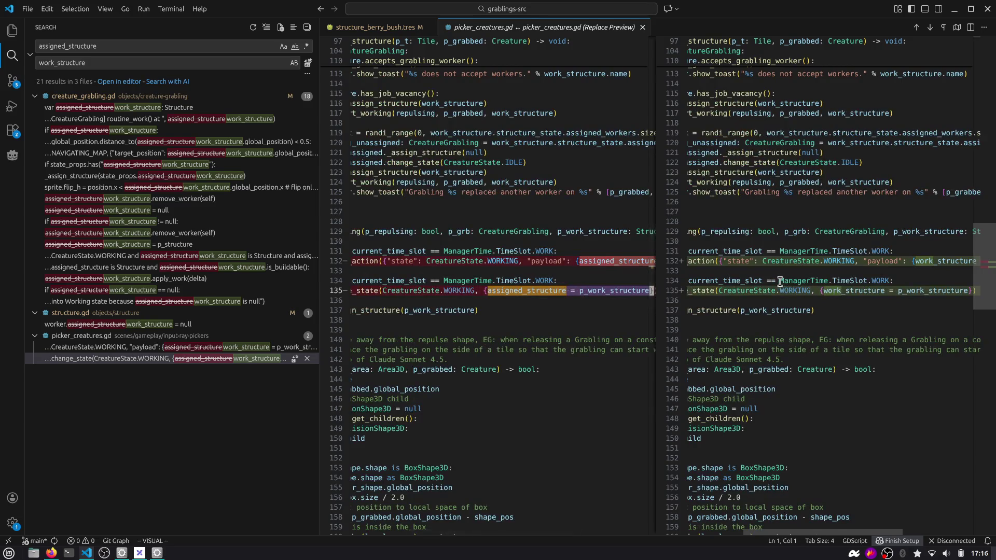
scroll(781, 281, left, 3)
scroll(778, 280, left, 1)
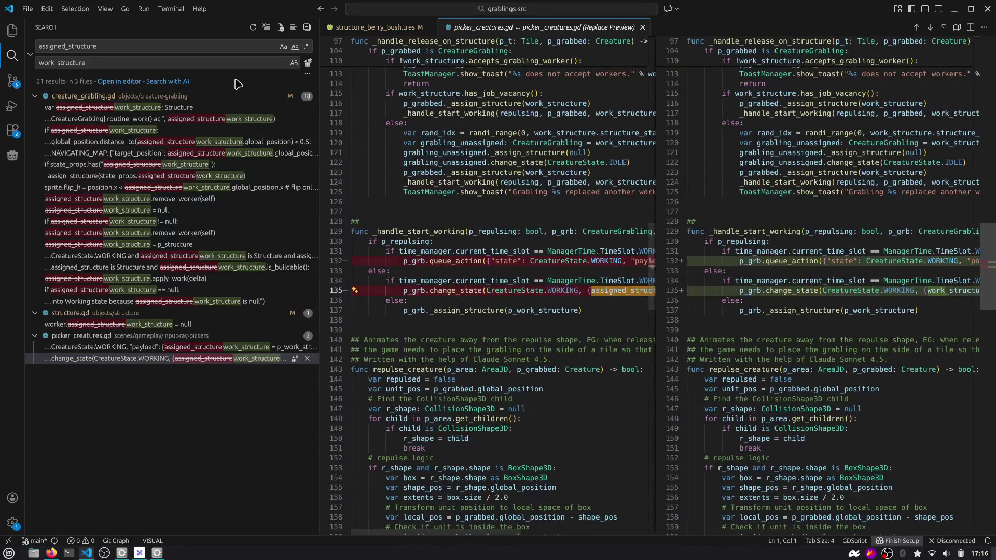
scroll(768, 288, right, 3)
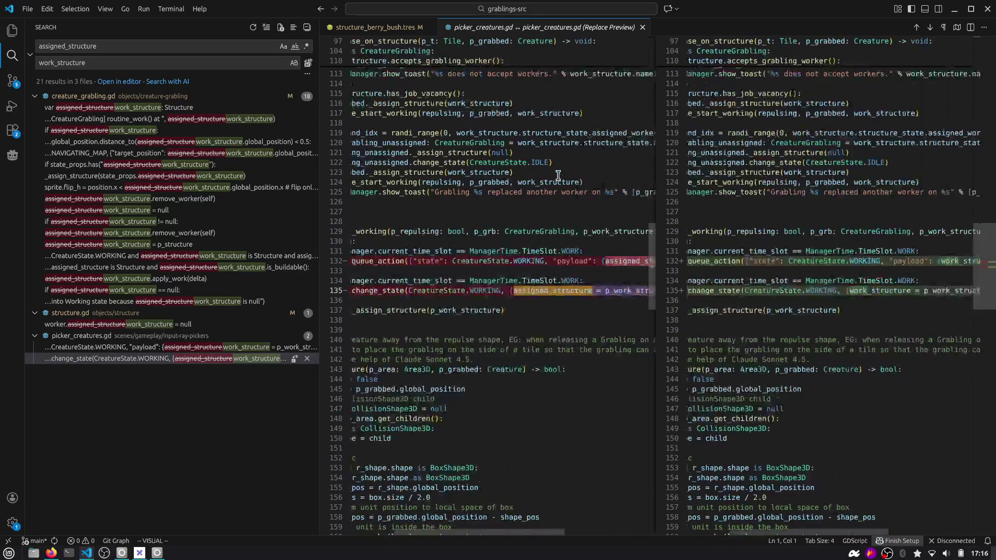
key(alt+Tab)
key(alt+Tab)
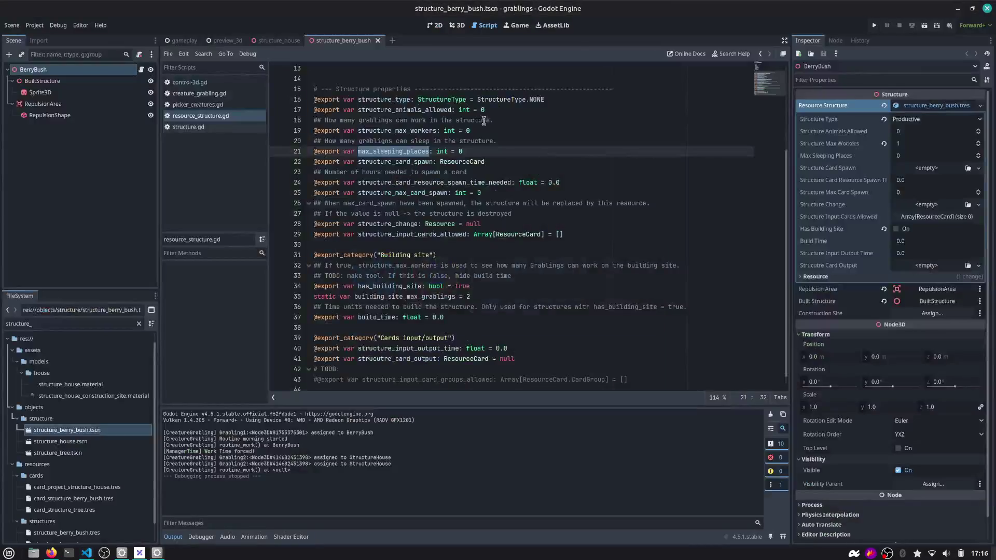
Open creature_grabling.gd in Godot's script editor and jump to the change_state function
click(199, 93)
click(401, 151)
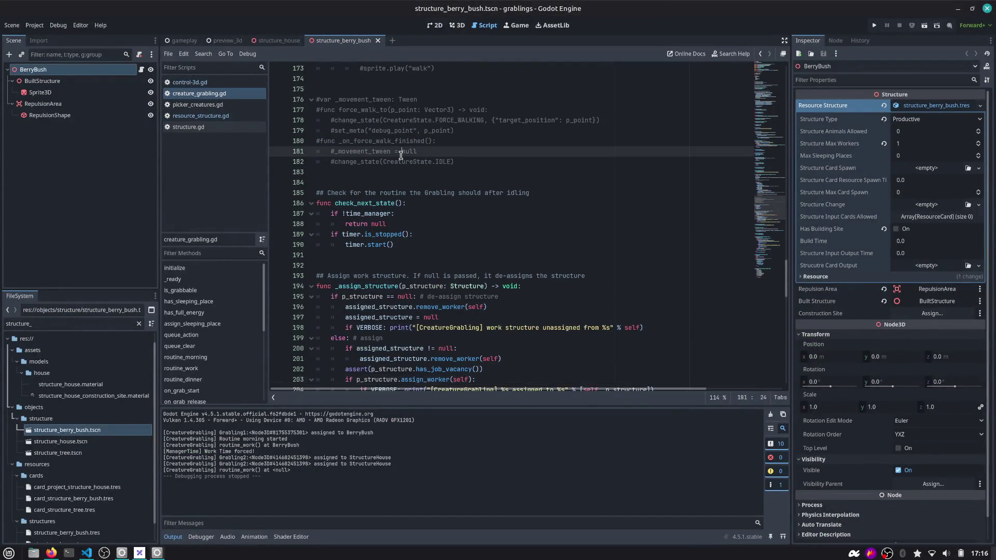
key(ctrl+f)
text(change_state)
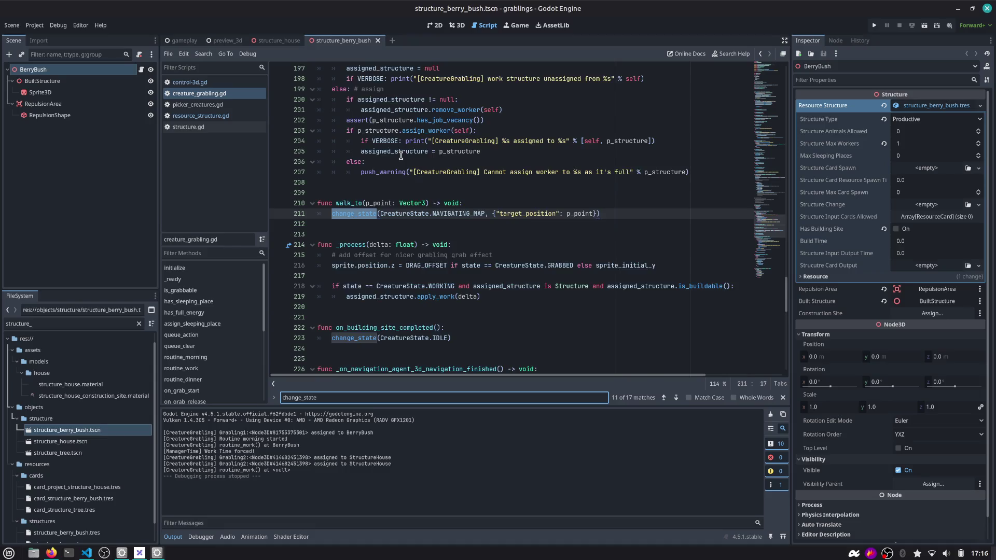
key(Return)
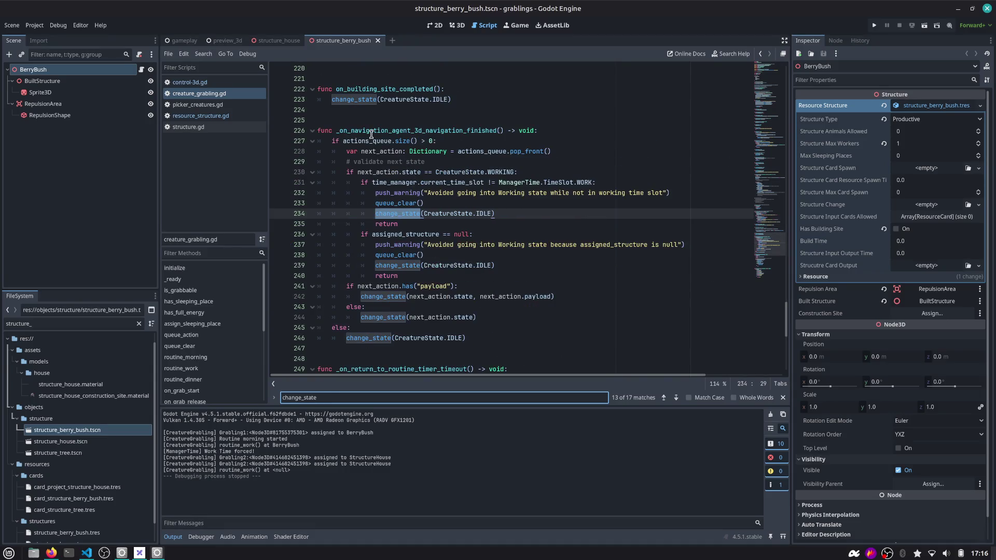
click(206, 253)
text(chan)
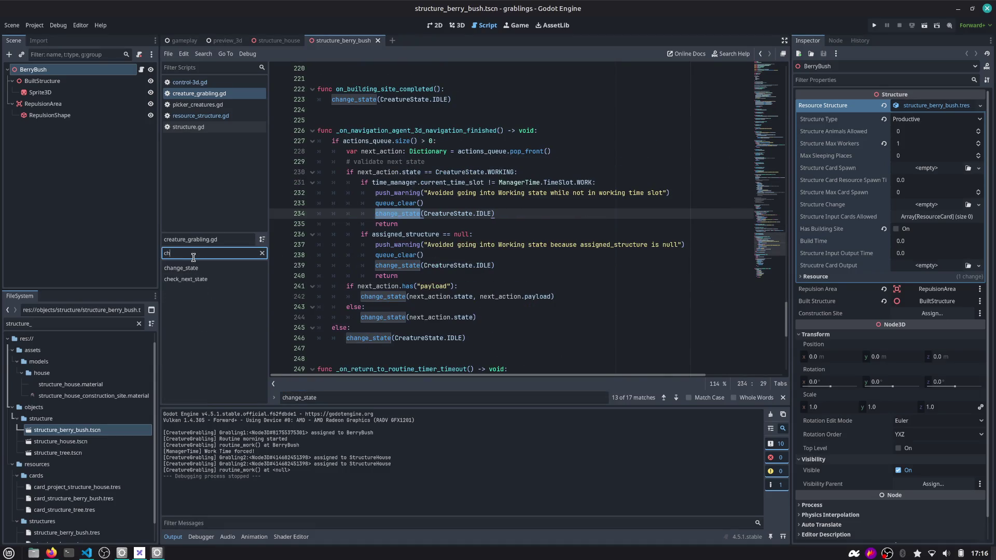
click(192, 268)
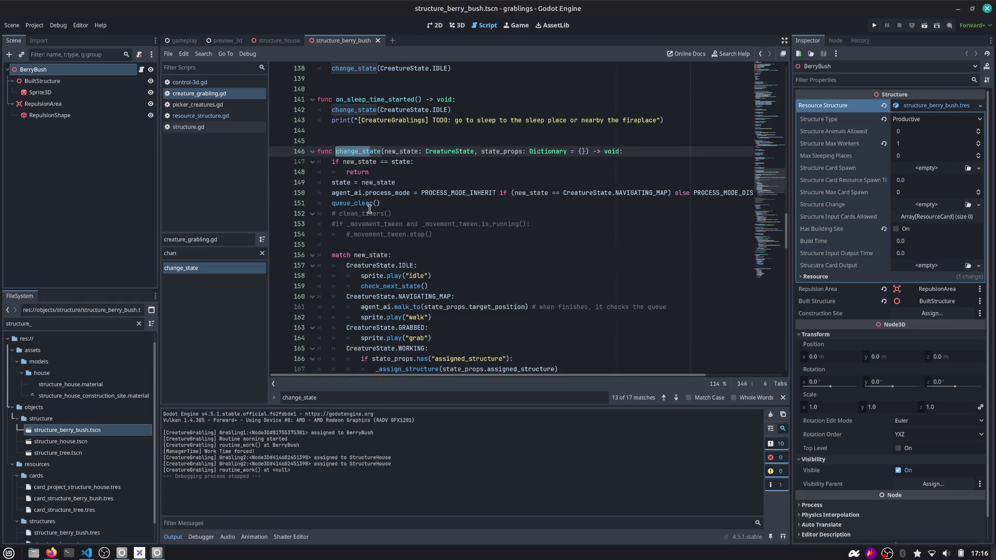
Check the target_position usage on line 161 and the assigned_structure usage on line 167
mouse_move(369, 209)
scroll(490, 187, down, 3)
double_click(490, 213)
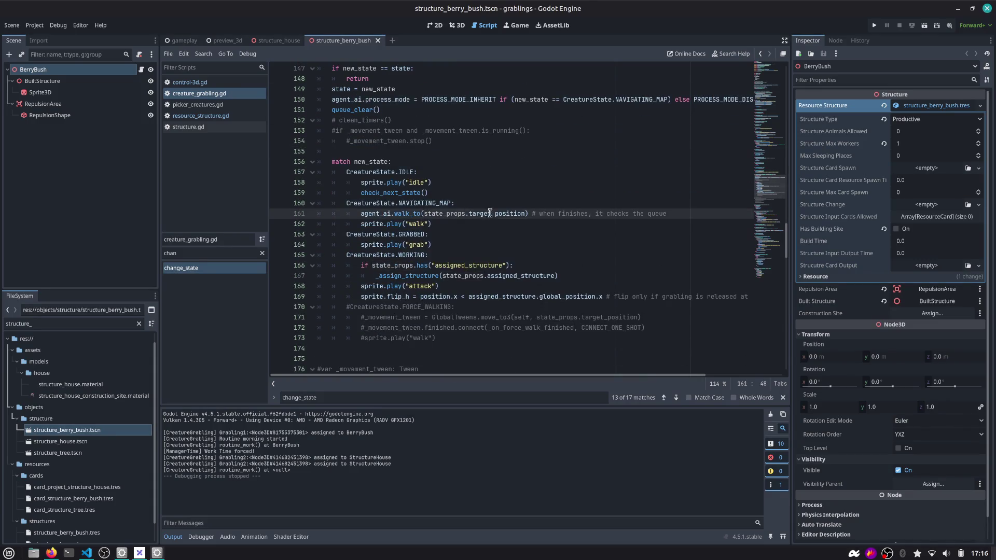
double_click(508, 276)
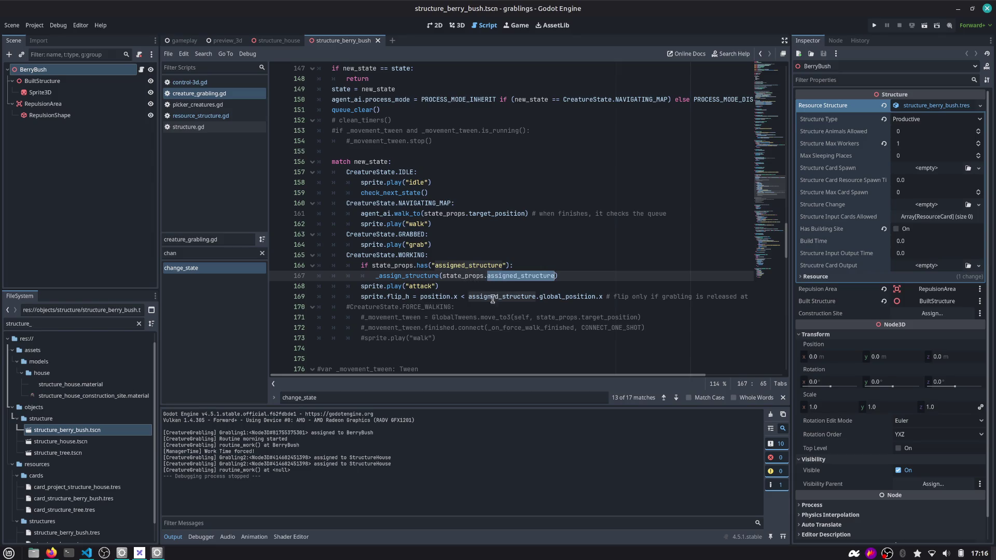
mouse_move(512, 298)
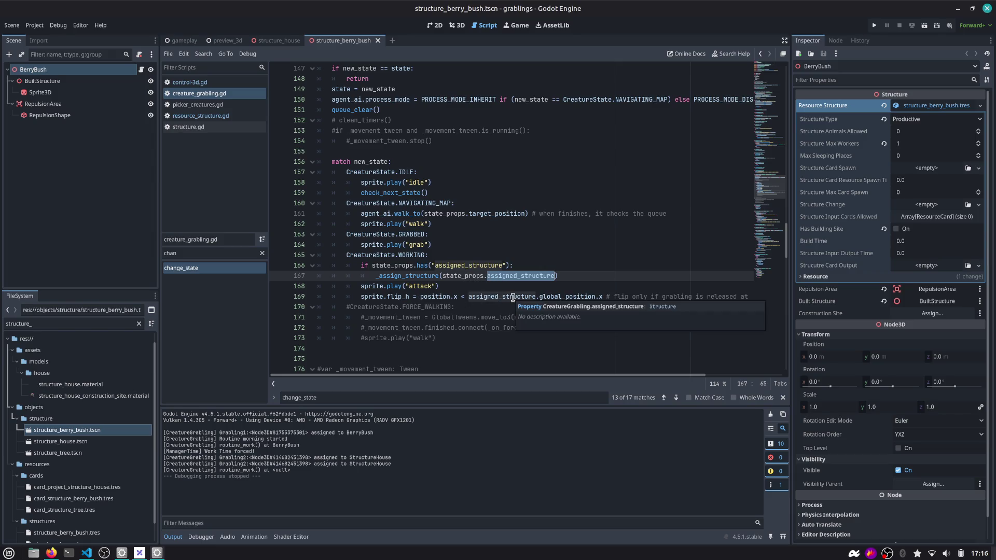
key(alt+Tab)
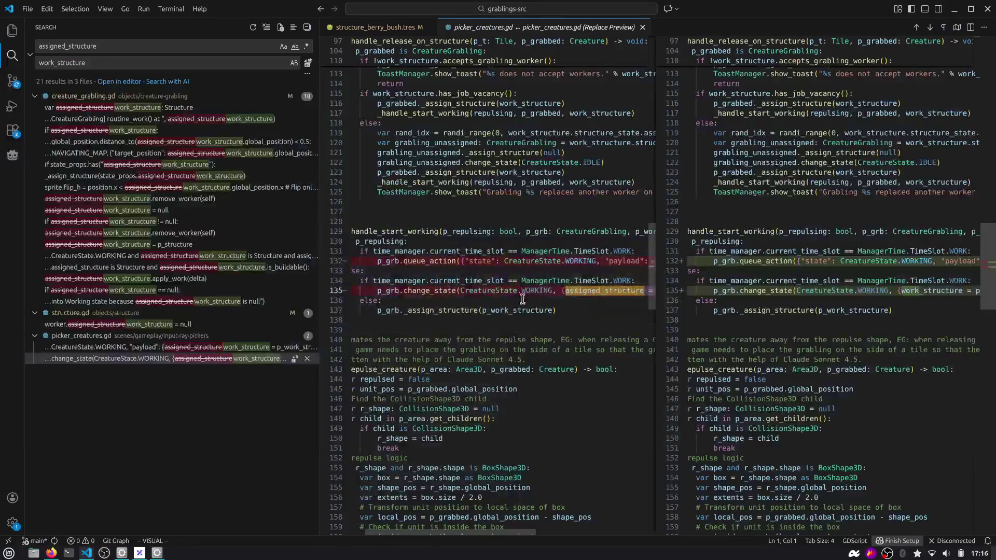
Review the preview of assigned_structure = p_structure becoming work_structure
scroll(838, 285, right, 3)
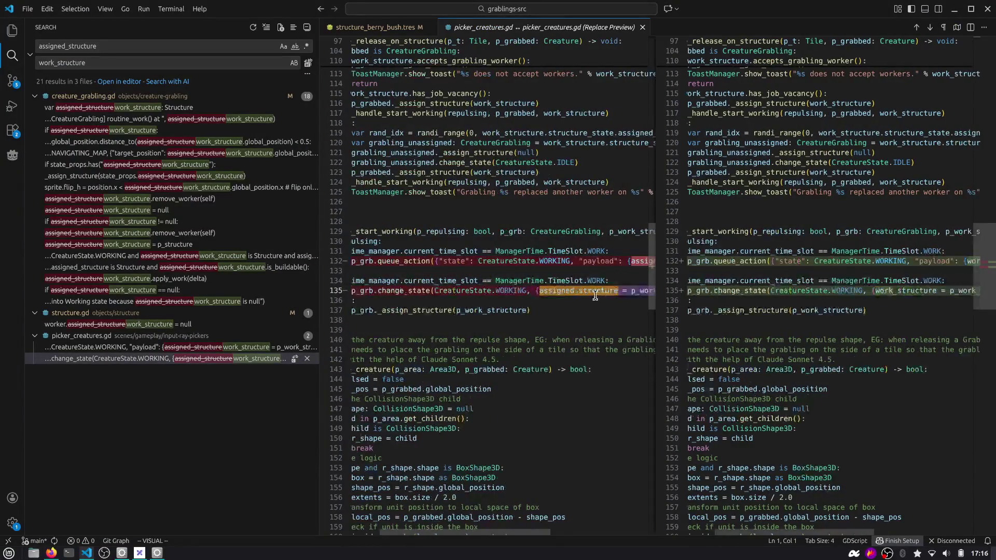
scroll(878, 291, right, 1)
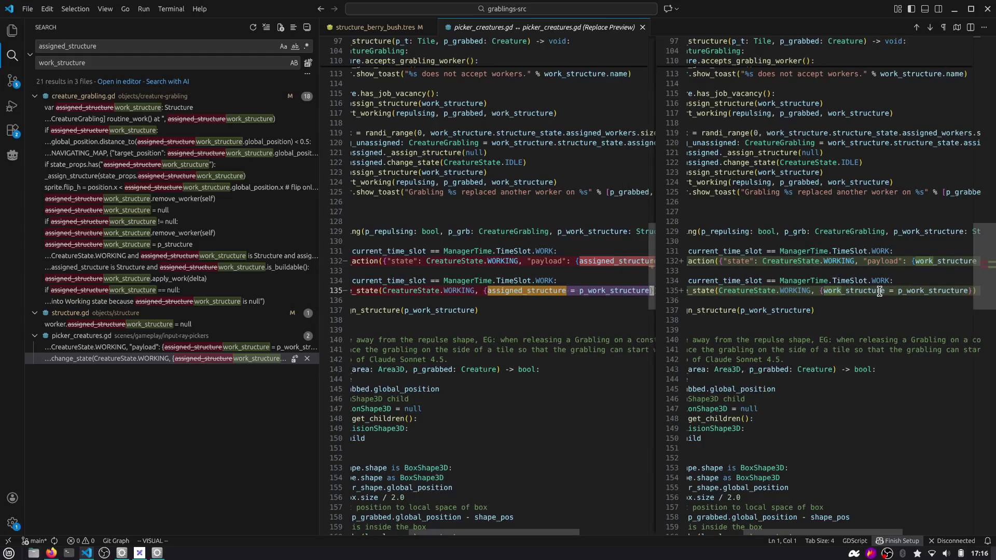
key(alt+Tab)
key(alt+Tab)
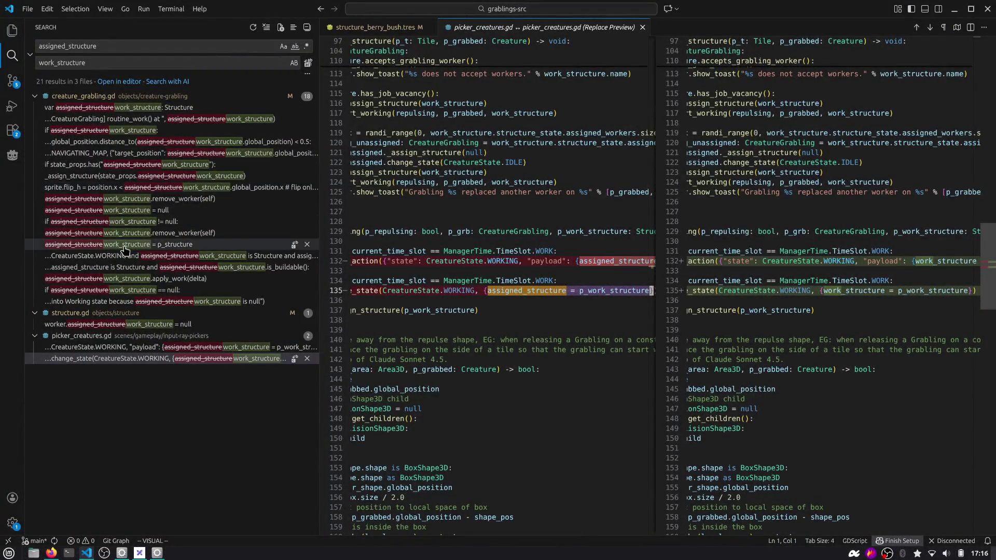
key(alt+Tab)
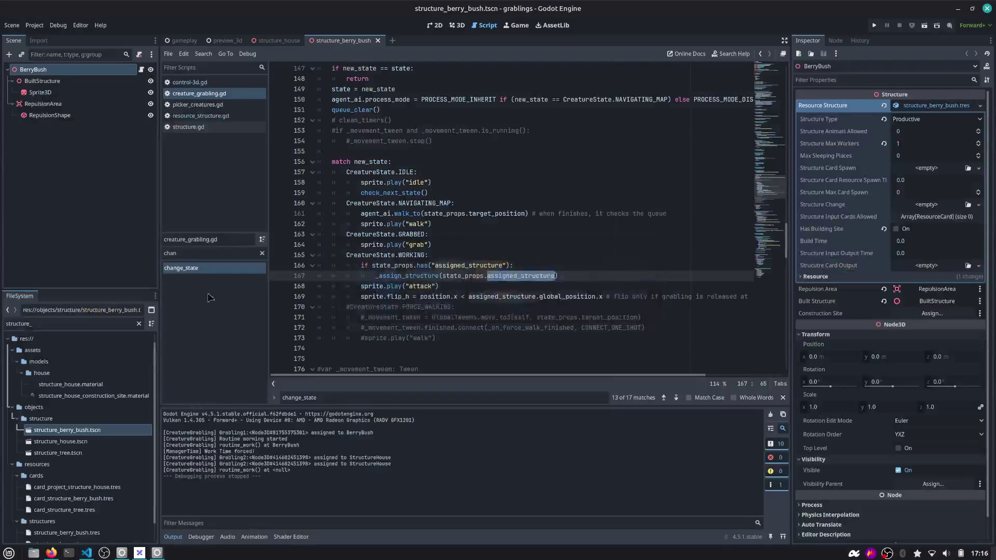
key(alt+Tab)
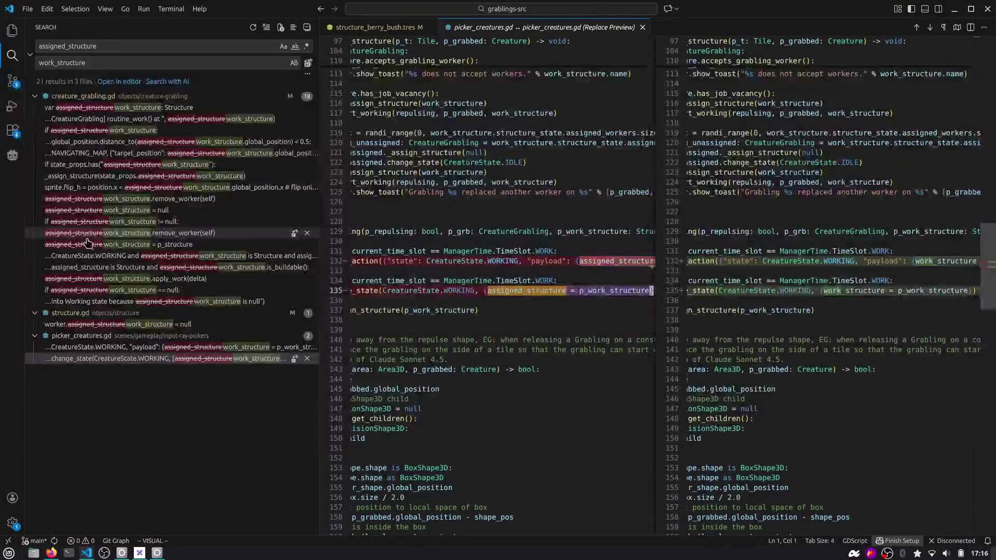
click(119, 244)
scroll(384, 197, up, 5)
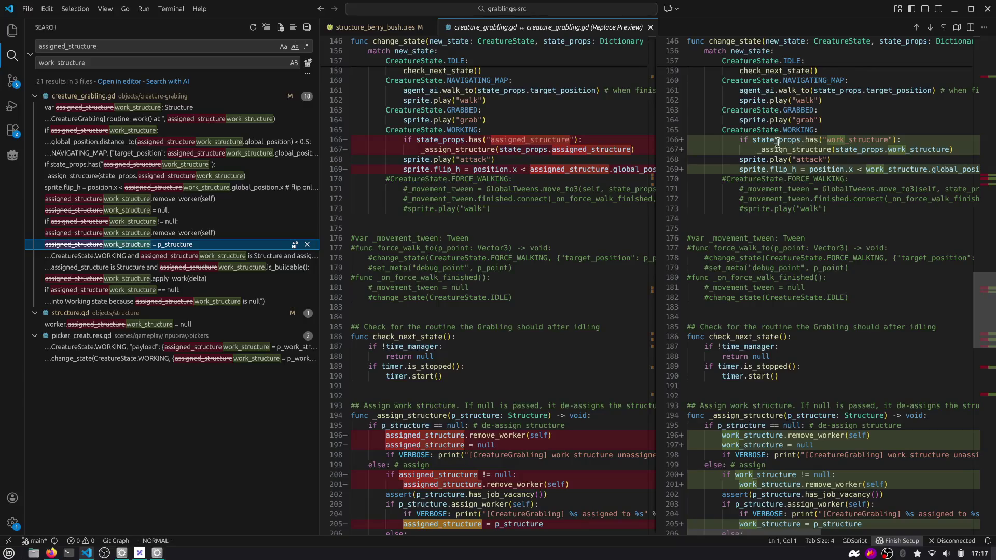
double_click(857, 141)
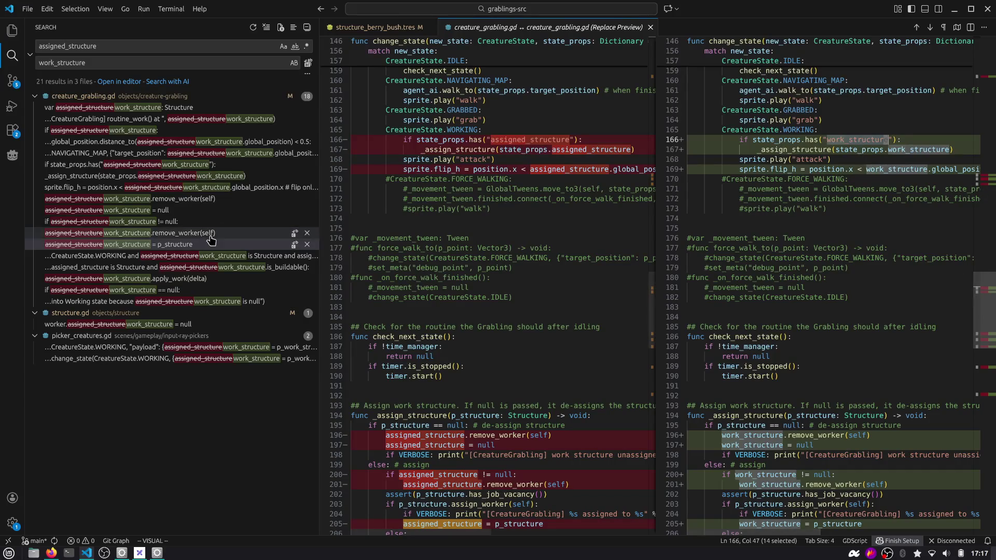
Replace all 21 assigned_structure occurrences with work_structure and show Source Control's changed files
click(307, 63)
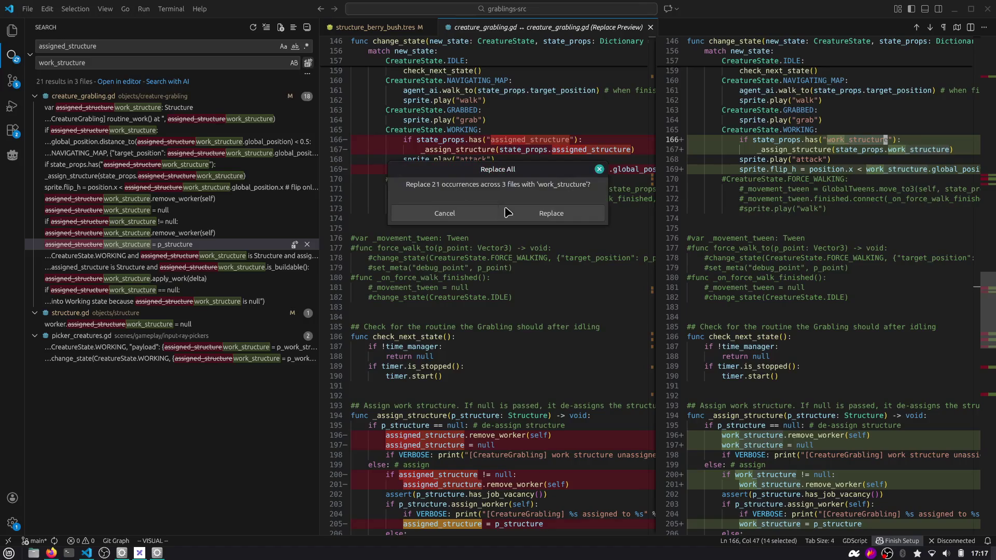
click(545, 218)
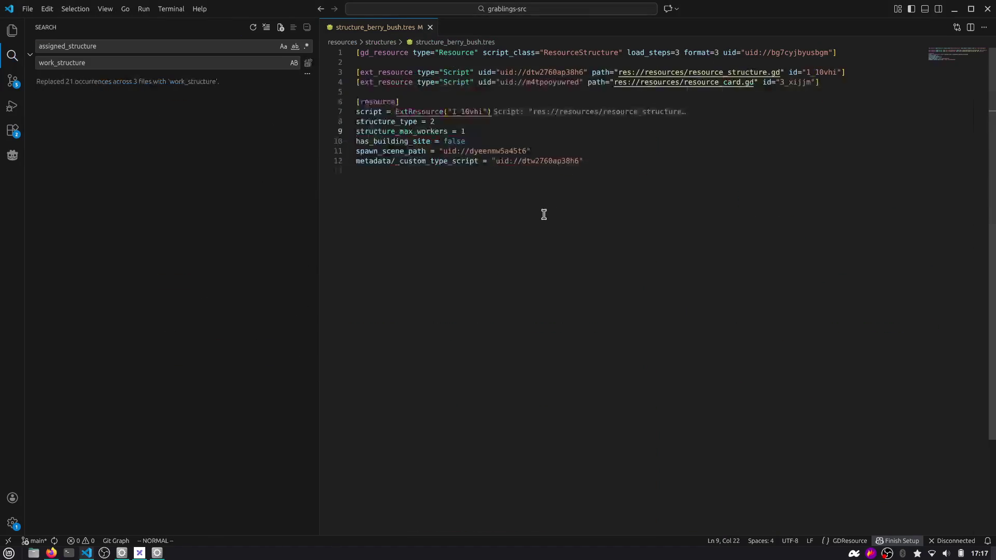
key(ctrl+shift+g)
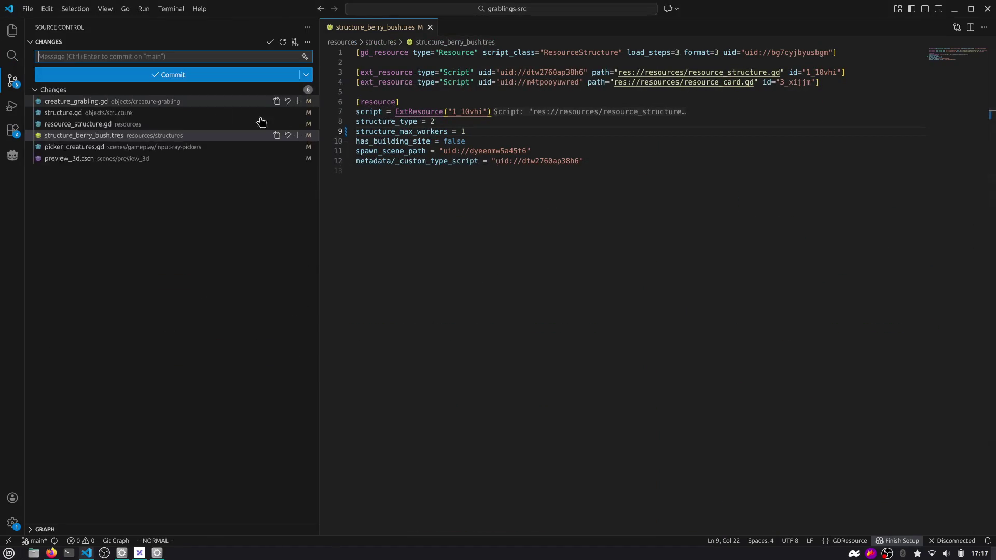
key(alt+Tab)
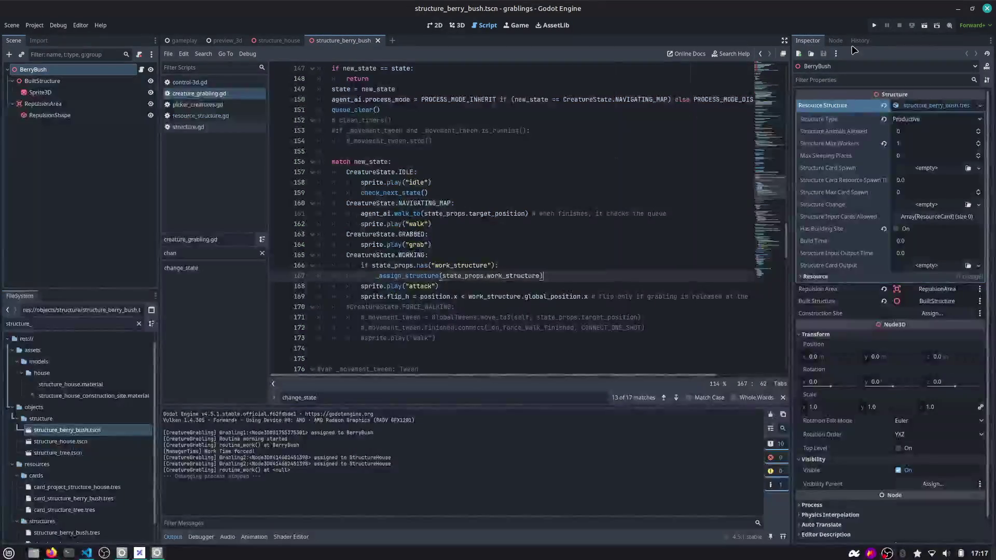
Run the game and play Berry Bush, house, Wood, Rock and two Grabling cards onto the board
key(F5)
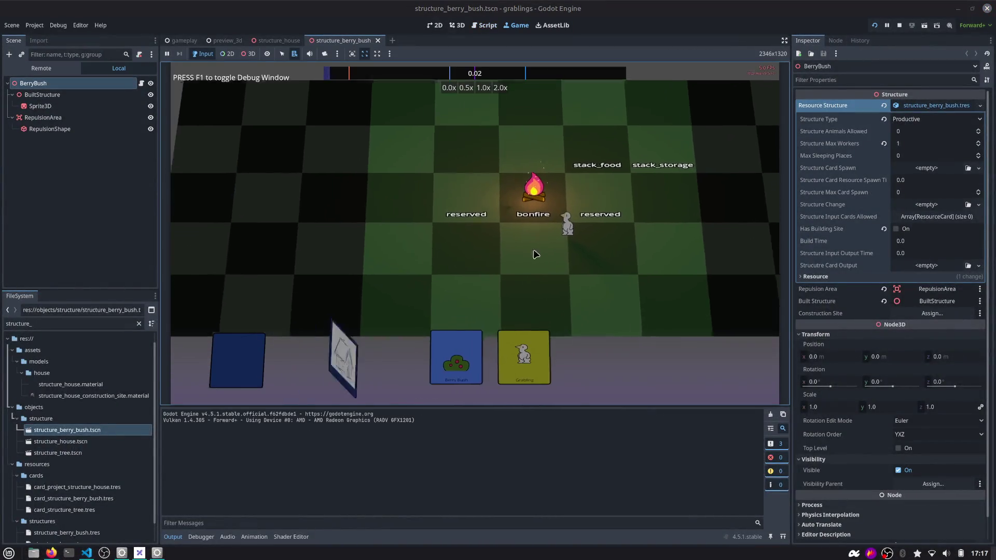
drag(461, 306, 501, 211)
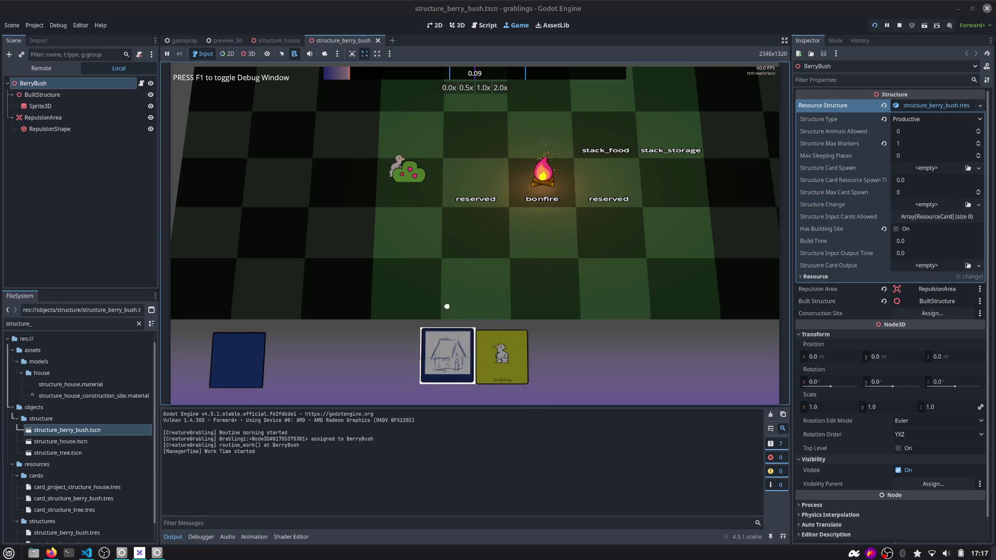
drag(447, 357, 476, 288)
drag(517, 369, 475, 284)
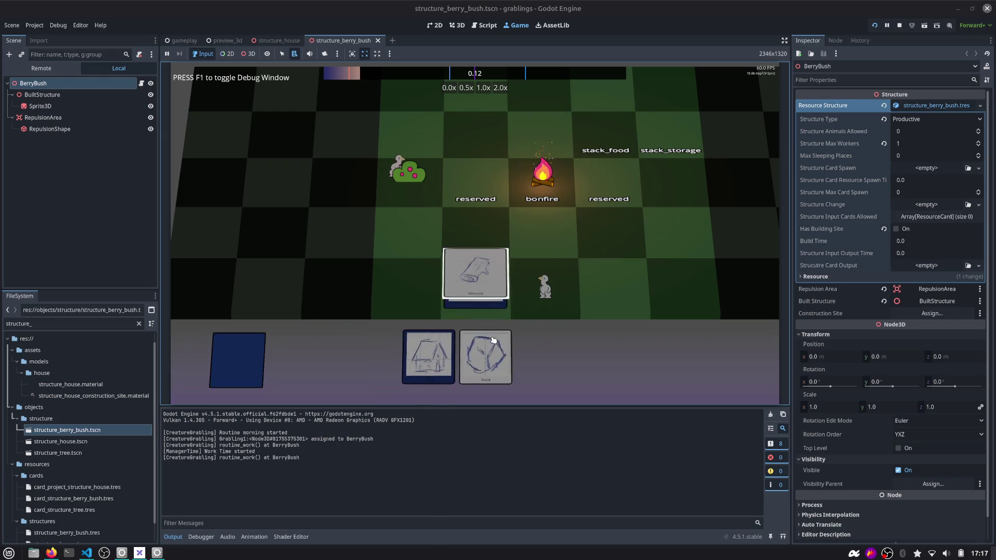
drag(418, 358, 475, 285)
scroll(469, 251, up, 3)
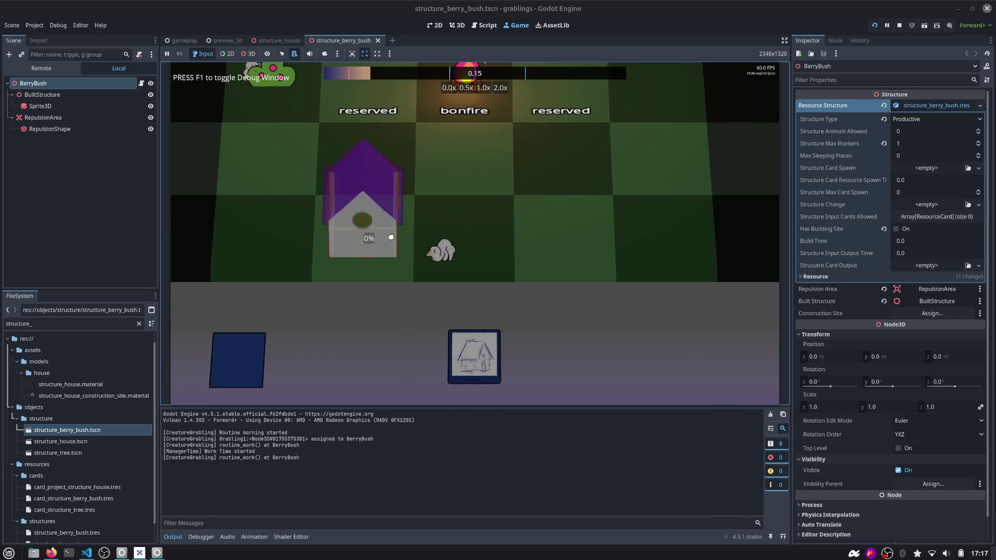
drag(460, 350, 459, 222)
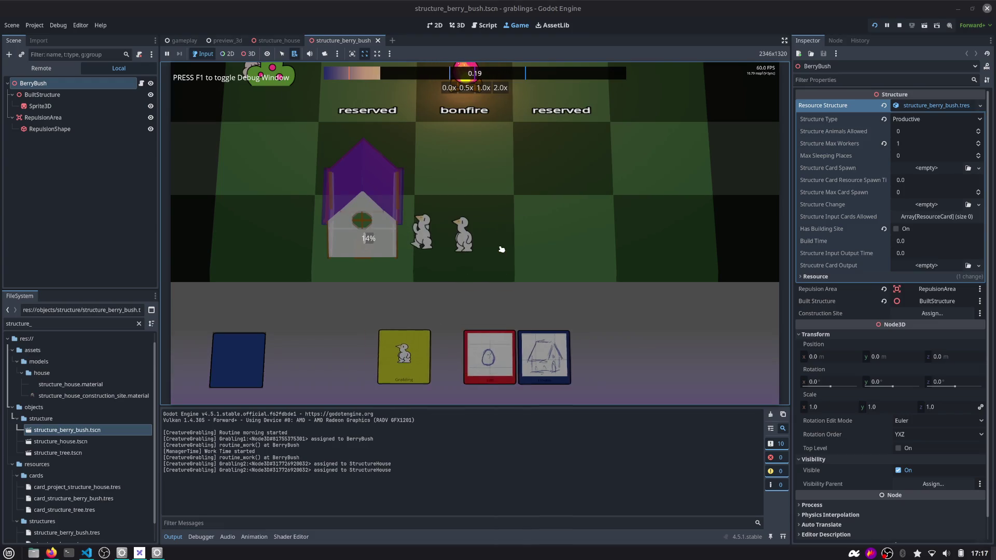
mouse_move(418, 356)
mouse_down()
mouse_move(536, 217)
mouse_move(371, 205)
mouse_up()
scroll(413, 270, down, 3)
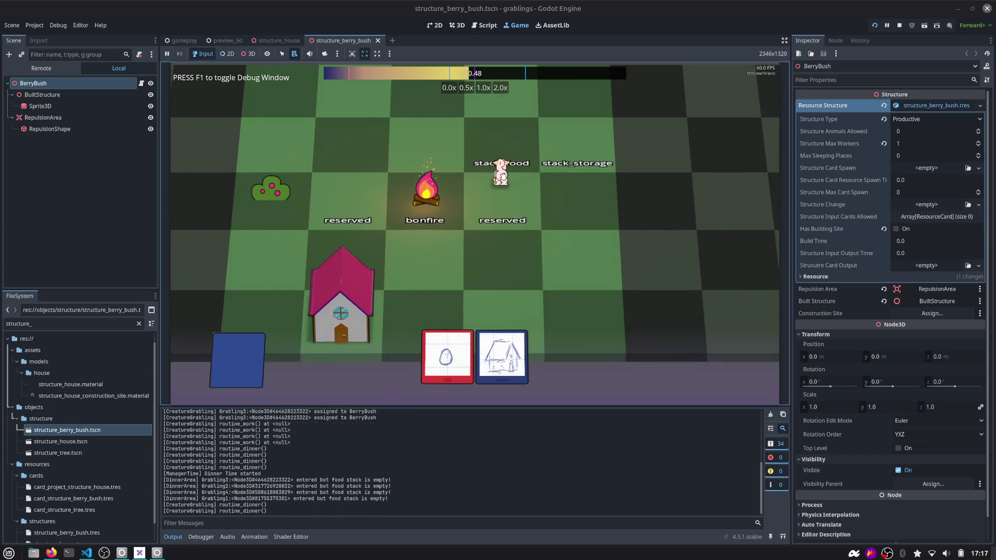
Assign a grabling to the berry bush, test 2.0x then 1.0x speed, and stop the game
mouse_move(503, 176)
mouse_down()
mouse_move(483, 247)
mouse_move(425, 249)
mouse_move(509, 218)
mouse_move(412, 262)
mouse_up()
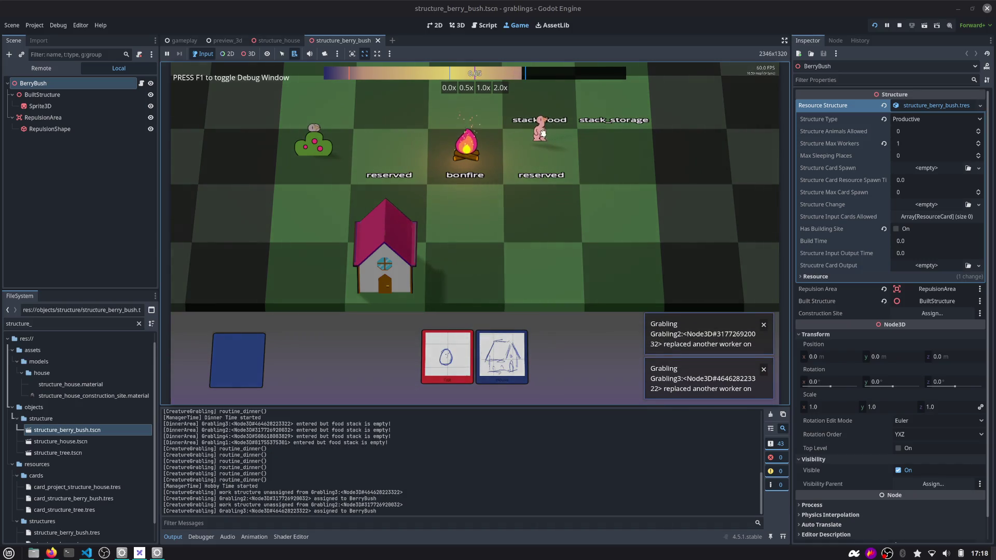
drag(543, 134, 312, 131)
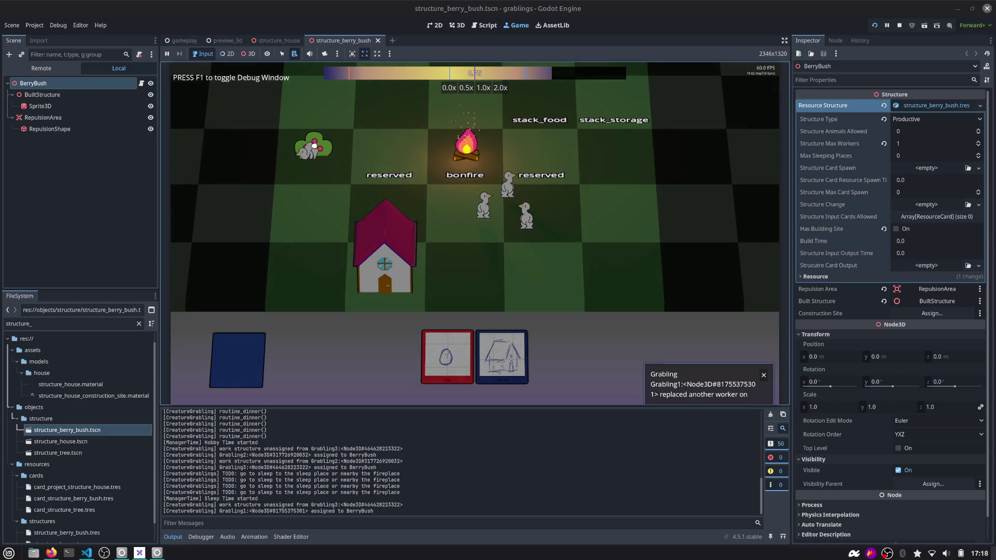
click(501, 90)
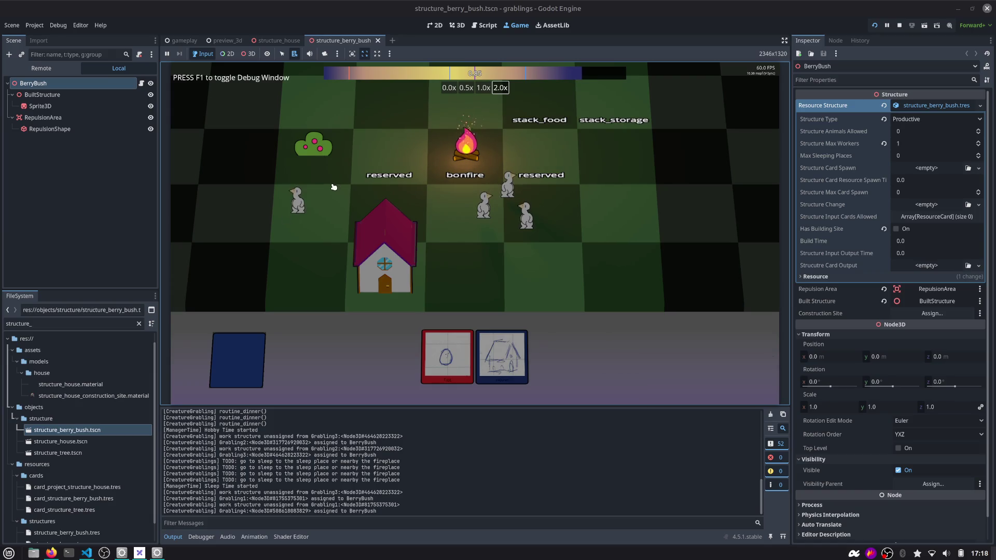
scroll(334, 186, up, 2)
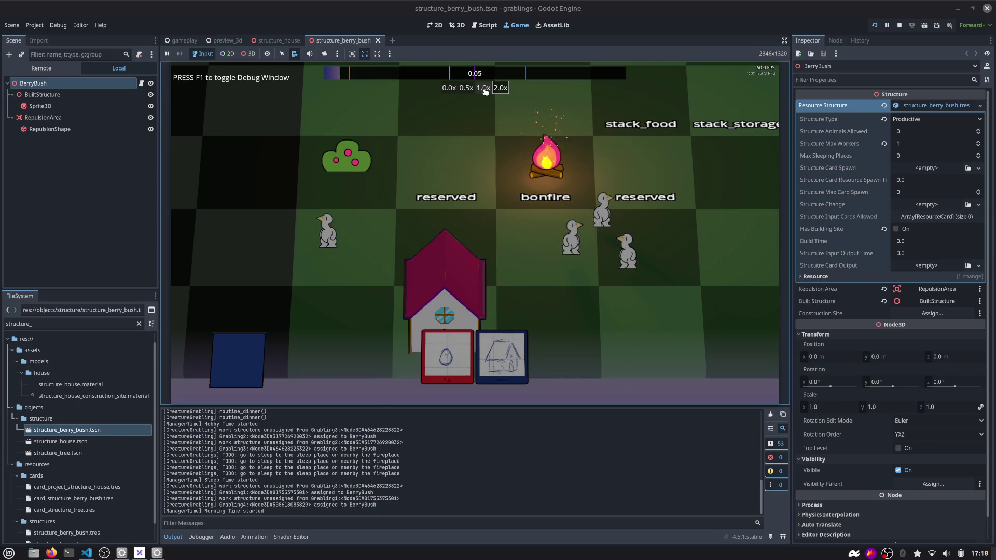
click(484, 88)
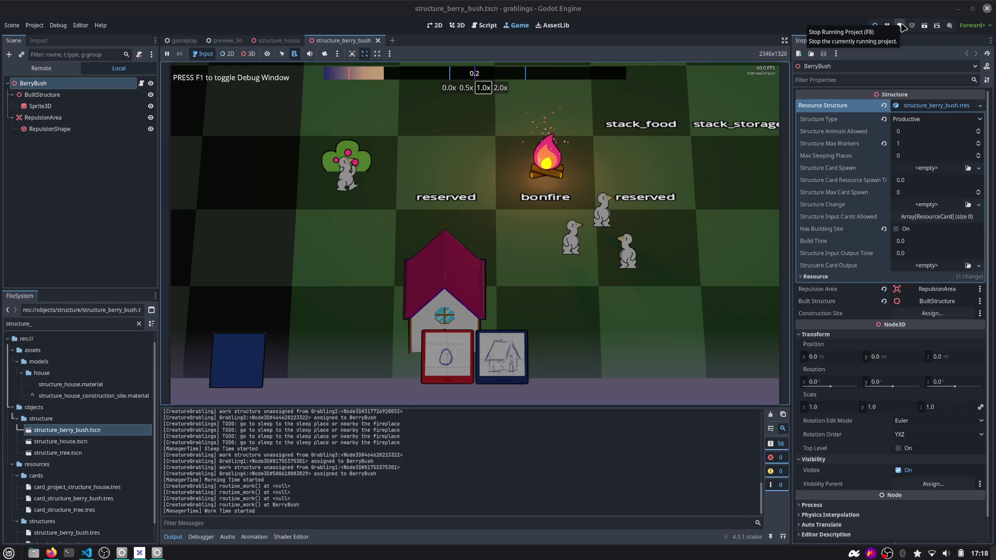
click(901, 27)
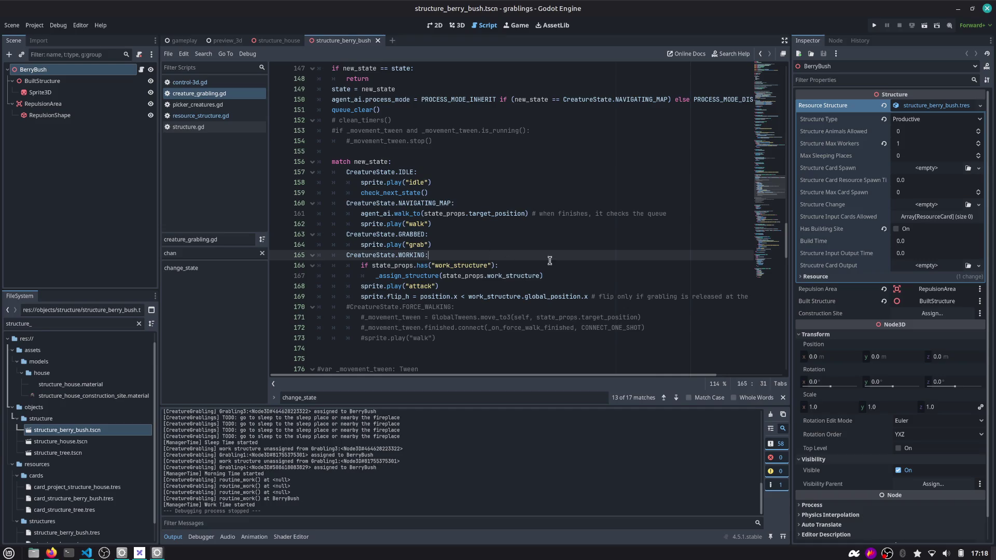
scroll(596, 203, down, 3)
key(alt+Tab)
key(Tab)
key(Tab)
key(Tab)
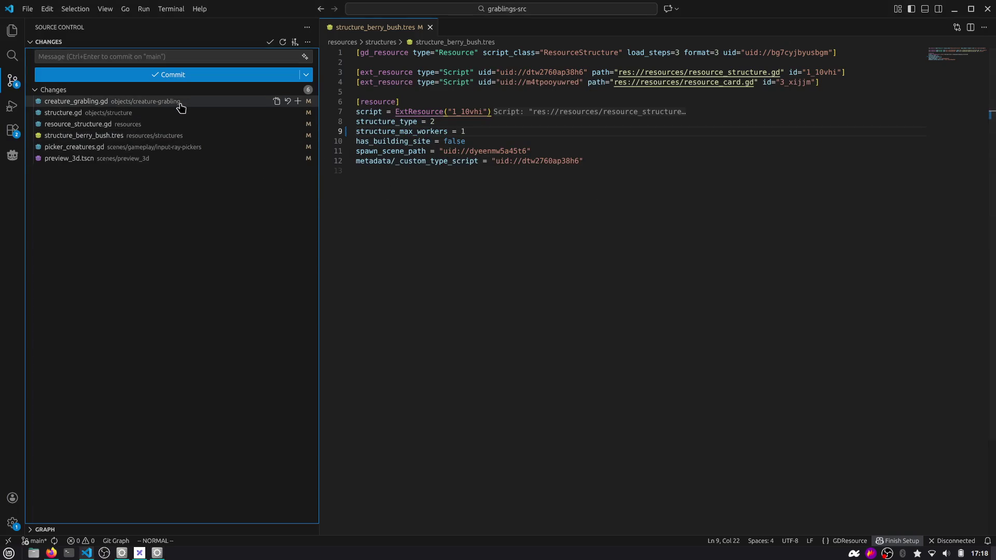
Review the creature_grabling.gd diff in Source Control with widened diff panes
click(178, 101)
scroll(495, 161, down, 3)
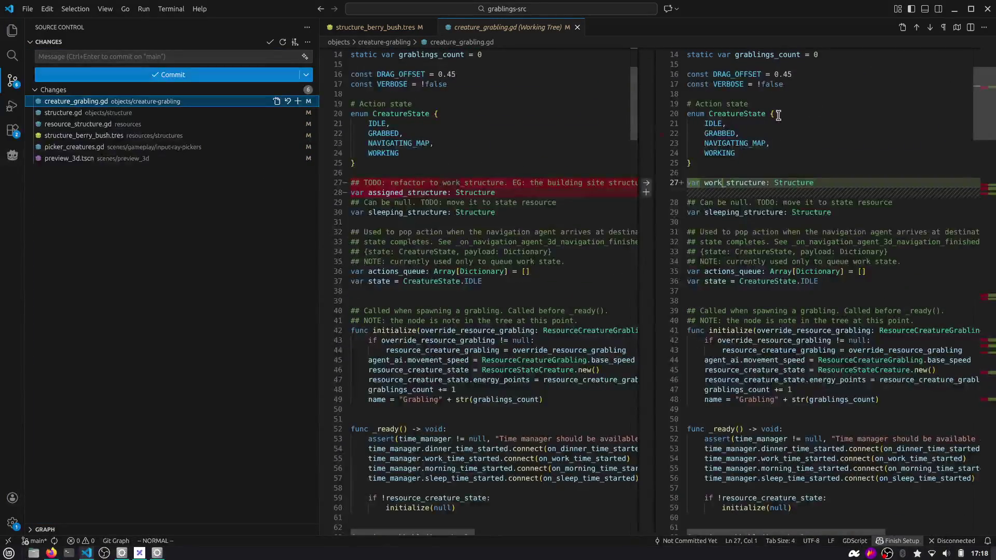
click(989, 156)
scroll(985, 163, down, 8)
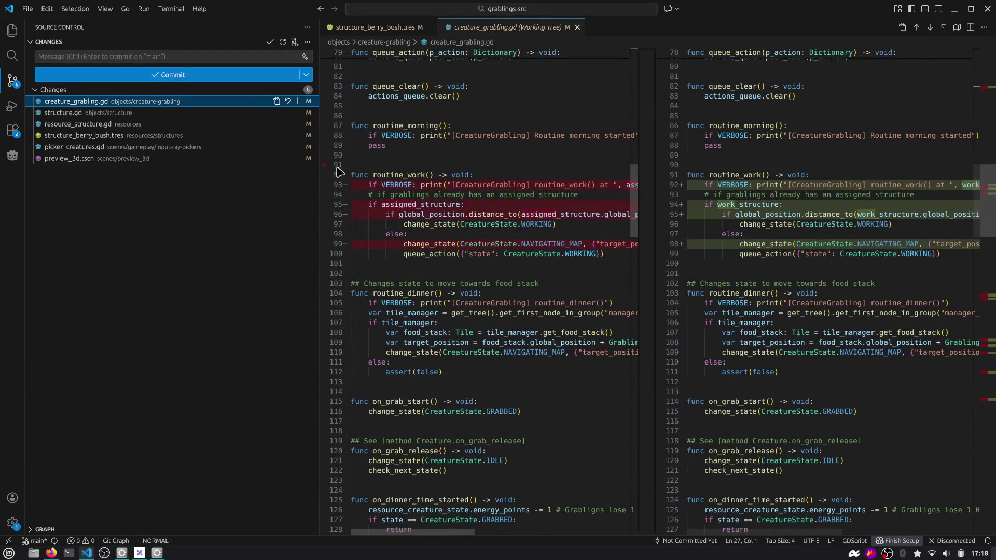
drag(319, 207, 230, 208)
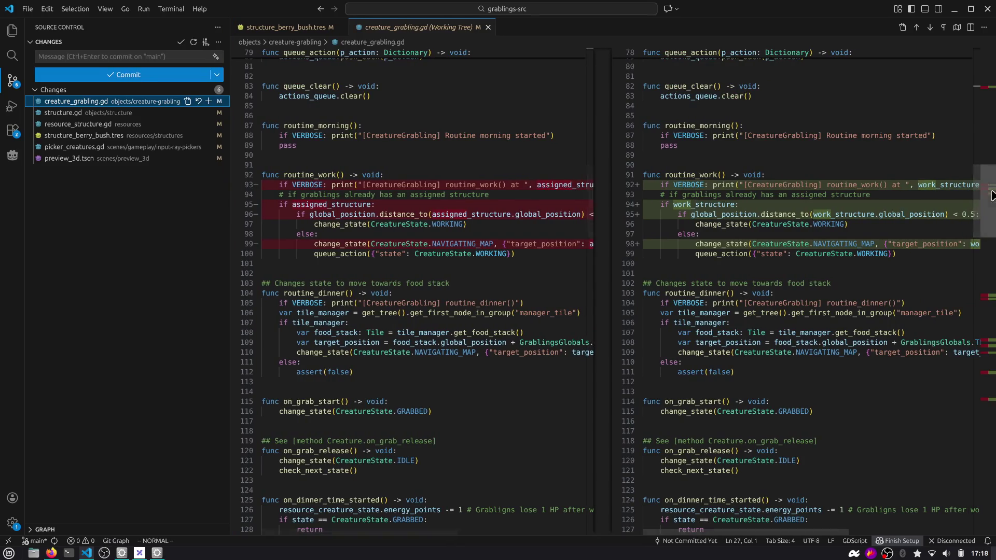
scroll(830, 193, down, 2)
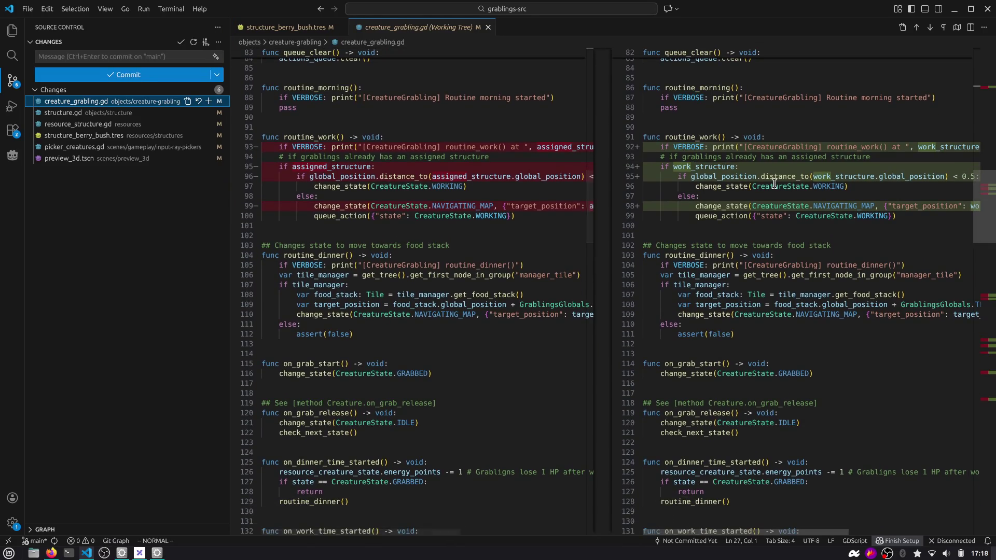
scroll(851, 193, down, 2)
scroll(961, 206, down, 3)
scroll(961, 206, down, 10)
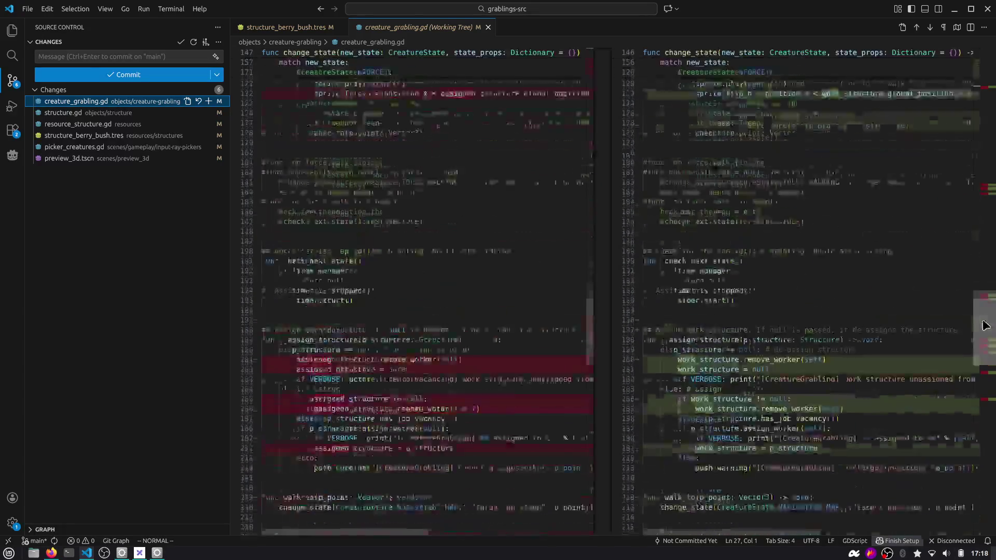
Review the structure.gd diff, stage all six changed files, and paste in the refactor commit message
click(126, 113)
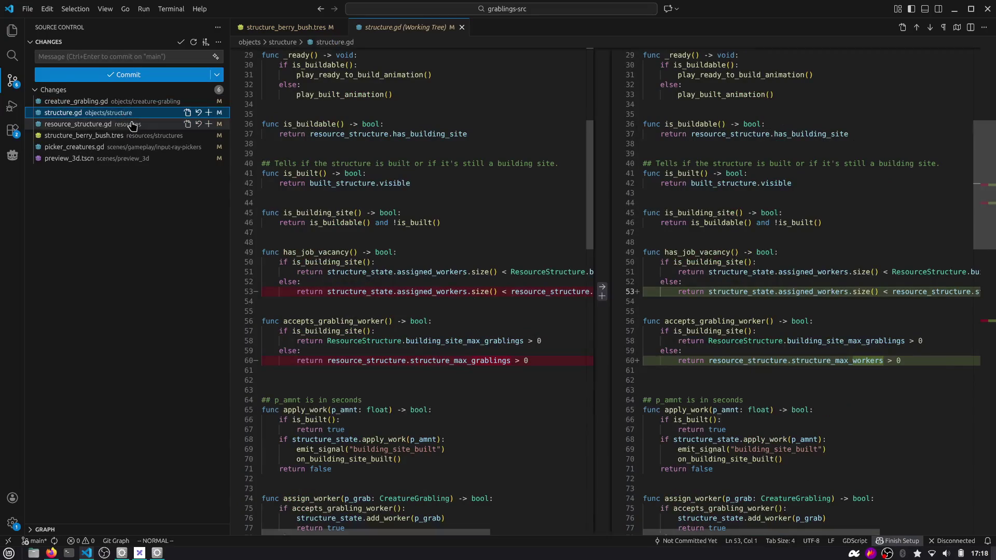
scroll(623, 194, down, 2)
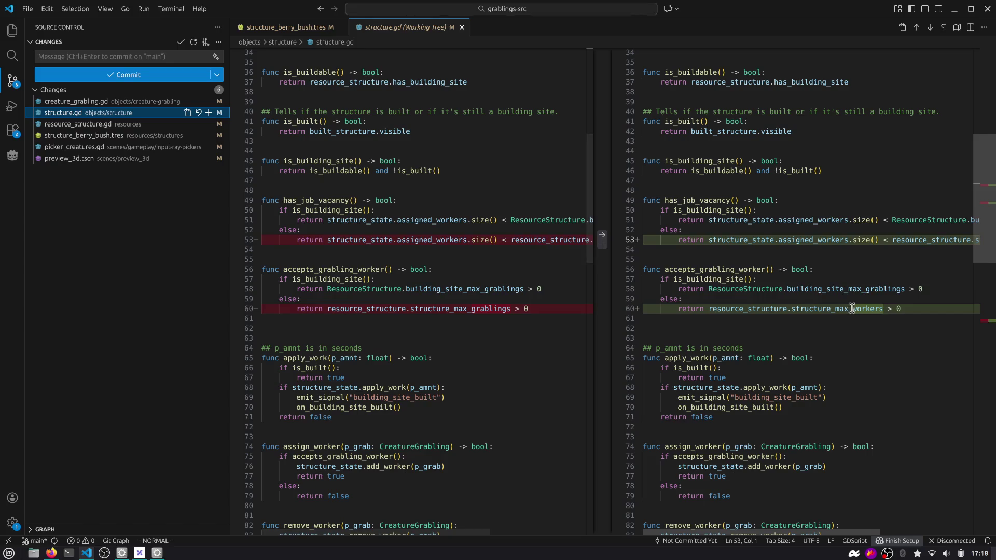
mouse_move(985, 225)
mouse_down()
mouse_move(986, 324)
mouse_move(991, 246)
mouse_up()
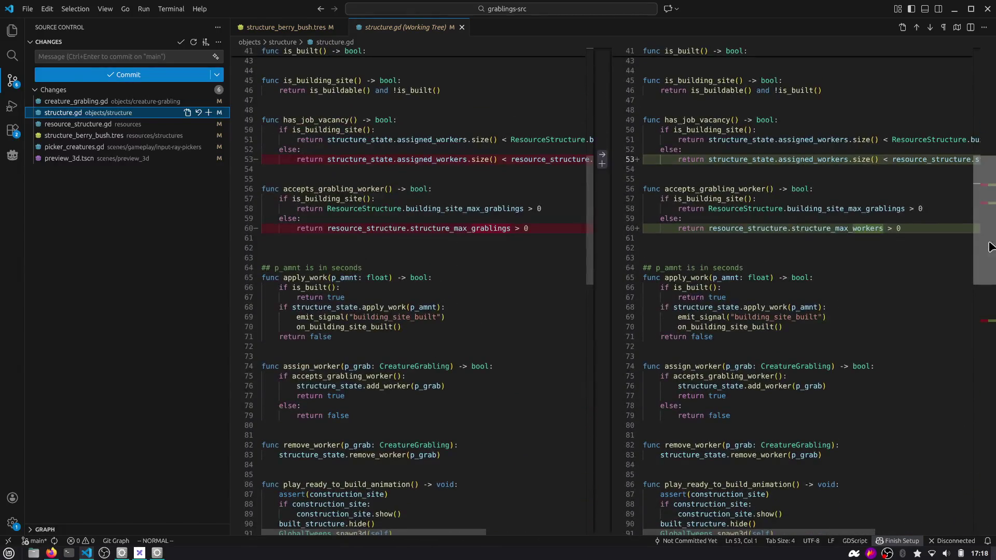
scroll(830, 363, down, 10)
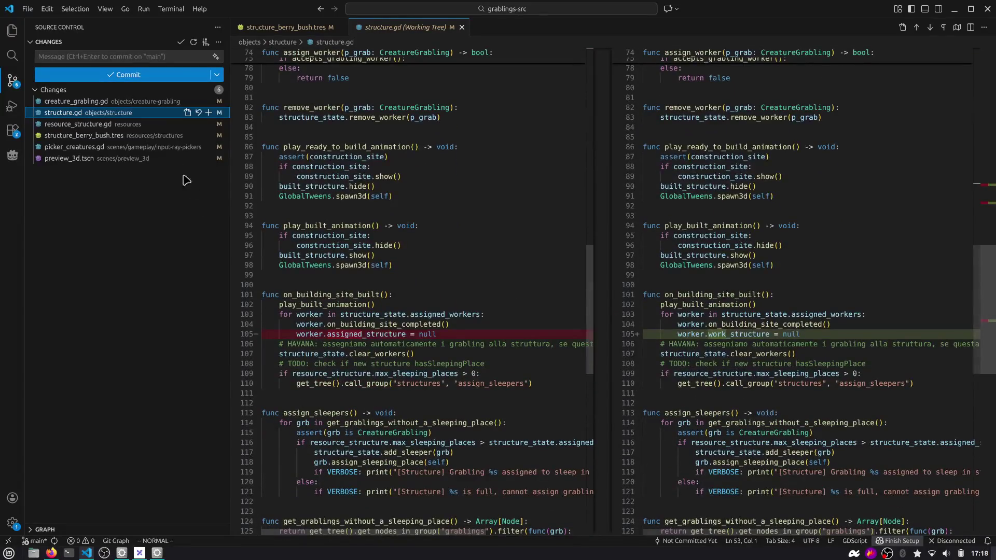
click(209, 89)
click(196, 56)
key(ctrl+v)
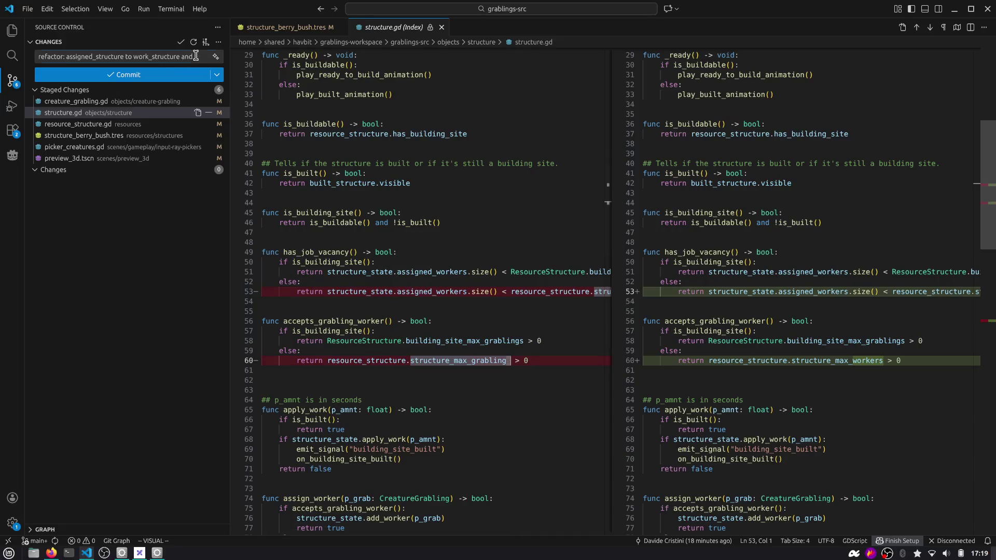
Append 'and structure_max_grablings to structure_max_grablings' to the message, commit, and dismiss the git error
double_click(199, 57)
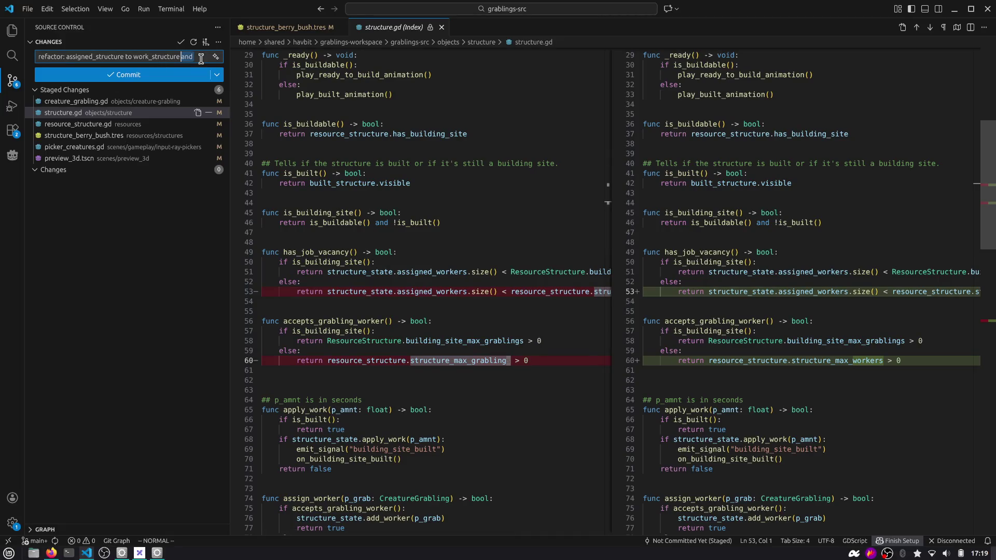
text(and structure_max_grablings)
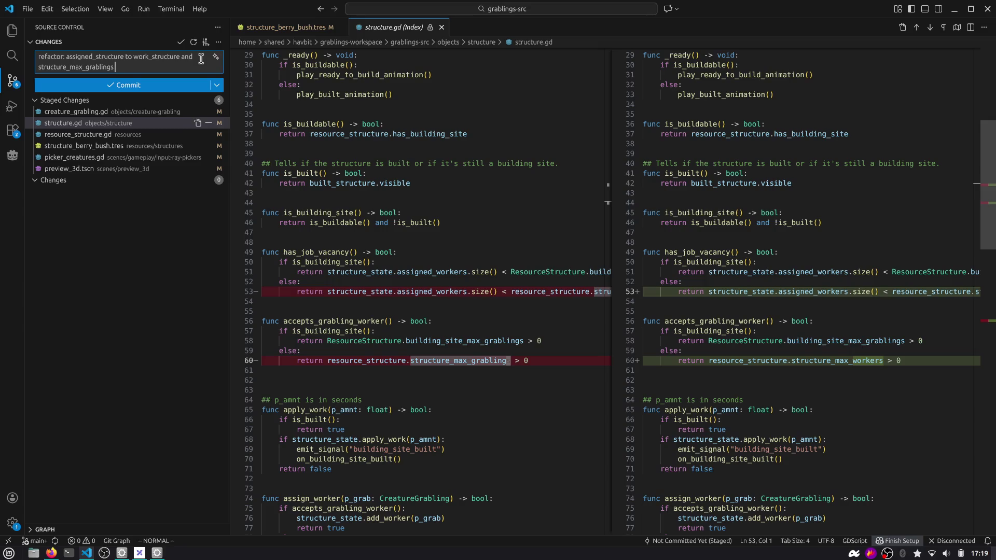
text( to structure_max_grablings)
click(182, 86)
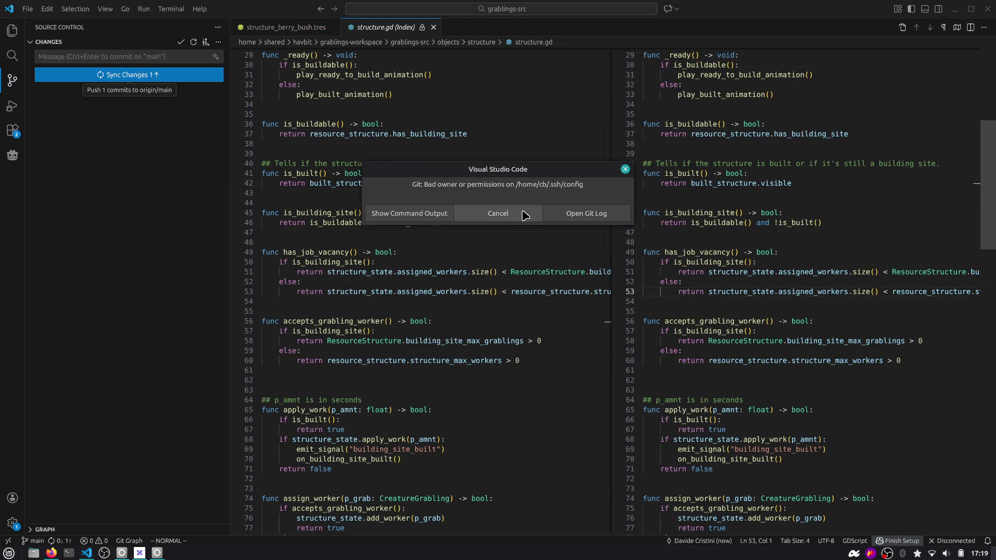
click(495, 211)
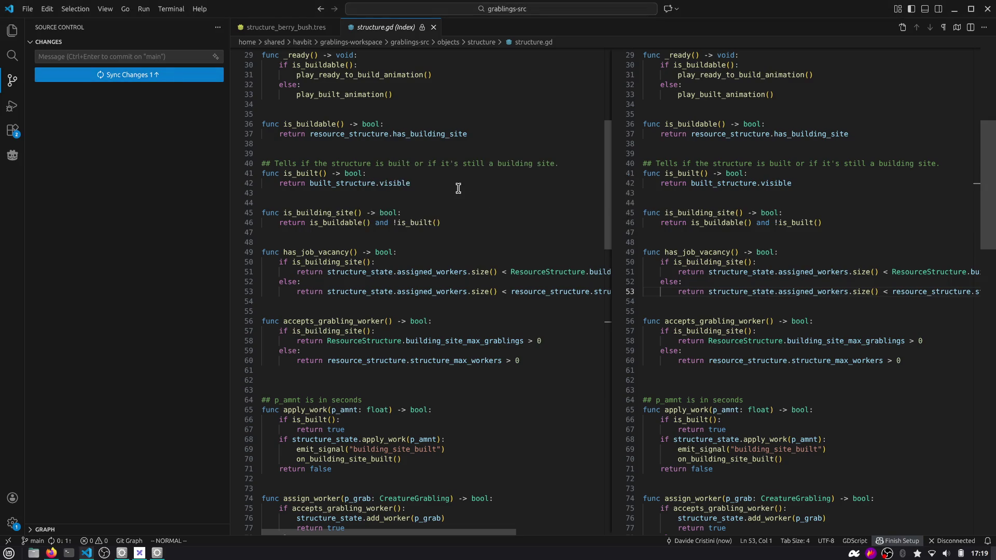
Push the commit to main by running gp in the terminal, then close the terminal
key(ctrl+grave)
key(ctrl+l)
text(gp)
key(Return)
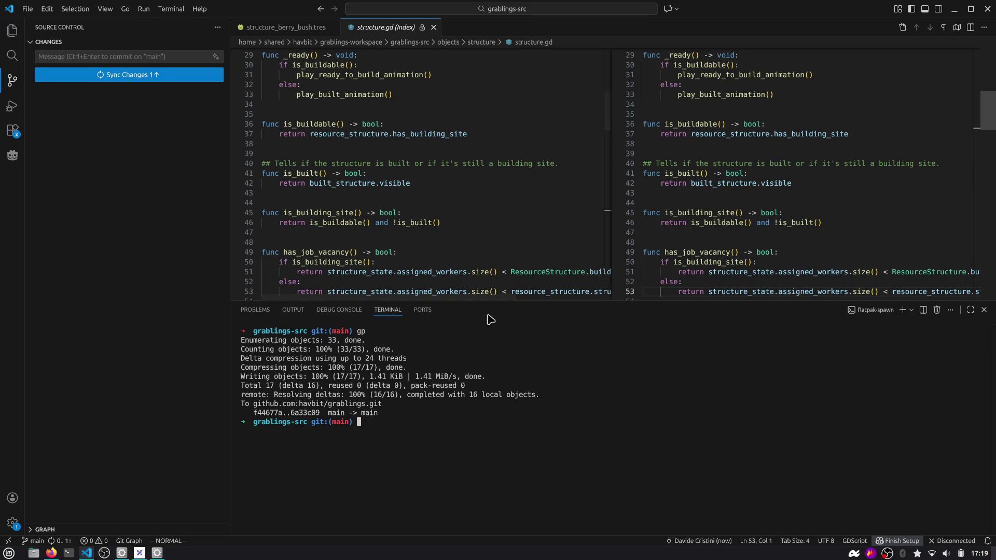
key(Return)
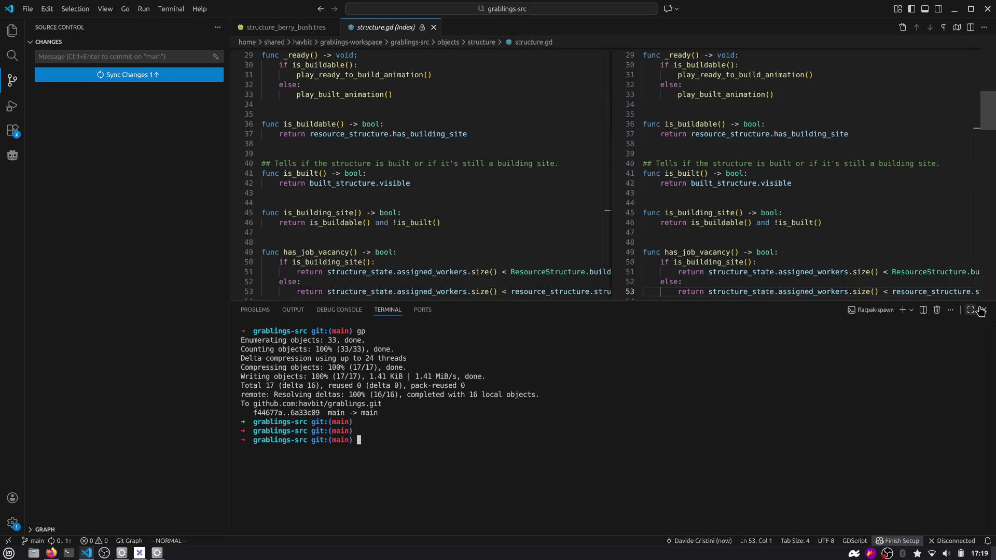
click(984, 310)
key(alt+Tab)
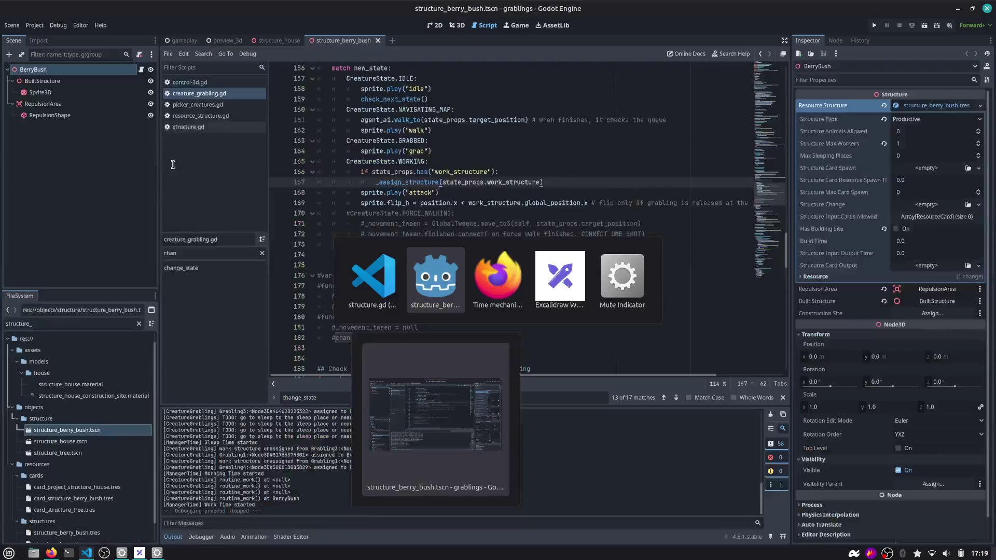
click(385, 220)
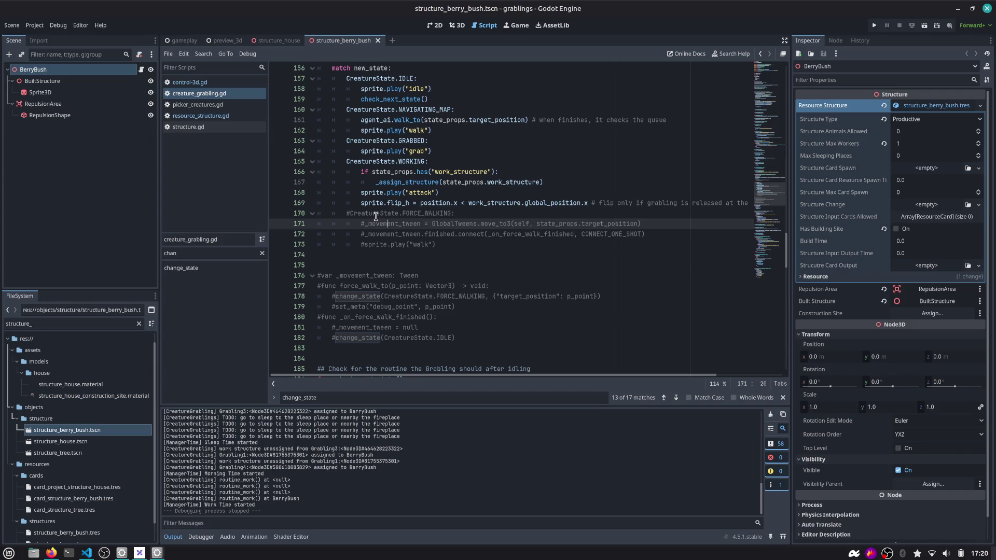
Browse change_state: the FORCE_WALKING block, IDLE animation, match new_state and check_next_state lines
click(374, 214)
key(Escape)
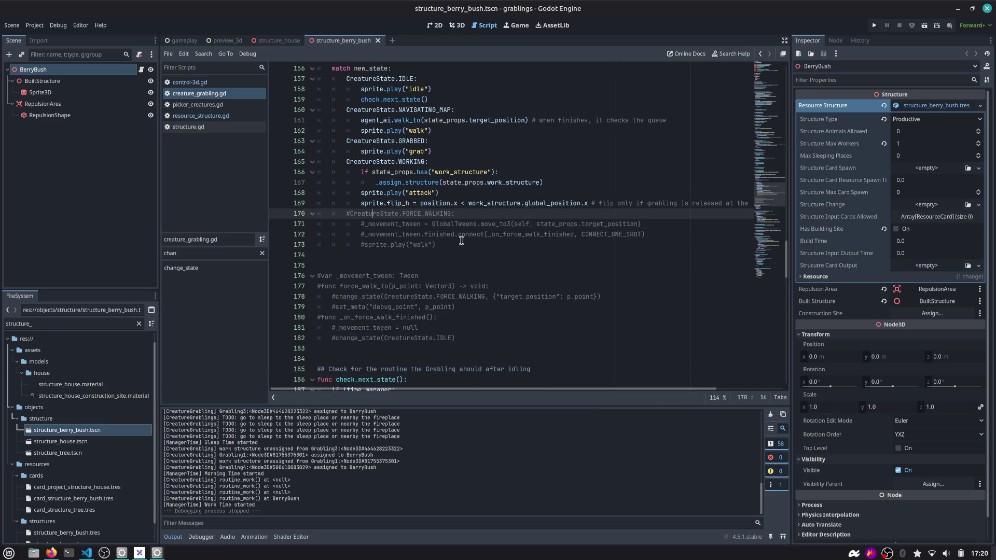
mouse_move(436, 249)
mouse_down()
mouse_move(394, 203)
mouse_move(270, 214)
mouse_up()
scroll(412, 200, up, 2)
scroll(412, 200, up, 1)
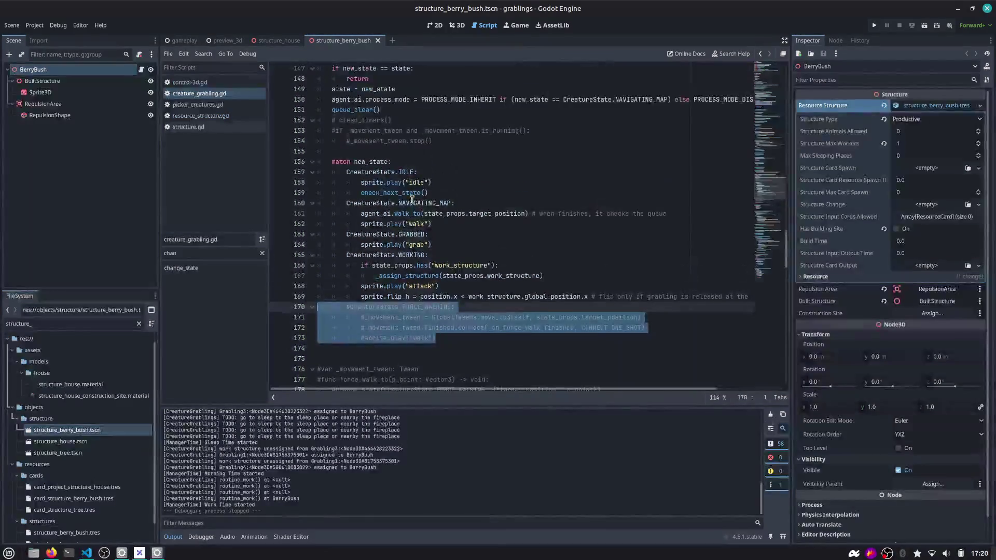
click(435, 182)
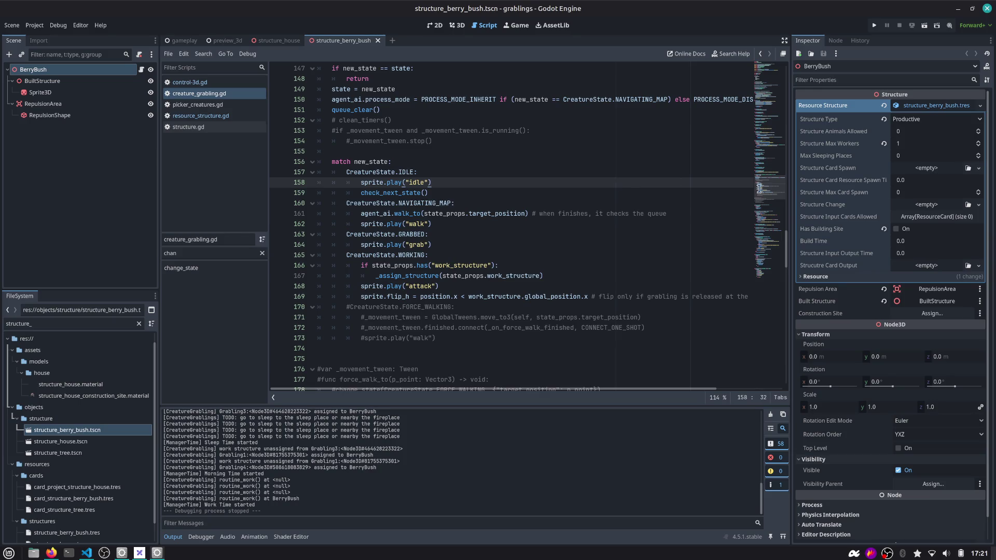
scroll(759, 188, up, 2)
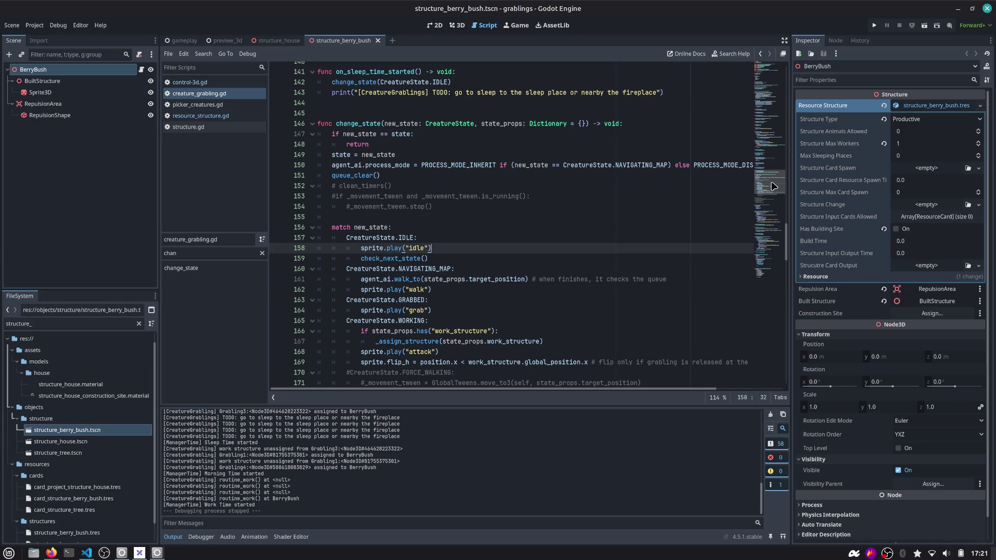
click(567, 226)
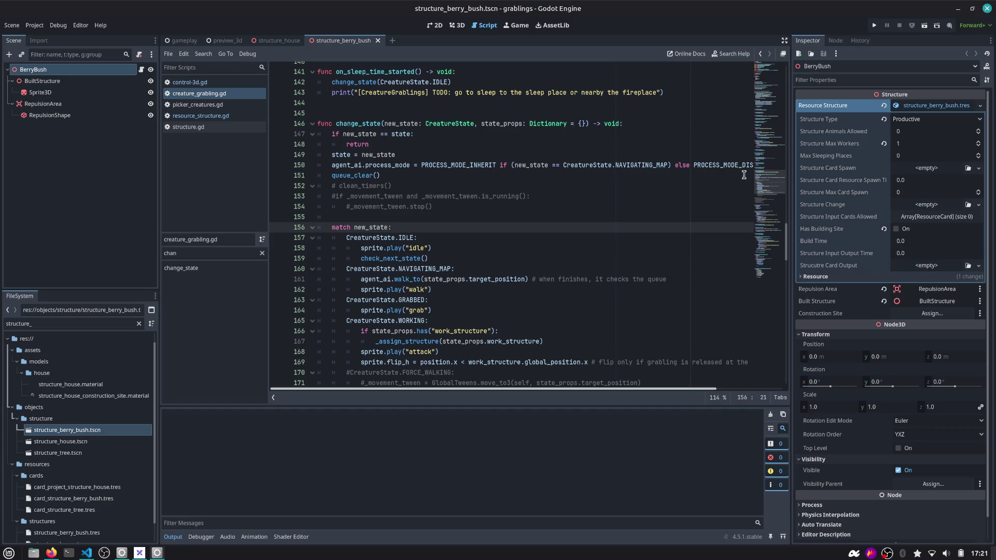
scroll(761, 185, down, 2)
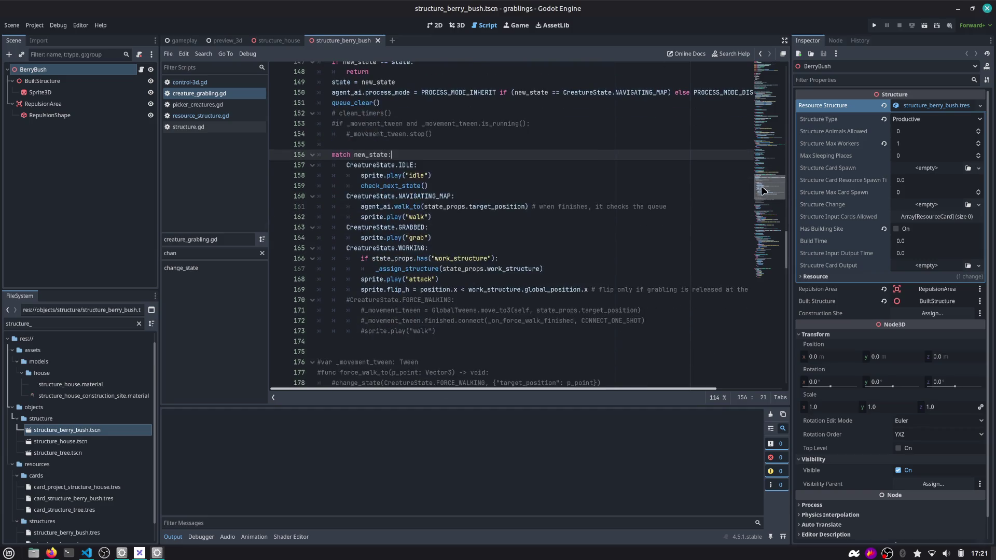
click(732, 188)
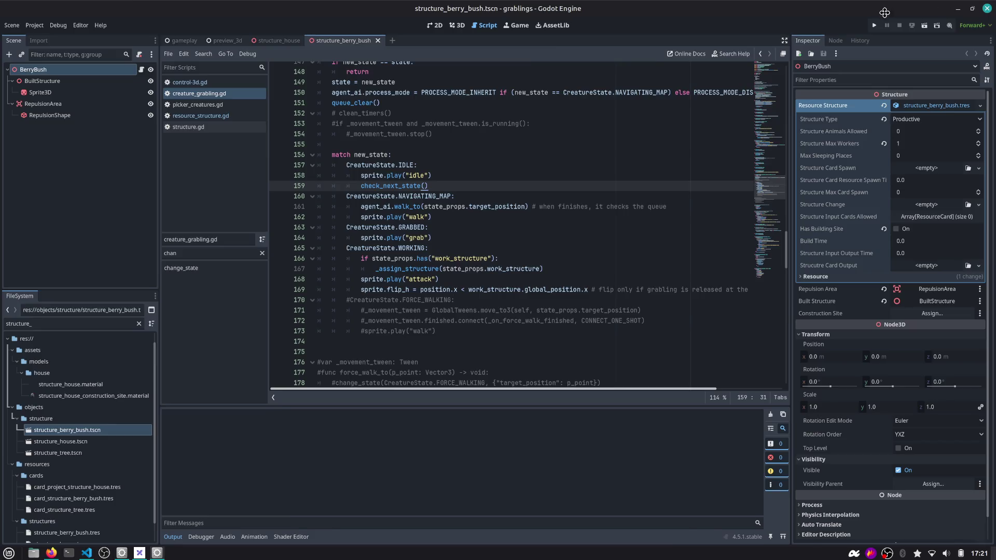
Move and re-maximize the Godot window, cycle through Excalidraw and VS Code, then open the shared video link from OBS
mouse_move(893, 5)
mouse_down()
mouse_move(843, 56)
mouse_move(851, 64)
mouse_up()
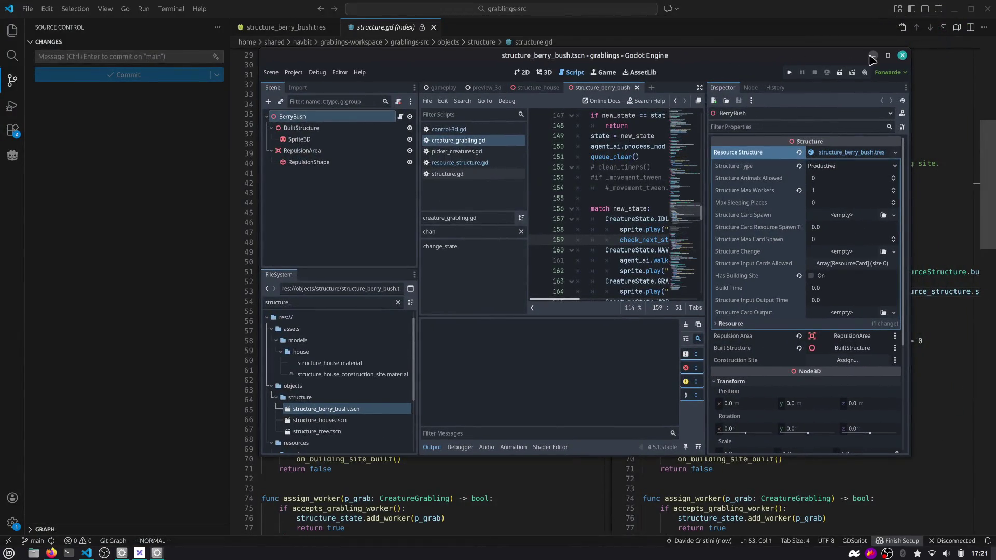
drag(856, 62, 797, 92)
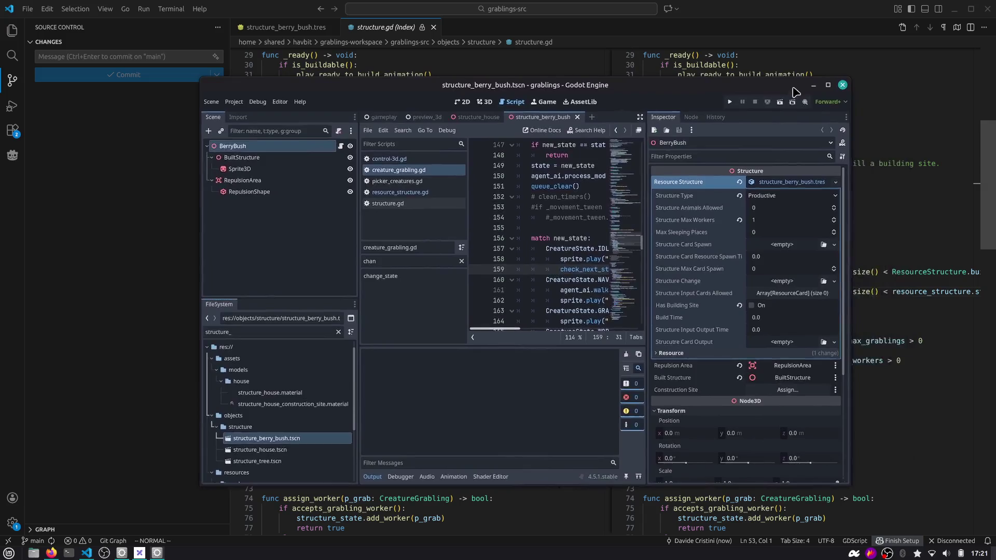
double_click(624, 95)
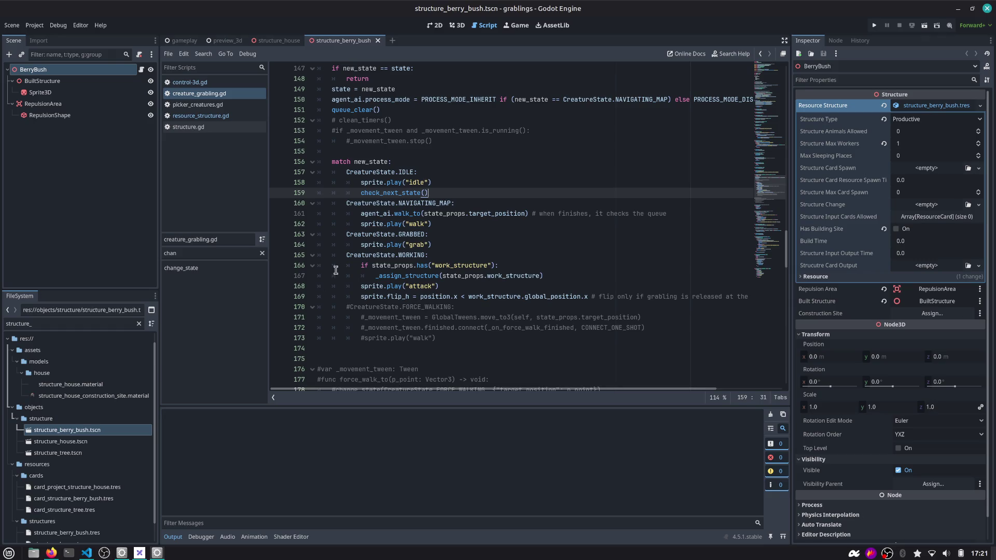
key(alt+Tab)
key(alt+Tab)
key(alt+Tab)
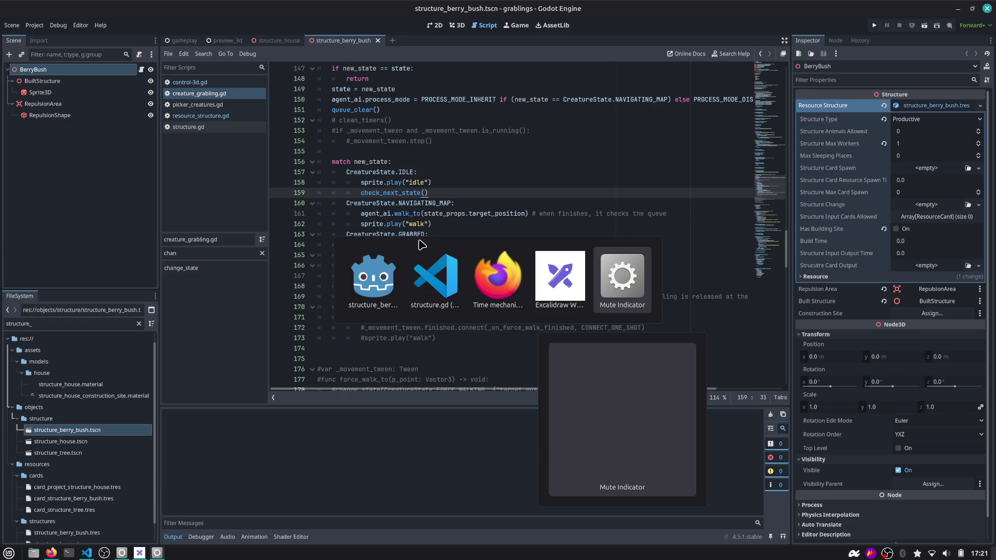
key(alt+Tab)
key(alt+Tab)
key(alt+Tab)
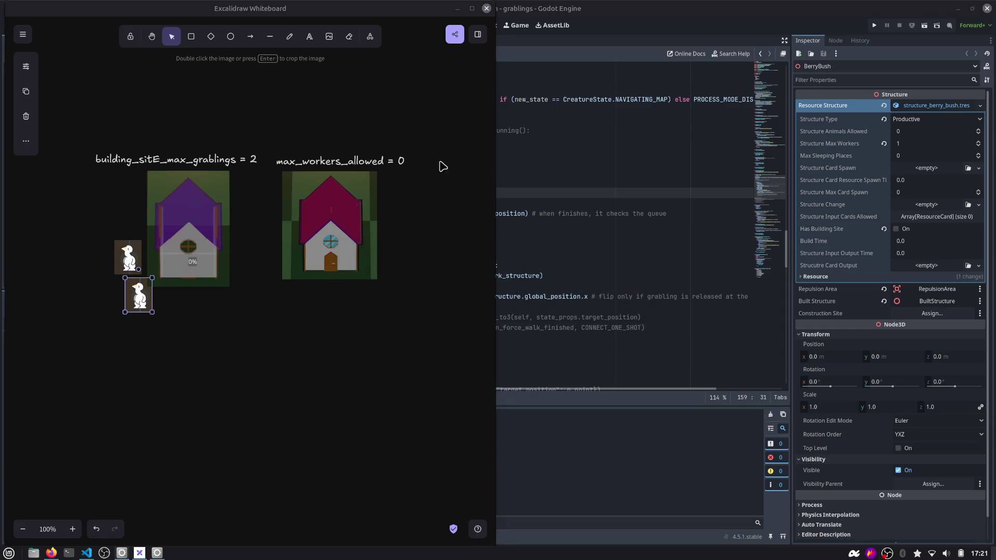
click(513, 163)
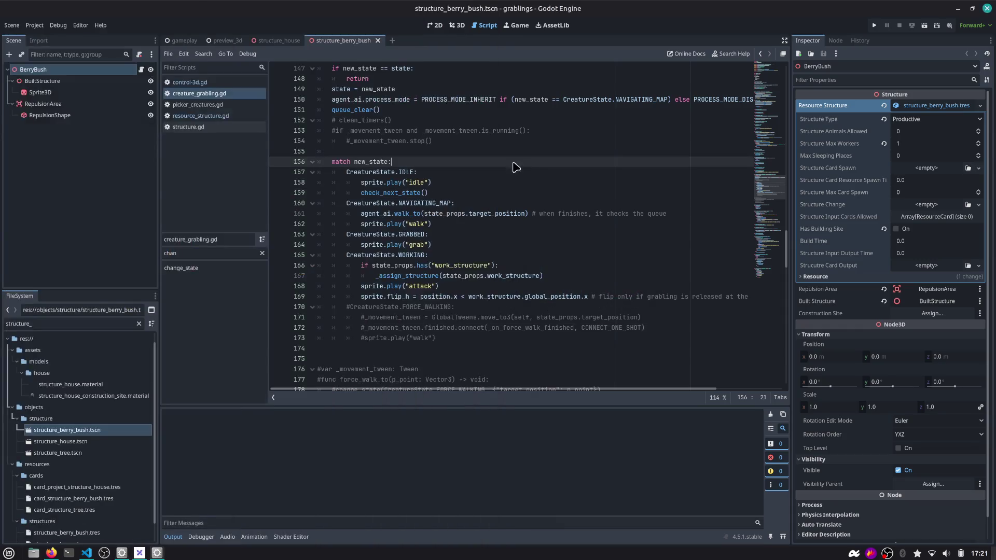
key(alt+Tab)
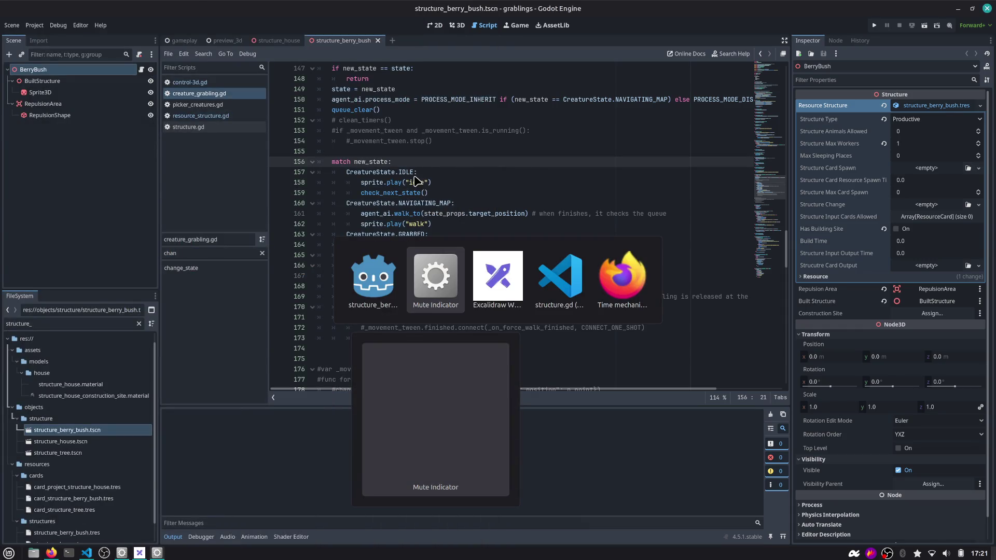
key(alt+shift+Tab)
click(110, 554)
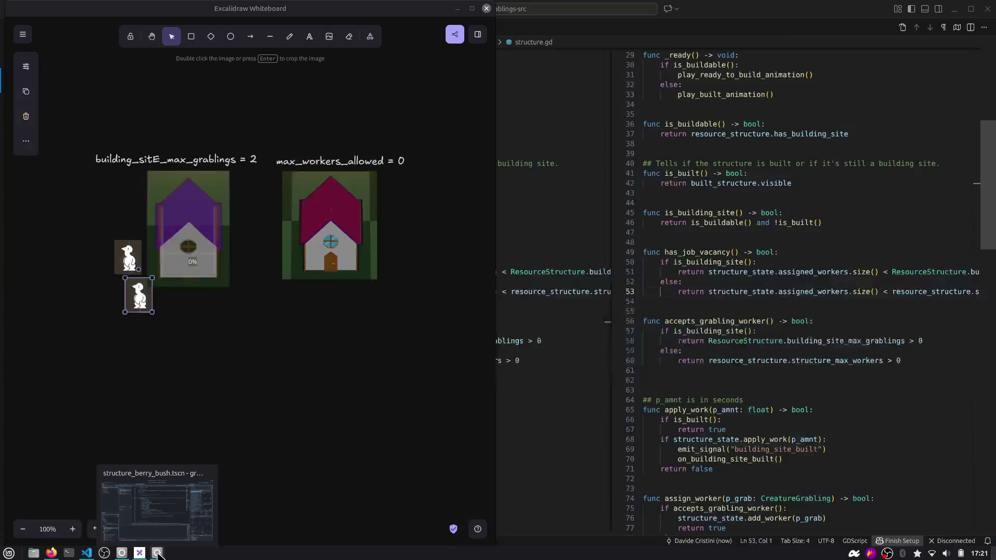
click(528, 91)
key(alt+Tab)
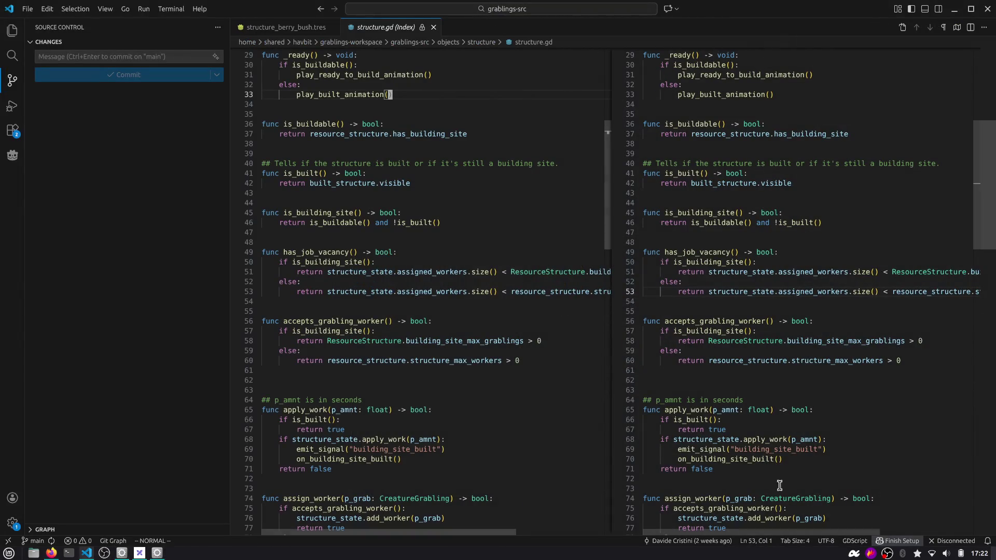
click(888, 554)
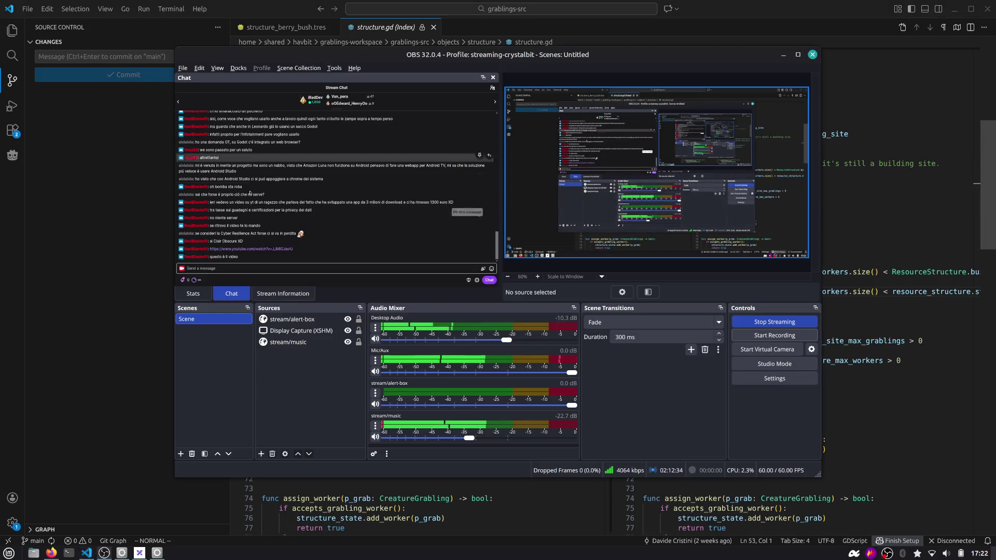
click(239, 251)
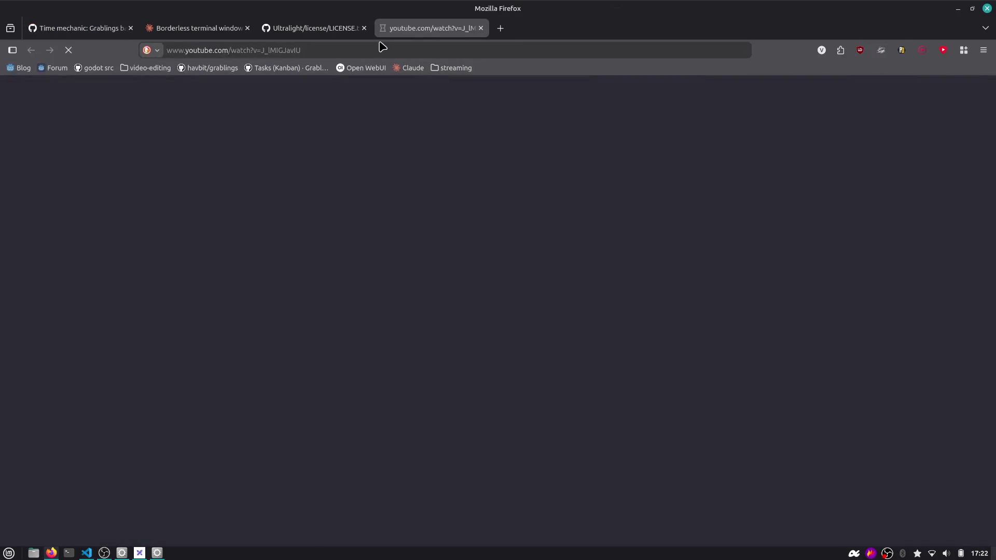
Mute the YouTube tab and skip the video ahead to the chapter starting at 11:55
right_click(404, 28)
click(435, 74)
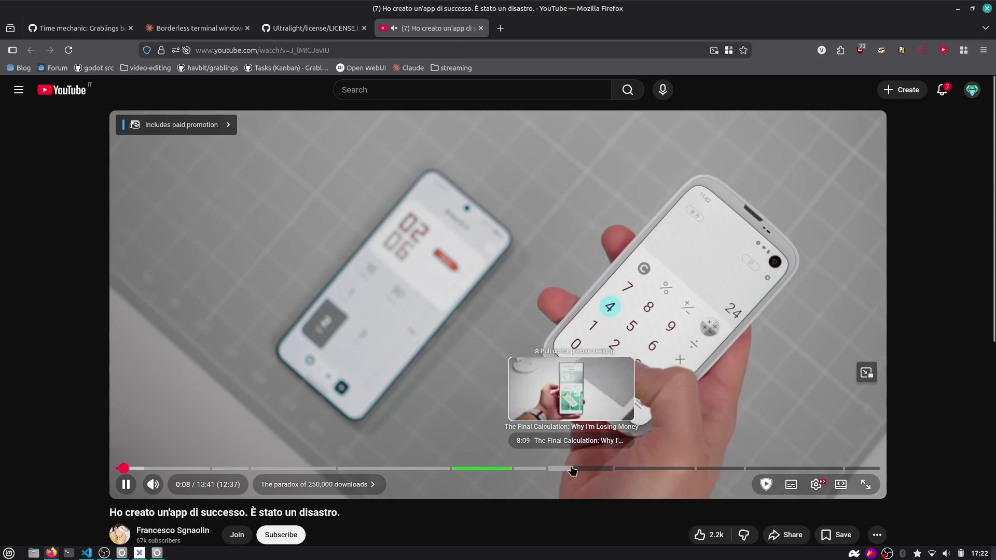
click(572, 469)
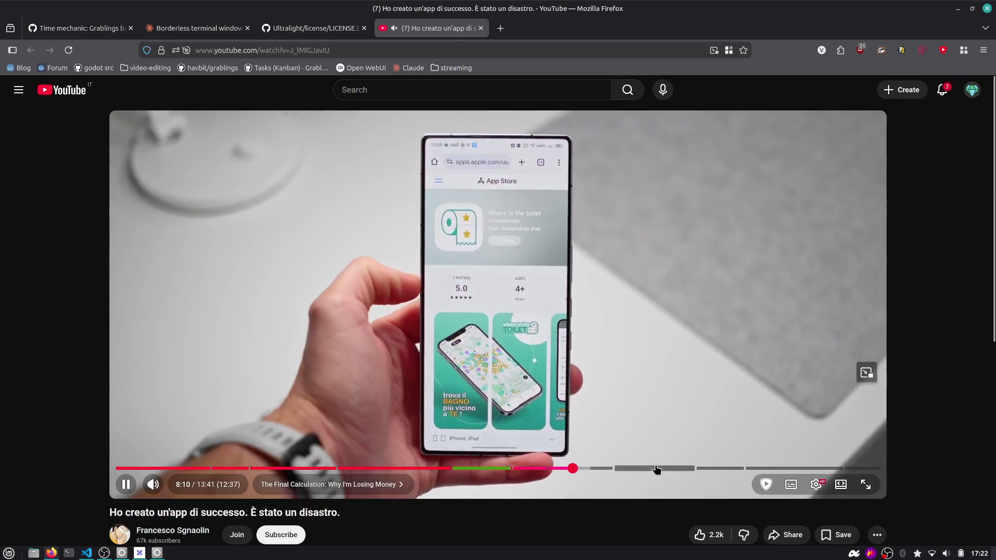
click(656, 469)
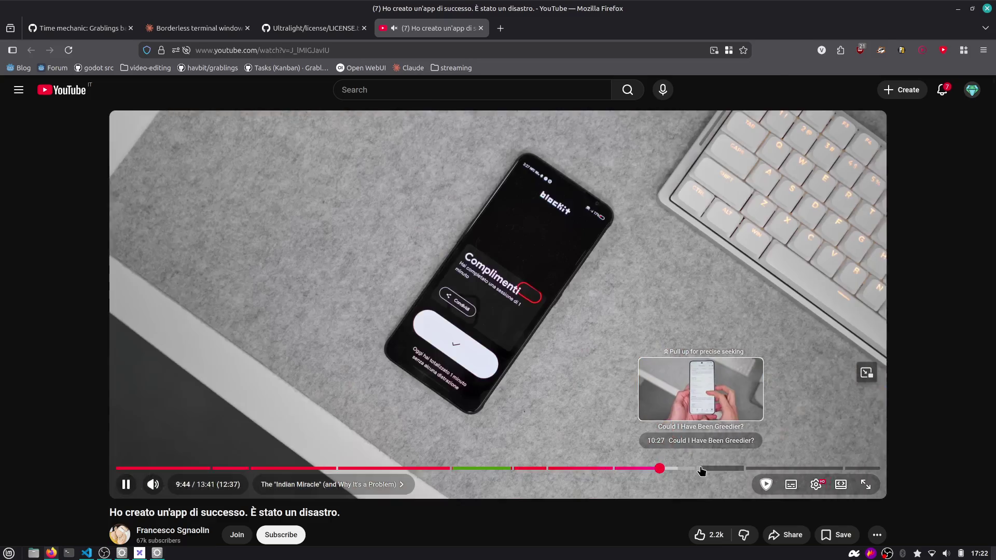
click(713, 469)
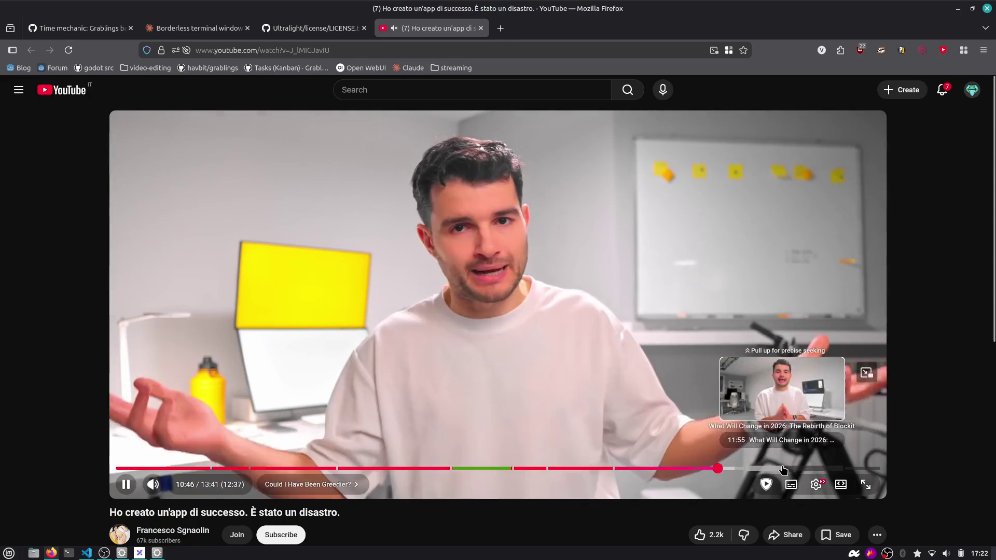
click(783, 469)
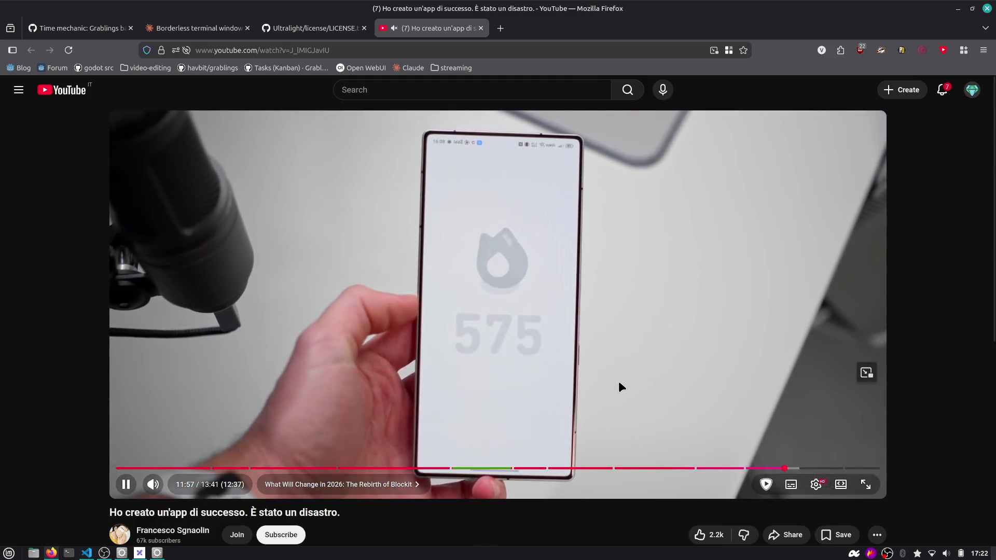
Pause the video at 11:57, skim the comments, and return to the Grablings Roadmap issue
click(619, 384)
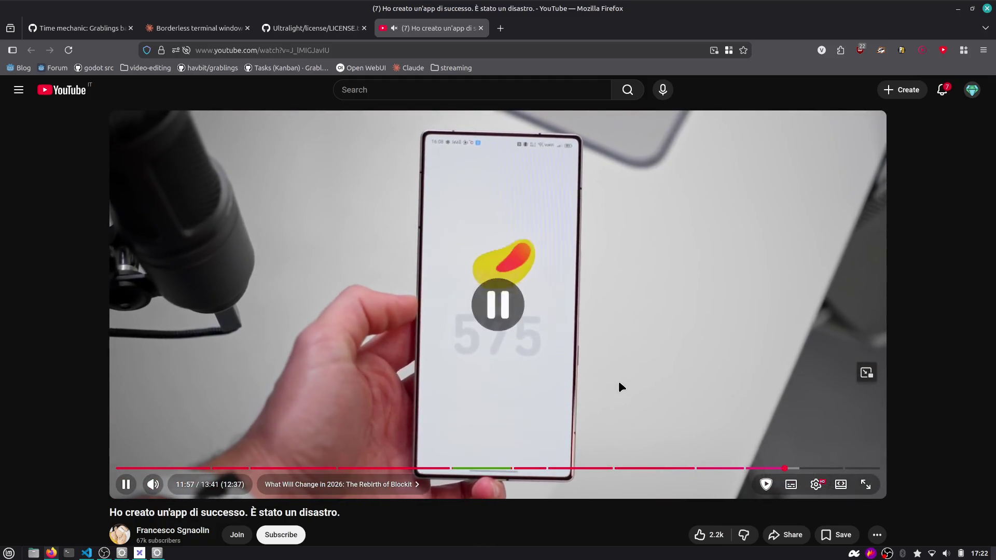
scroll(622, 389, down, 4)
scroll(622, 391, down, 3)
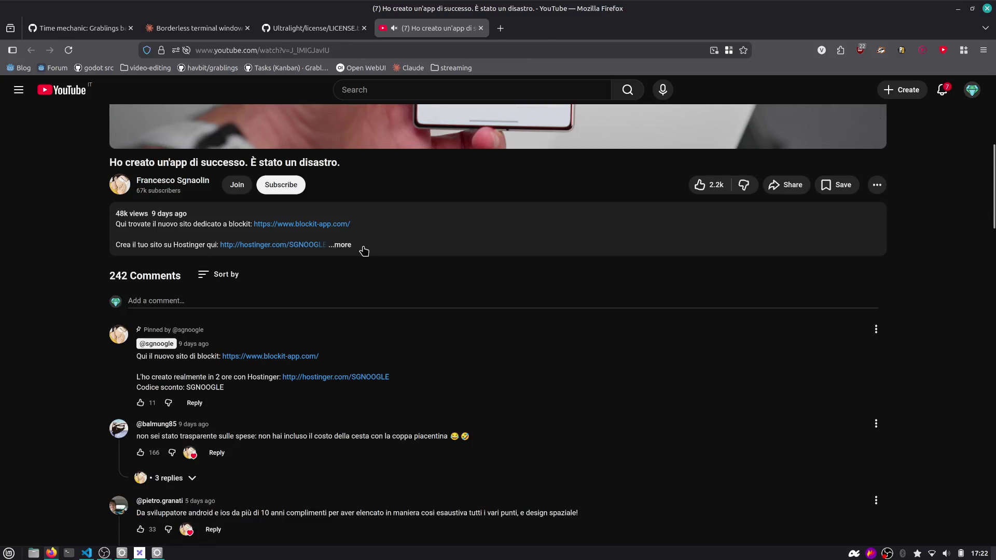
scroll(364, 251, up, 7)
click(80, 28)
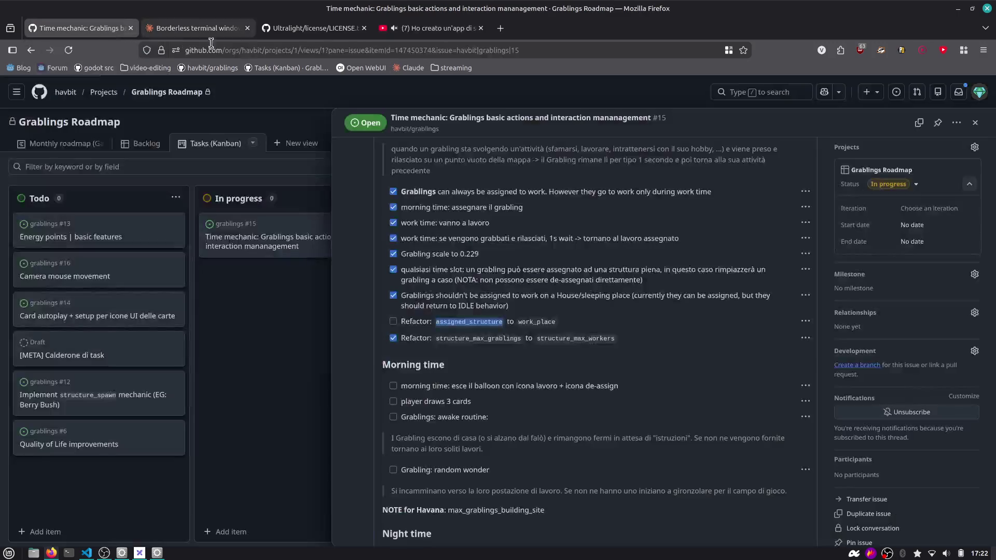
Reopen issue #15 from the In progress column and scroll through its task list
click(407, 323)
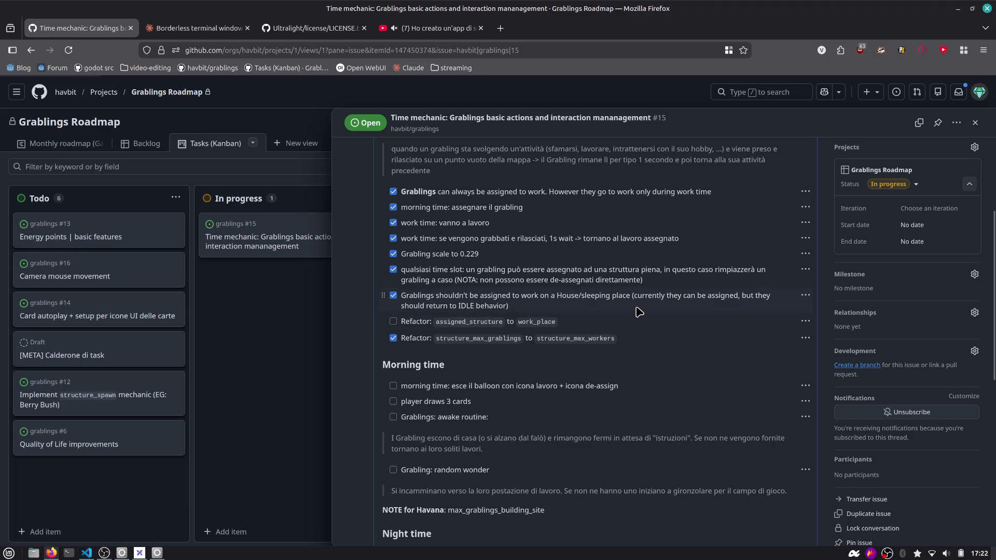
key(Escape)
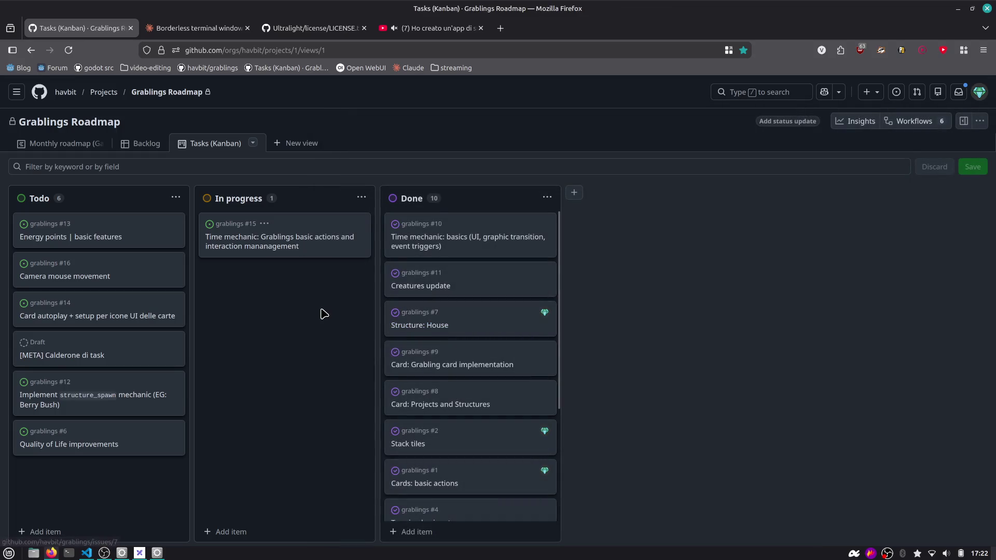
click(289, 244)
scroll(426, 298, down, 5)
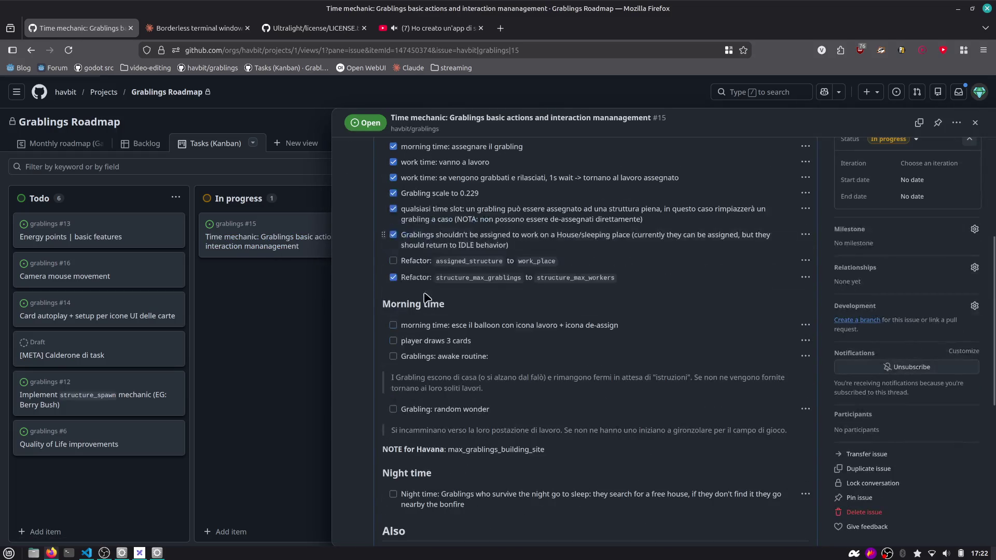
scroll(424, 296, down, 4)
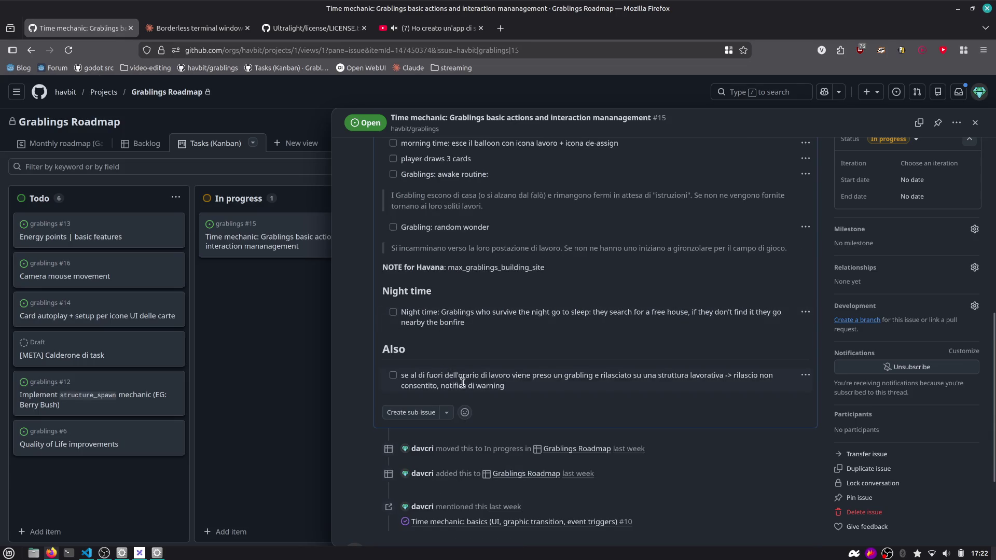
scroll(425, 298, up, 4)
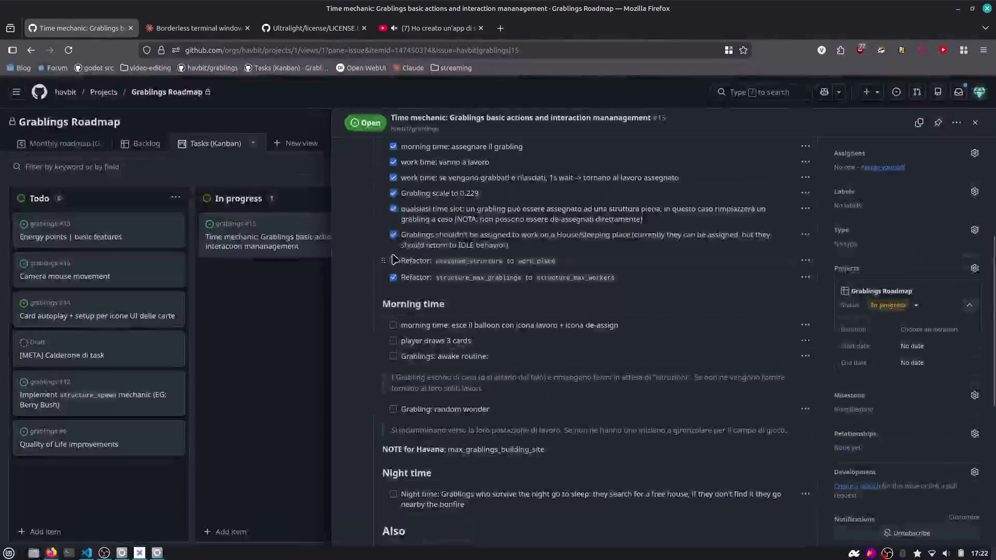
scroll(425, 299, up, 5)
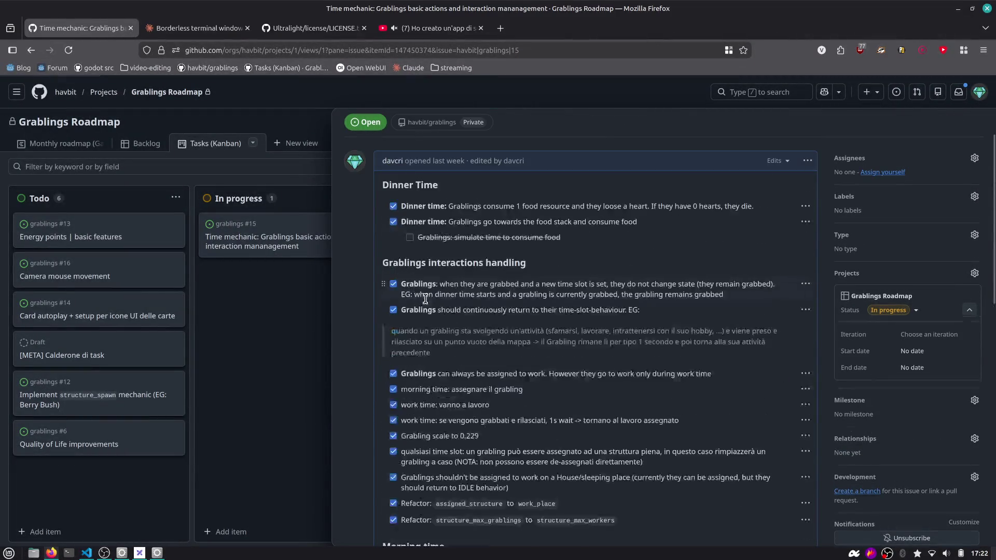
scroll(488, 266, down, 4)
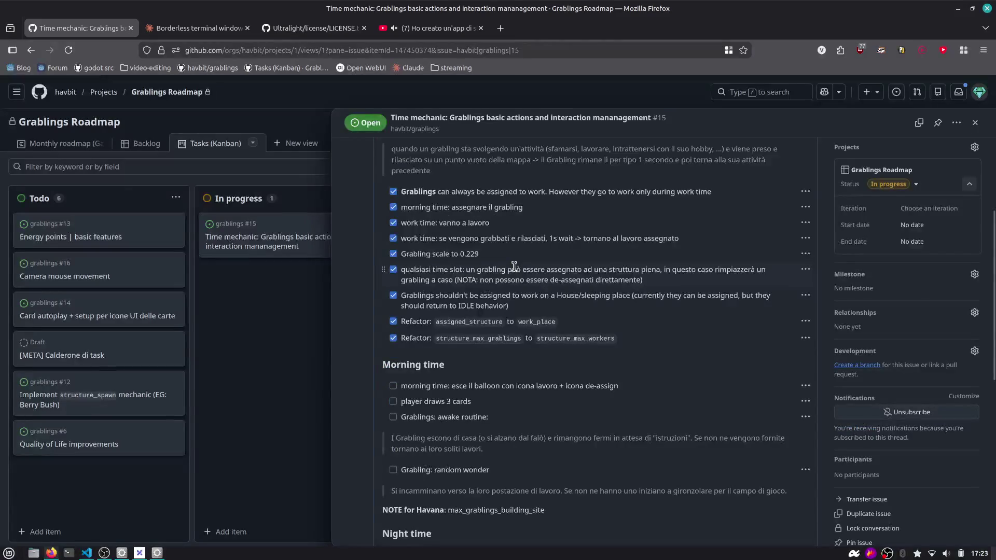
scroll(513, 266, down, 3)
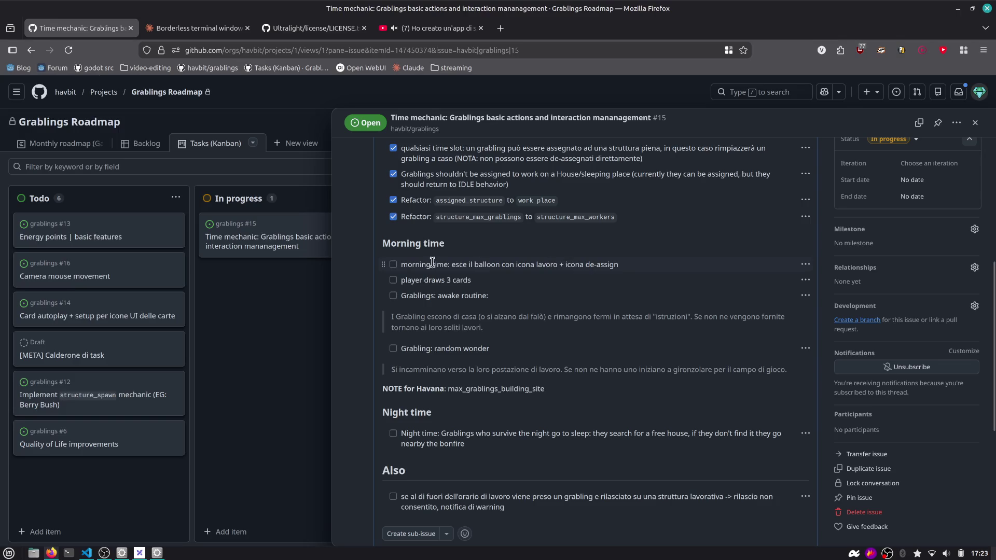
Highlight parts of the first Morning time task, including 'balloon' and 'con icona lavoro + icona'
drag(415, 265, 622, 269)
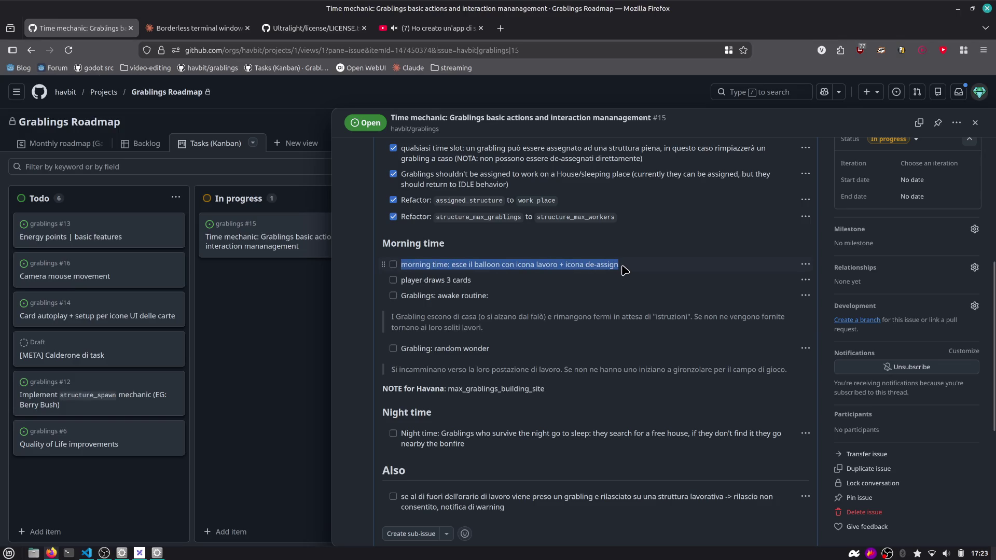
click(414, 268)
scroll(414, 268, down, 2)
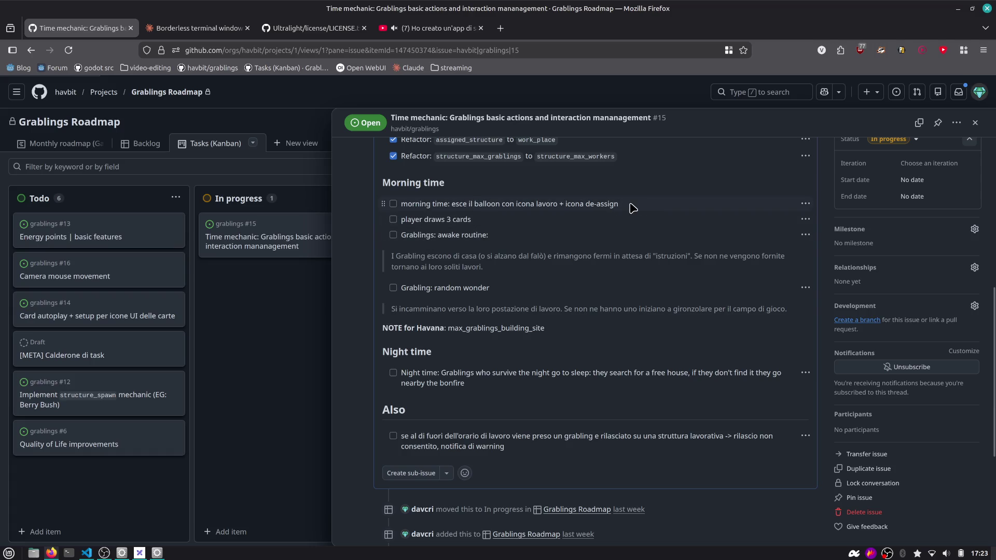
drag(454, 204, 500, 205)
double_click(481, 204)
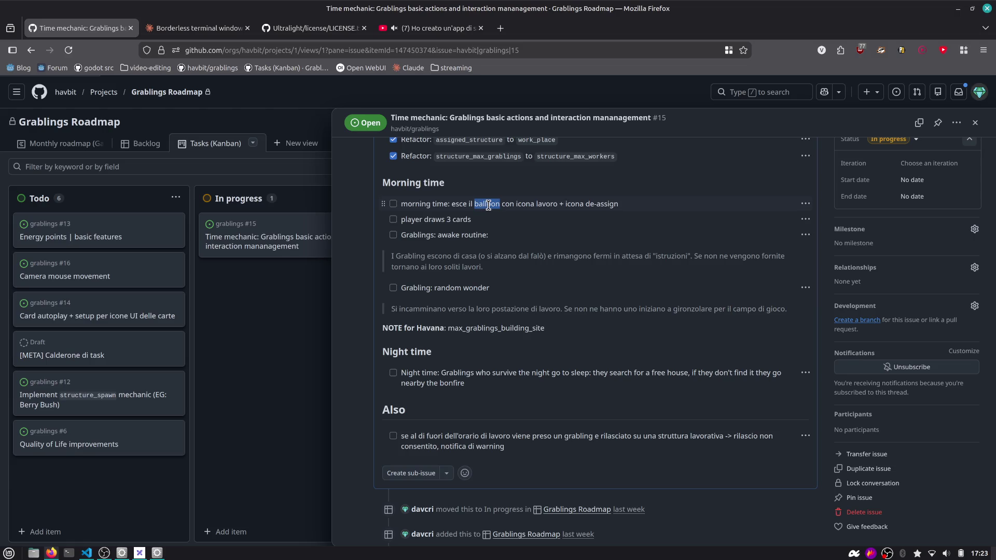
drag(584, 204, 503, 204)
click(597, 208)
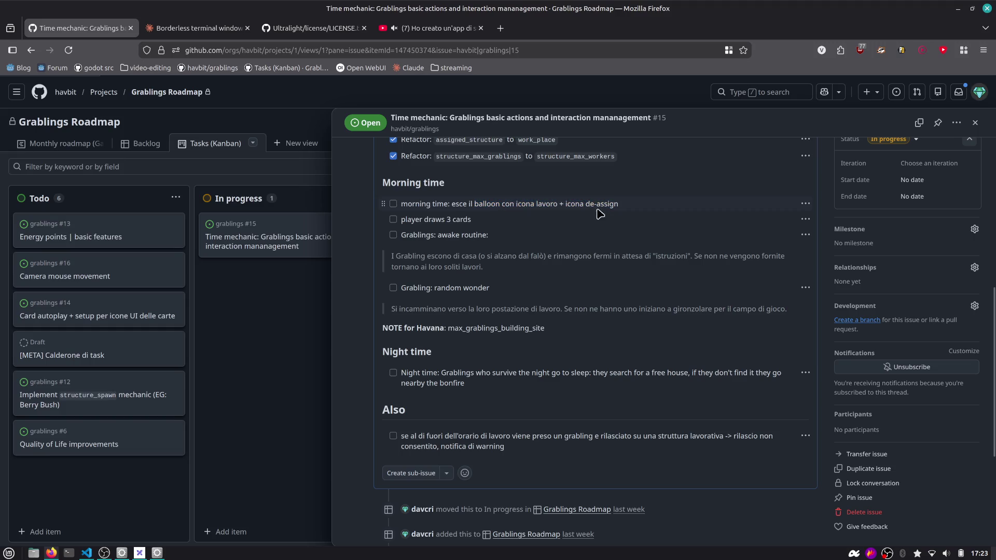
Reread the first Morning time task, then leave issue #15 for the Energy points | basic features issue
key(alt+Tab)
drag(403, 204, 626, 209)
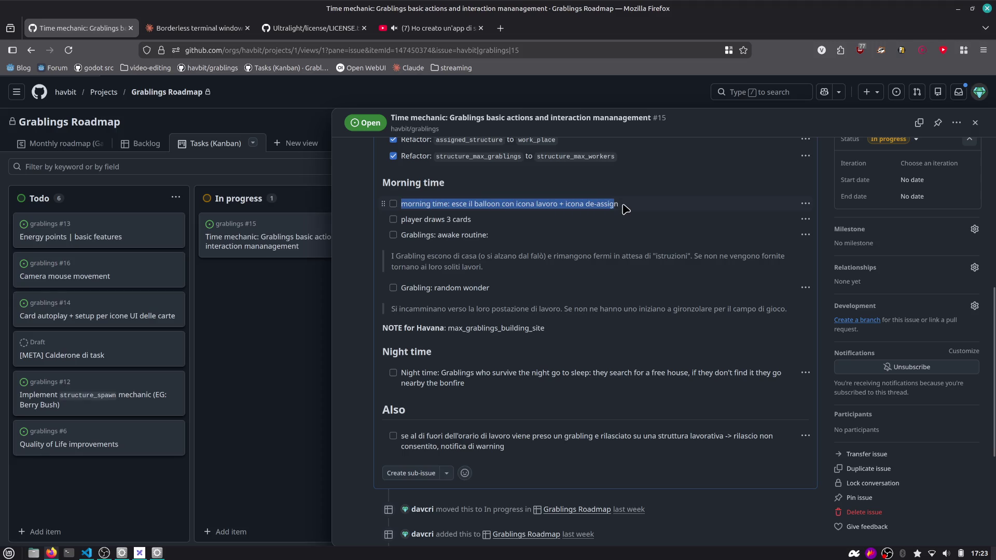
click(492, 206)
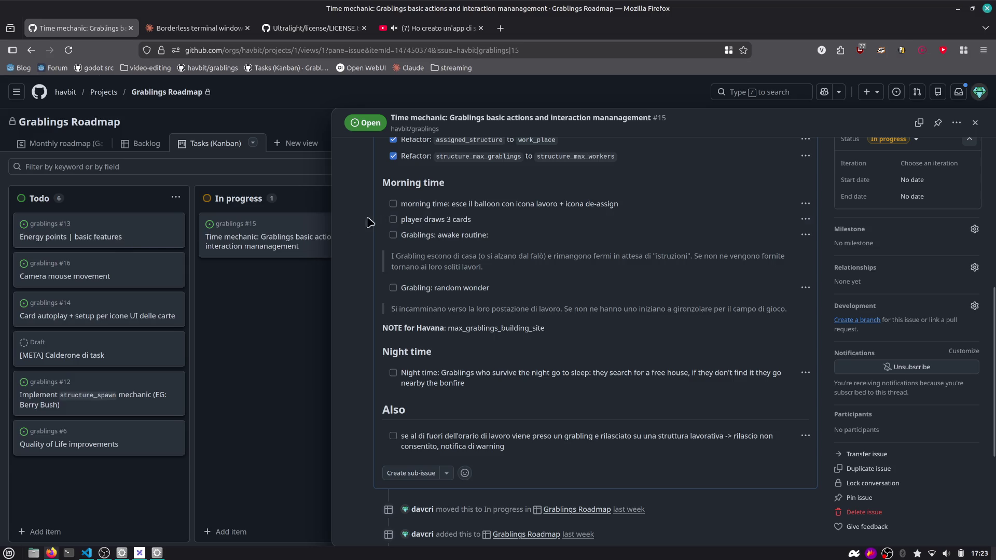
double_click(484, 205)
key(Escape)
click(91, 242)
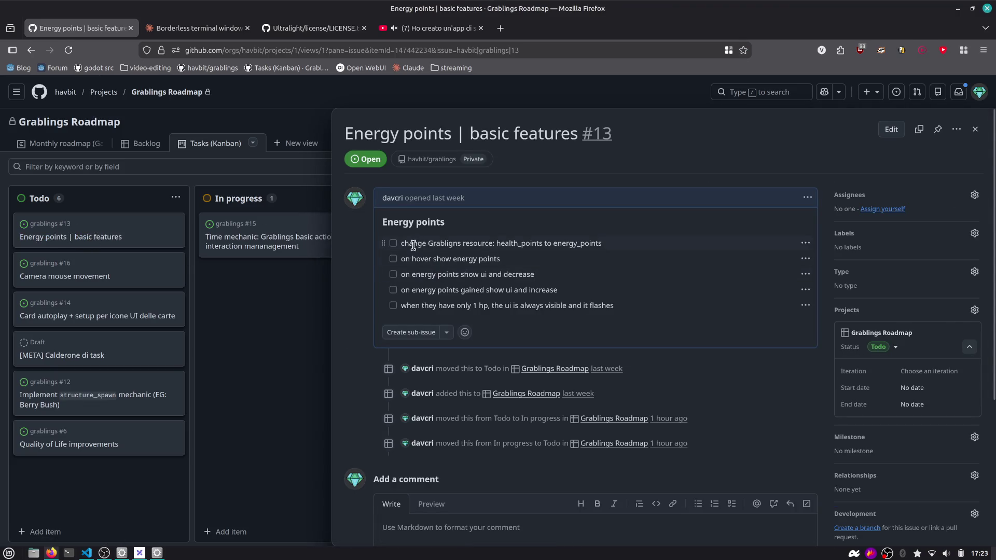
Highlight the 'on hover show energy points' and energy-decrease tasks in issue #13
drag(405, 261, 516, 261)
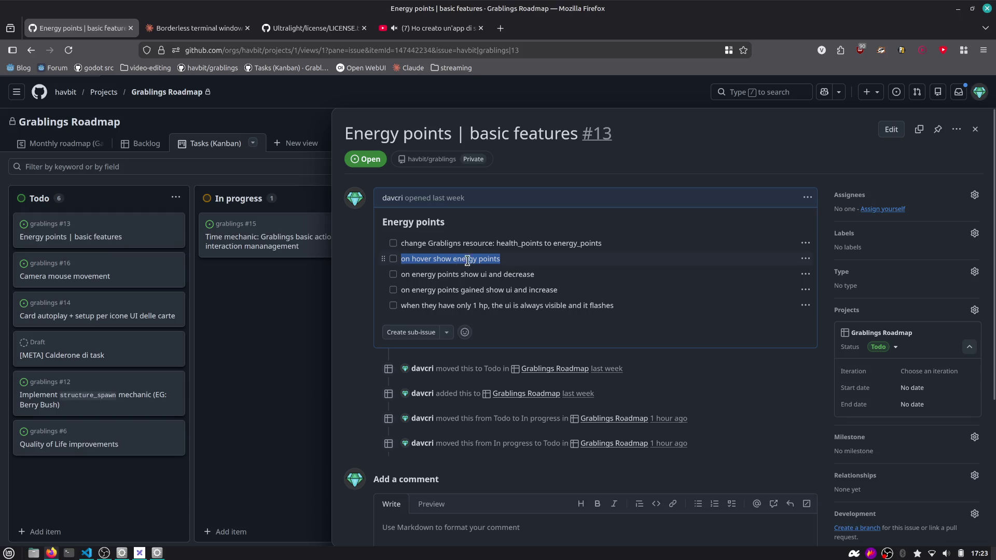
double_click(491, 261)
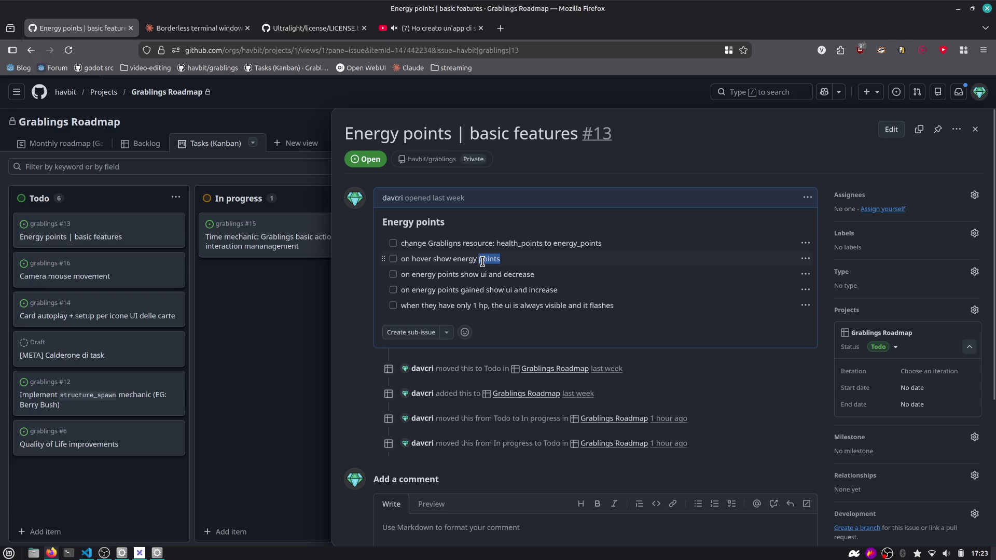
click(486, 236)
drag(411, 275, 532, 277)
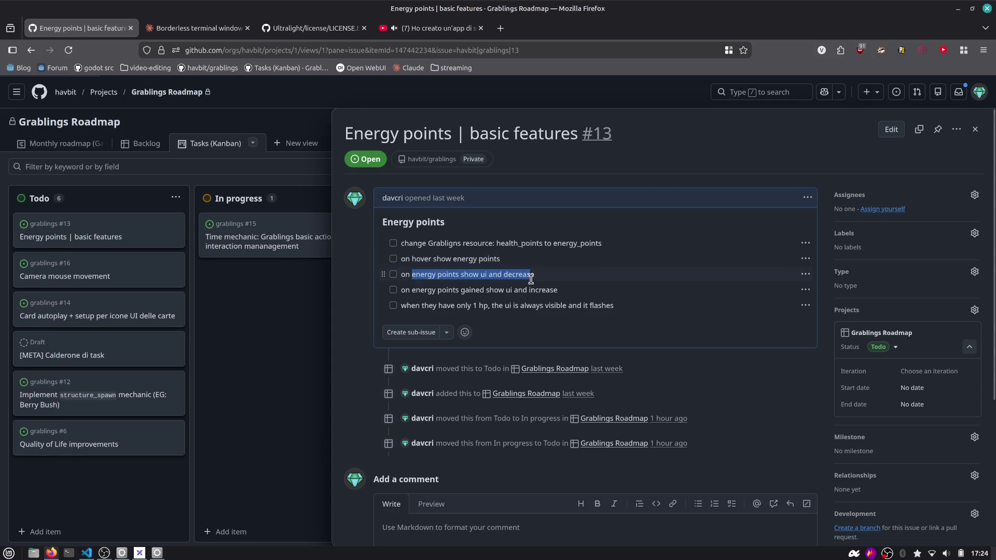
click(300, 289)
Highlight the 1 hp flashing UI task, including its always-visible-and-flashes part
drag(407, 305, 626, 311)
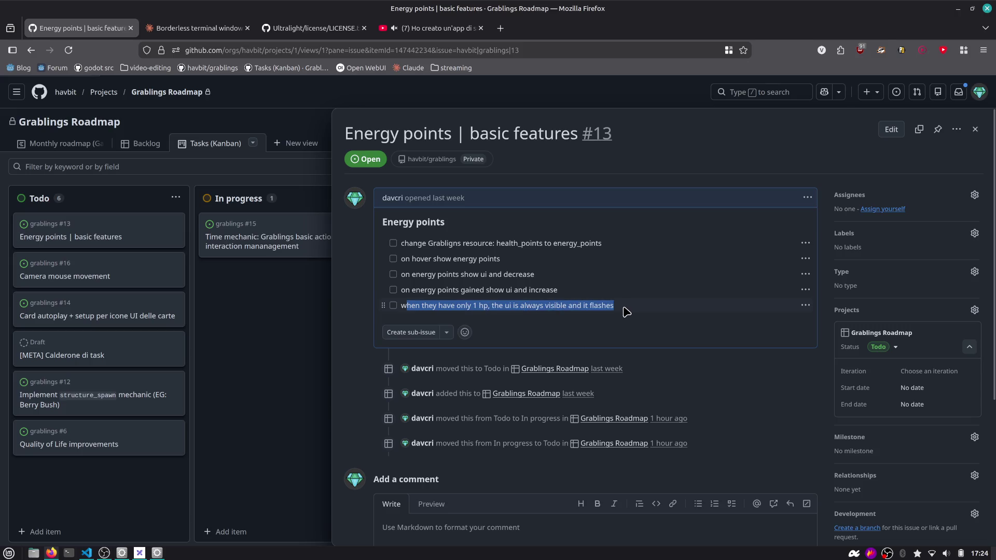
click(498, 307)
drag(514, 306, 610, 306)
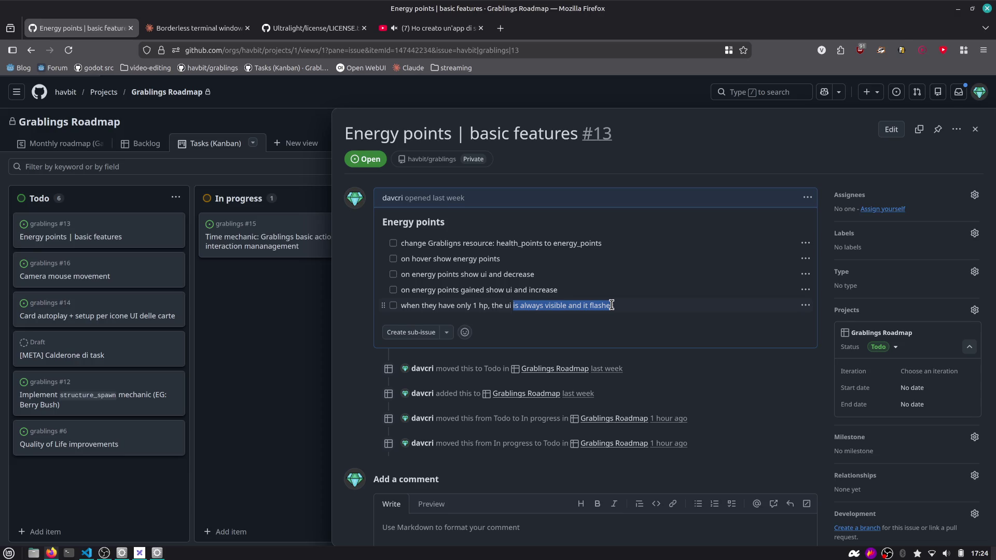
click(507, 317)
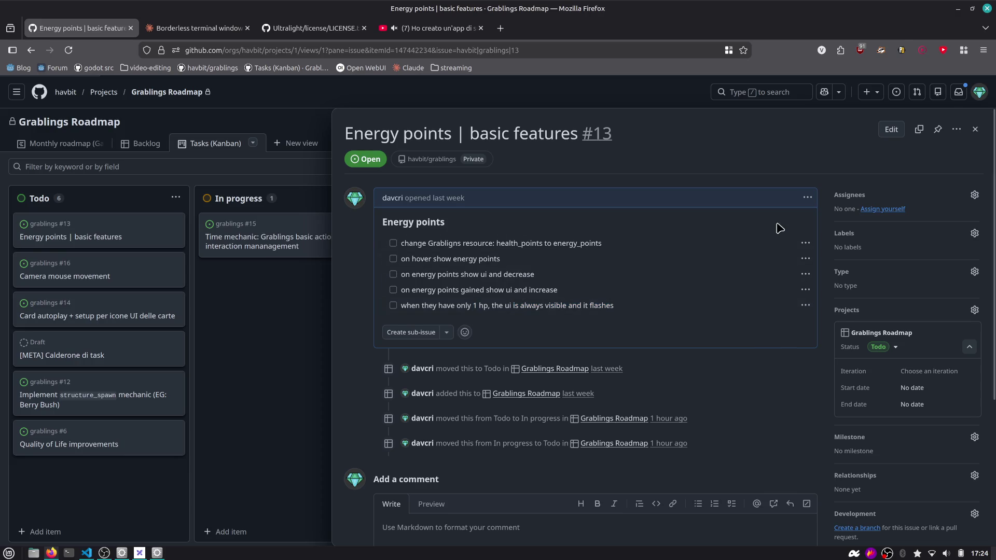
Open and dismiss the options menus for the last task and the issue description
click(805, 306)
click(792, 314)
click(808, 199)
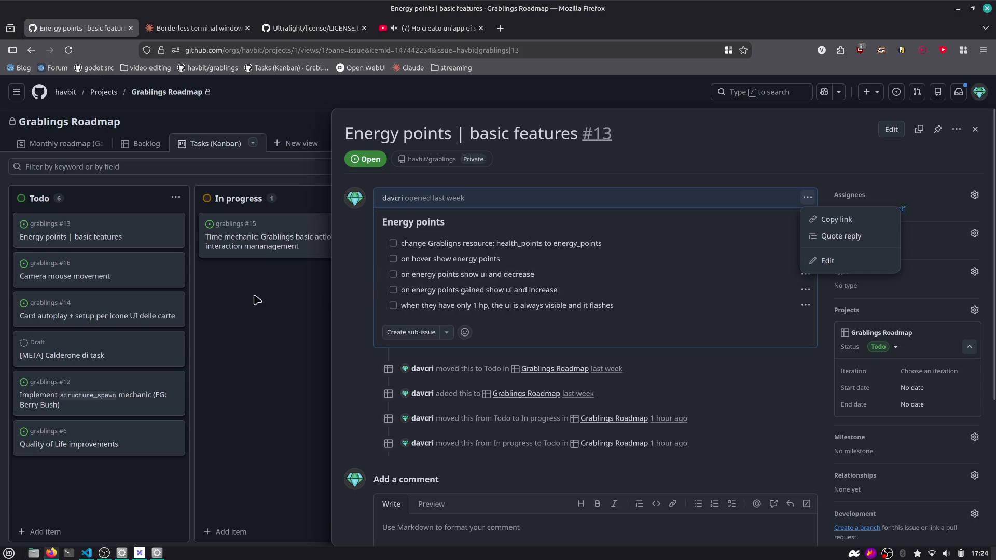
click(484, 309)
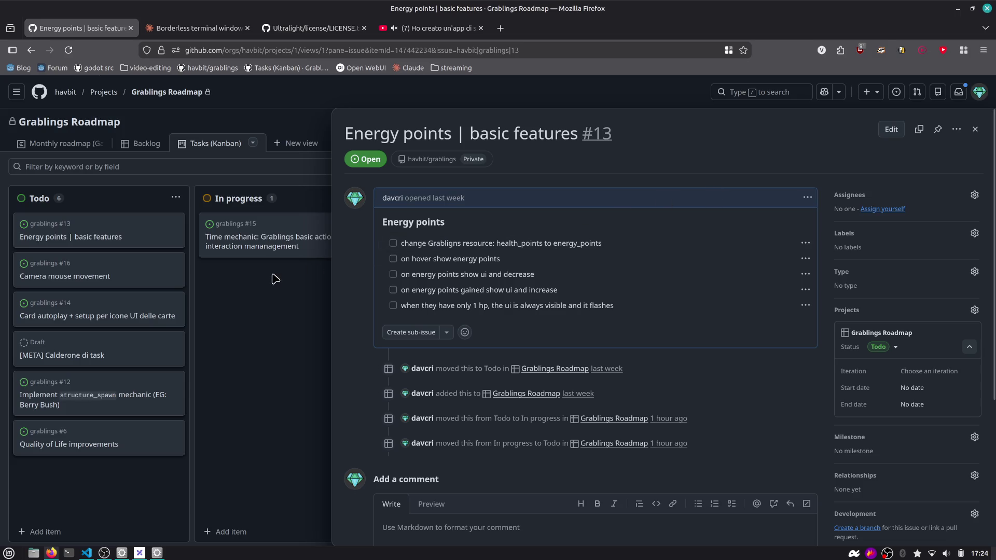
Close the Energy points issue #13 and open the Time mechanic issue #15
click(212, 293)
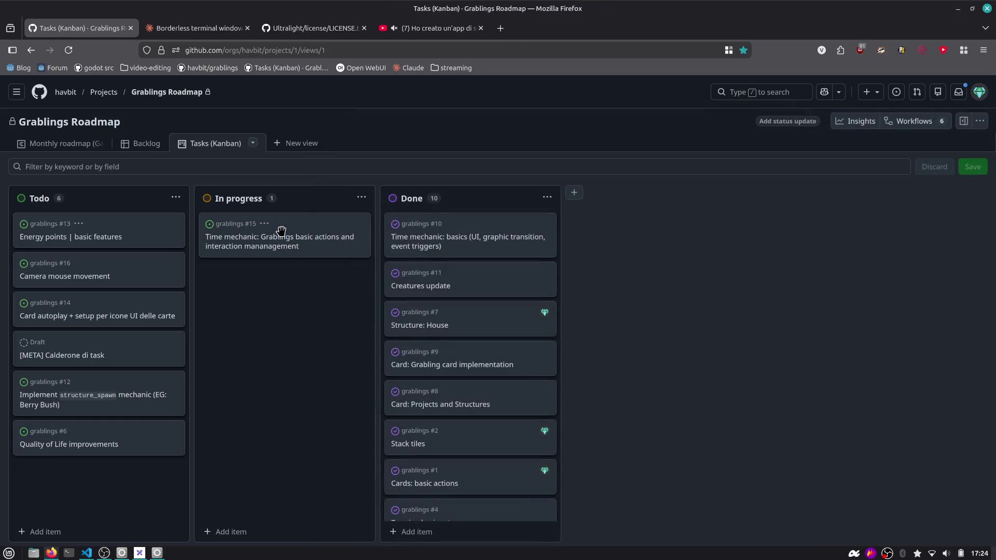
click(332, 249)
scroll(487, 287, down, 5)
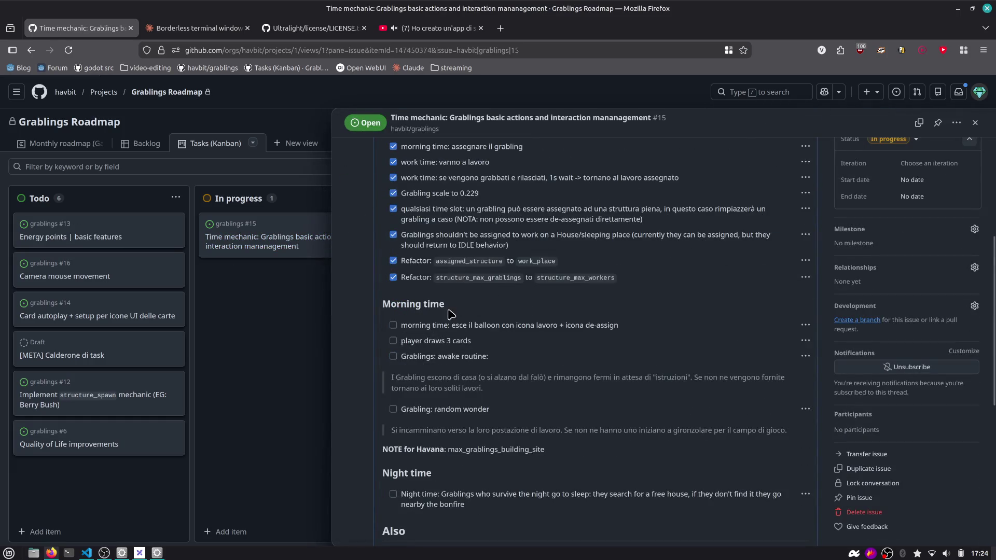
Highlight the 'player draws 3 cards' task in the Morning time checklist
drag(496, 340, 391, 342)
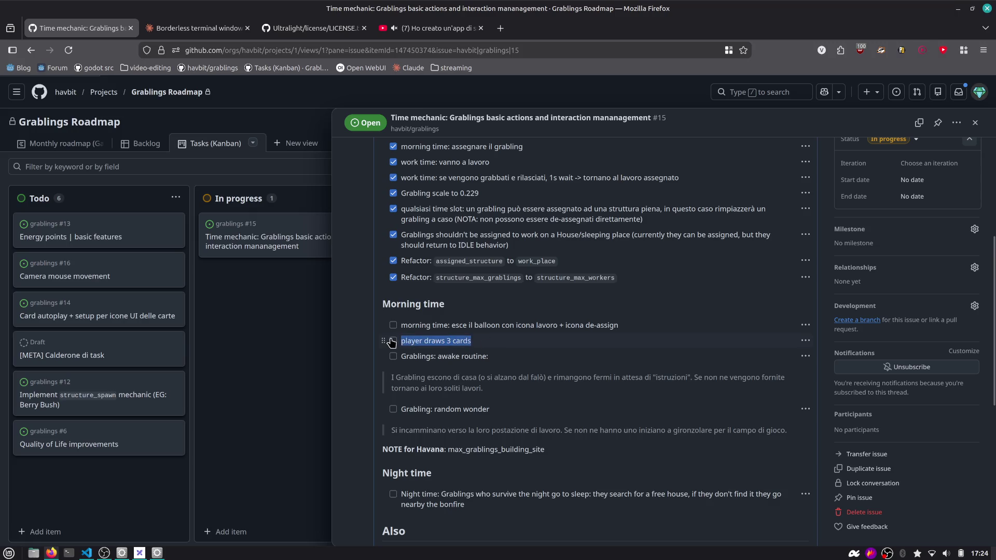
click(434, 336)
scroll(438, 305, down, 2)
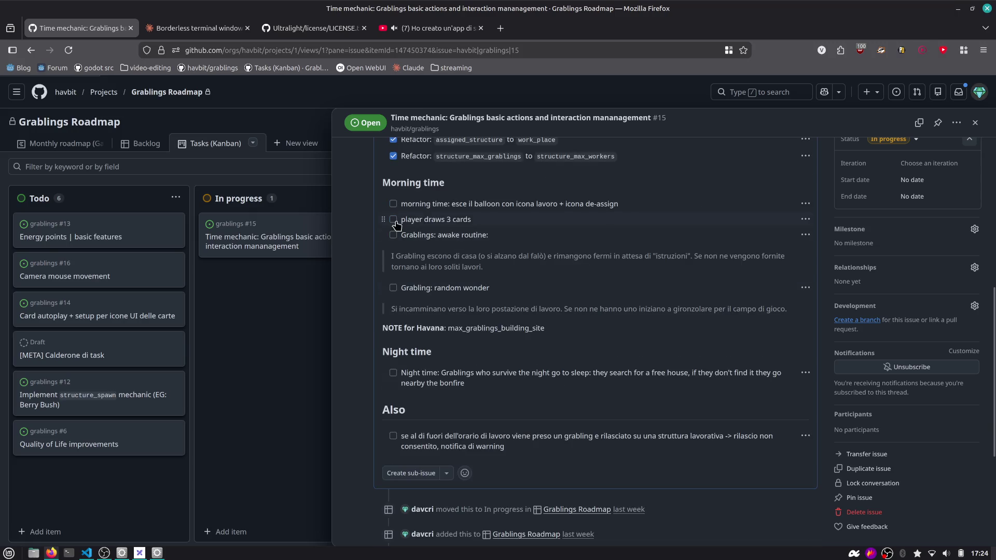
drag(400, 221, 478, 228)
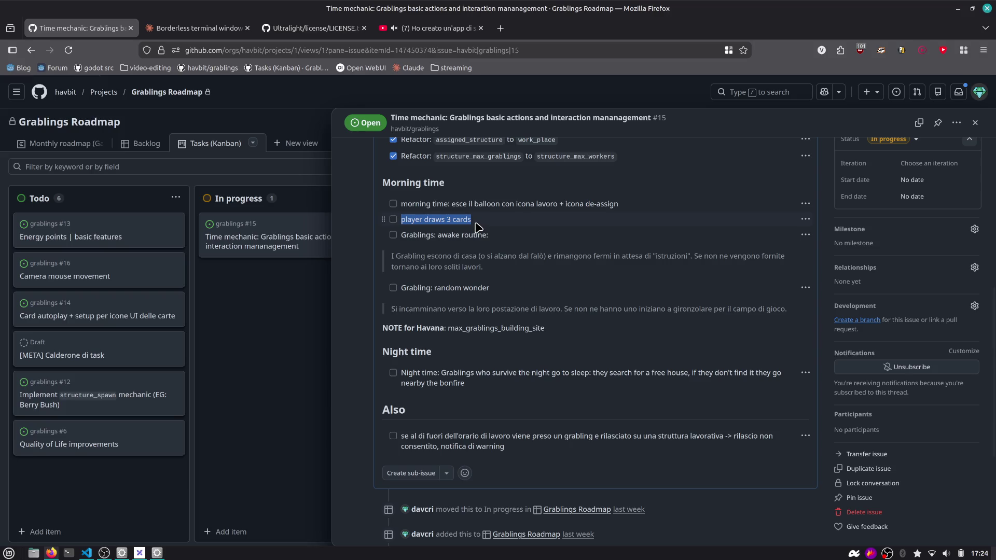
triple_click(468, 221)
scroll(466, 220, down, 5)
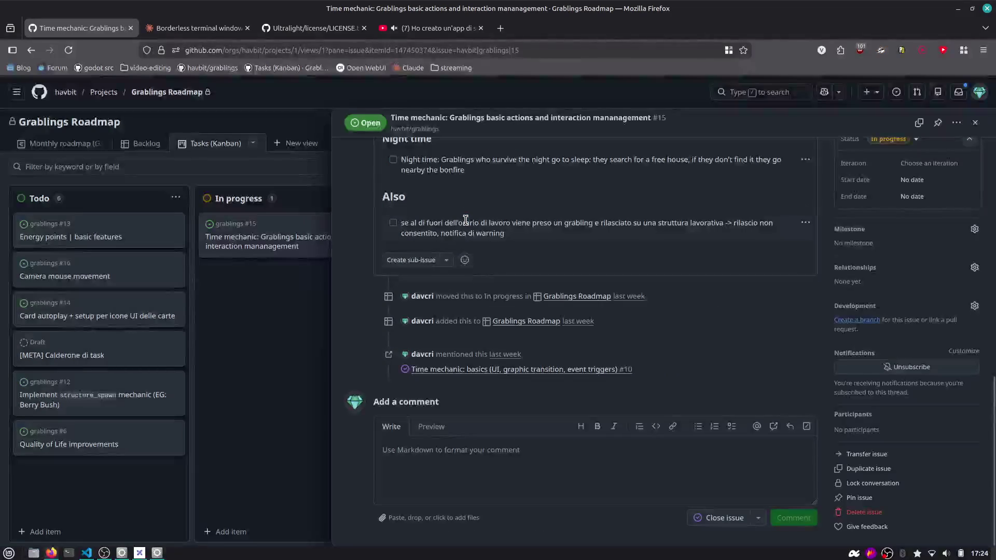
scroll(468, 224, up, 7)
scroll(470, 226, up, 4)
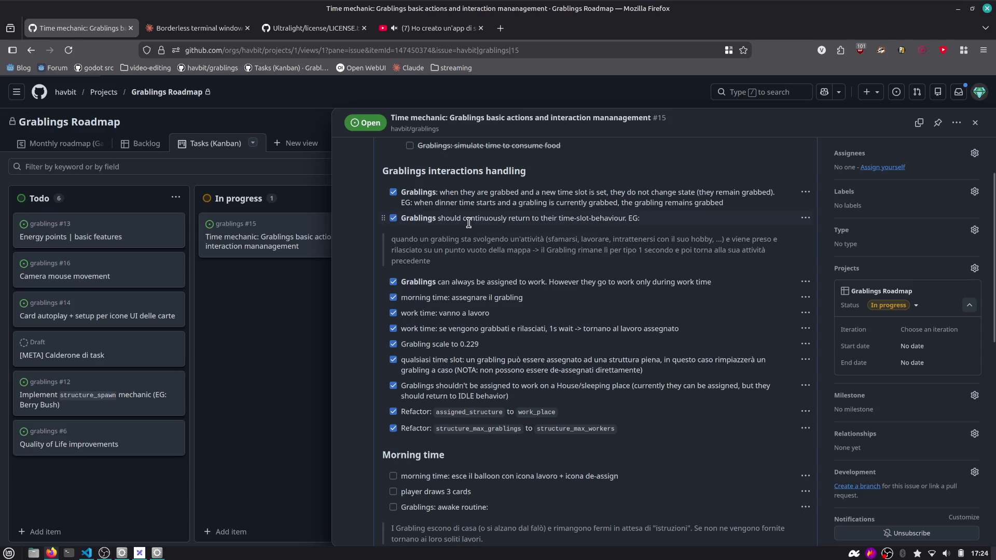
scroll(450, 260, down, 2)
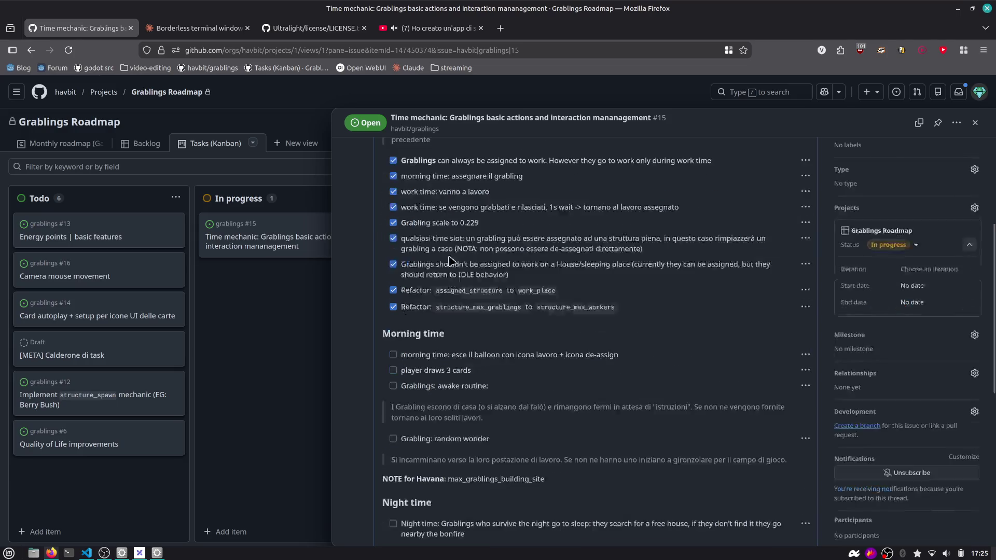
scroll(449, 261, down, 3)
mouse_move(401, 204)
mouse_down()
mouse_move(487, 206)
mouse_move(351, 229)
mouse_move(391, 220)
mouse_up()
click(486, 207)
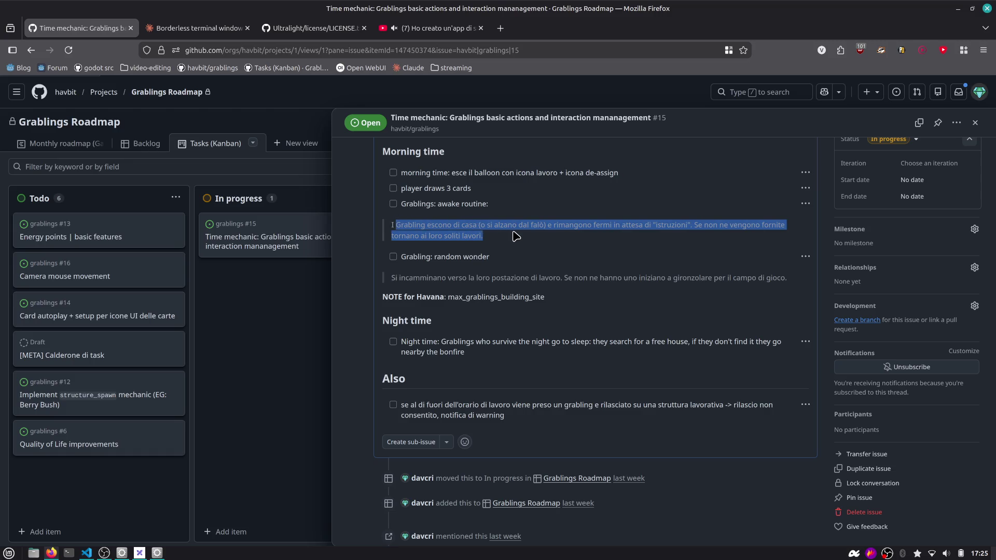
drag(429, 261, 484, 258)
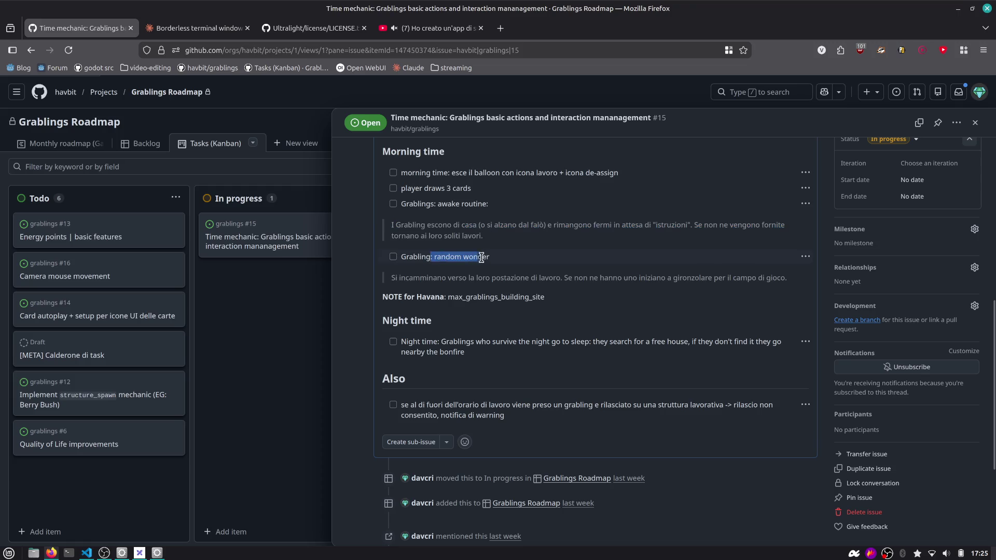
click(482, 262)
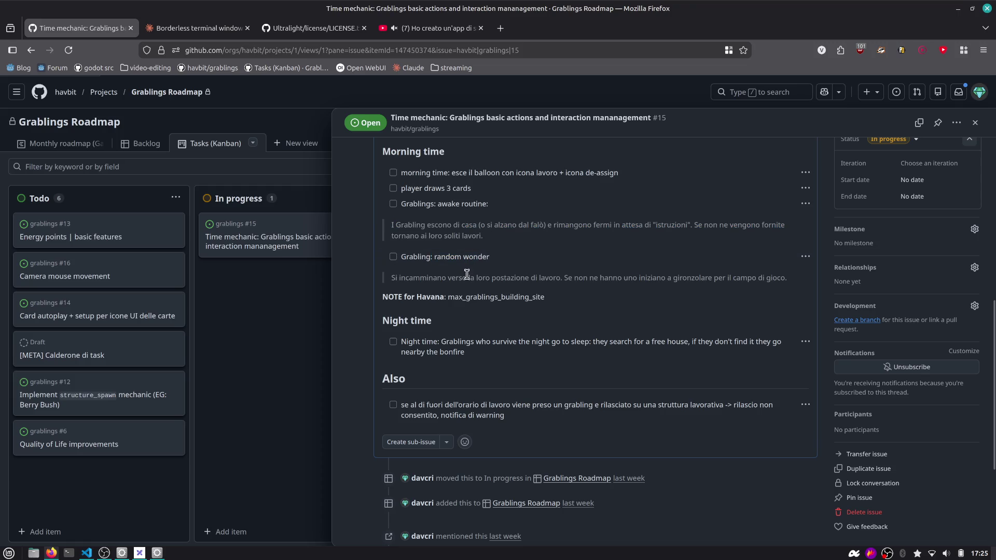
drag(493, 279, 788, 282)
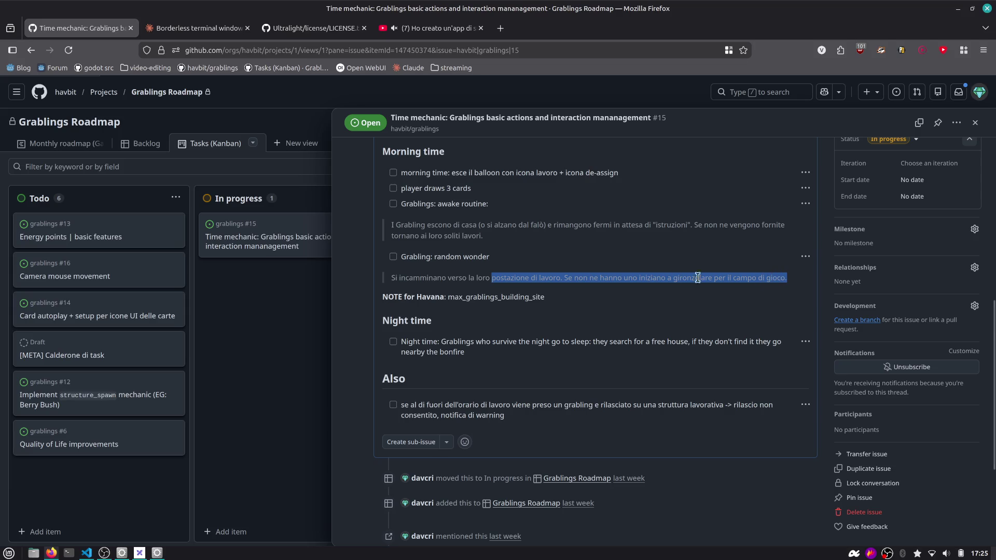
mouse_move(402, 205)
mouse_down()
mouse_move(534, 250)
mouse_move(790, 281)
mouse_up()
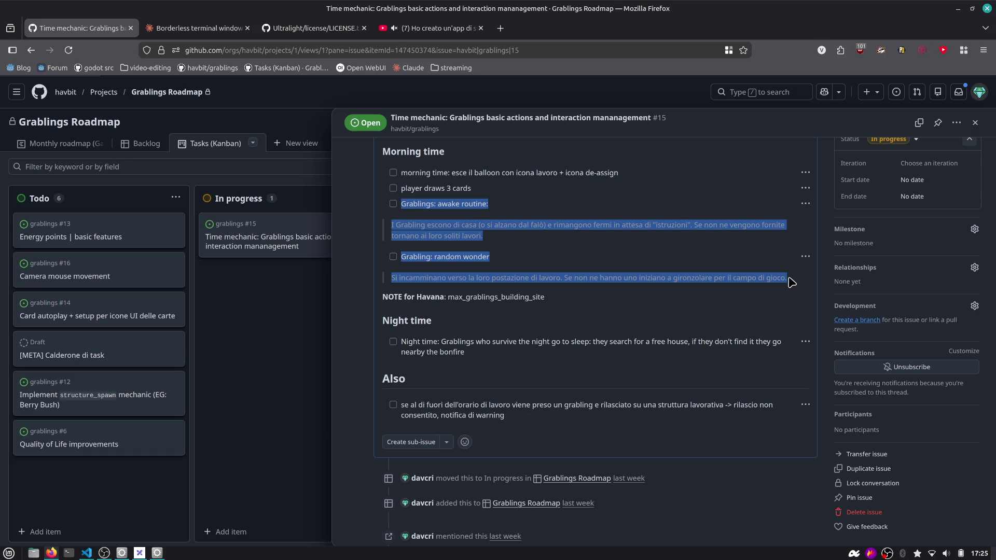
mouse_move(789, 279)
mouse_down()
mouse_move(461, 240)
mouse_move(392, 207)
mouse_up()
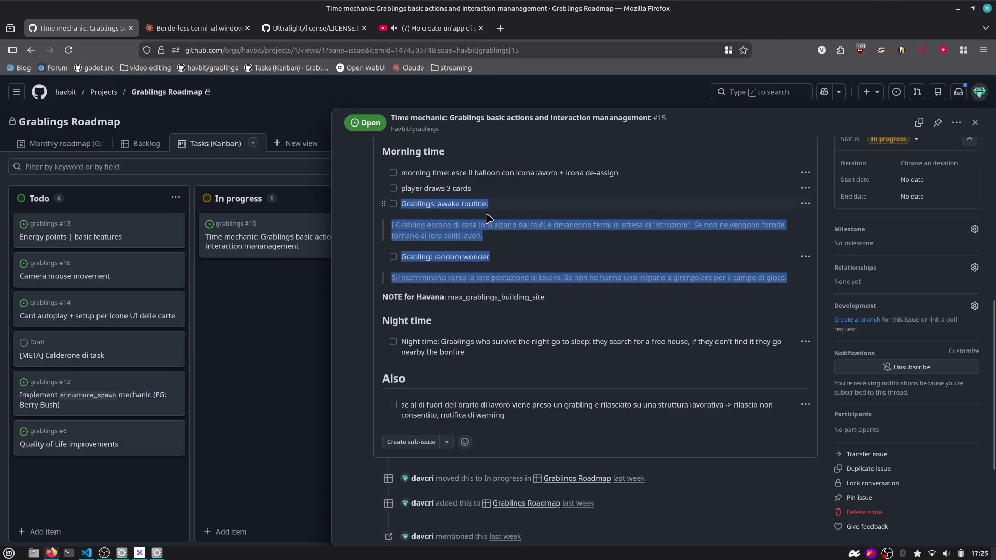
scroll(489, 217, down, 3)
scroll(491, 238, up, 2)
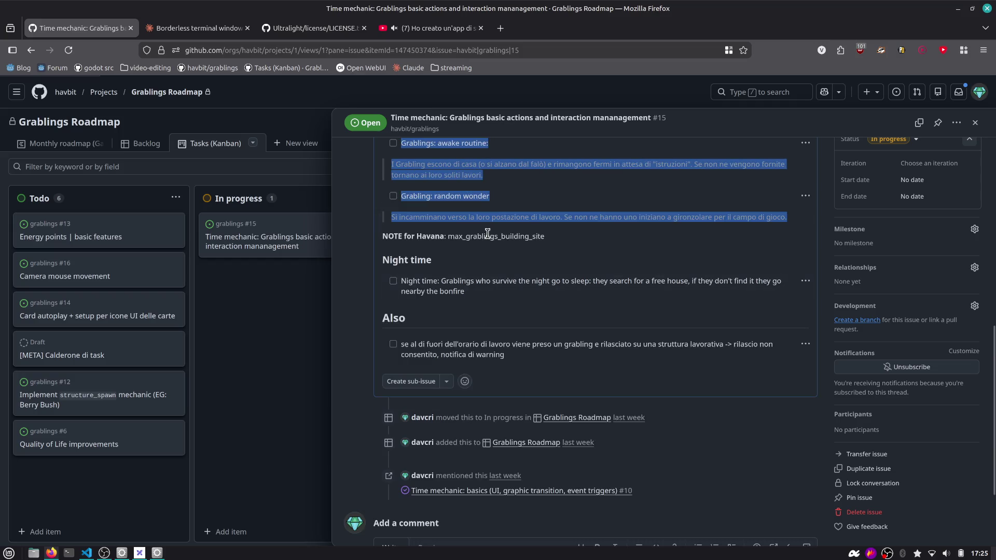
triple_click(433, 278)
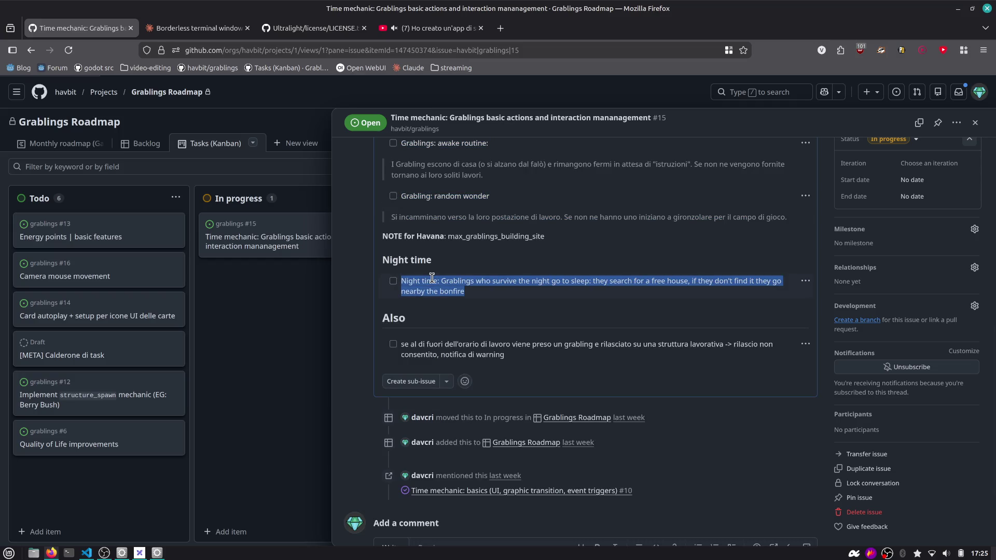
click(487, 293)
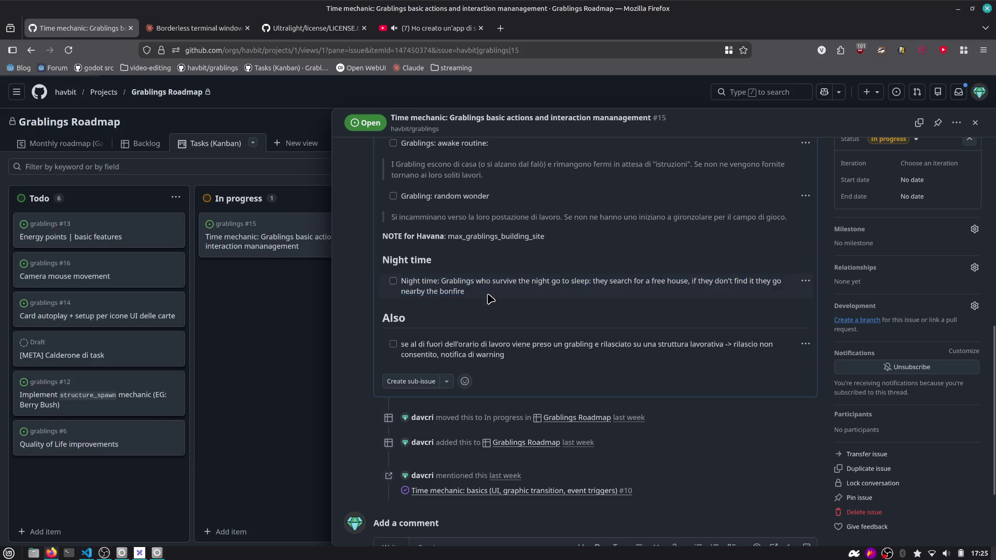
triple_click(471, 291)
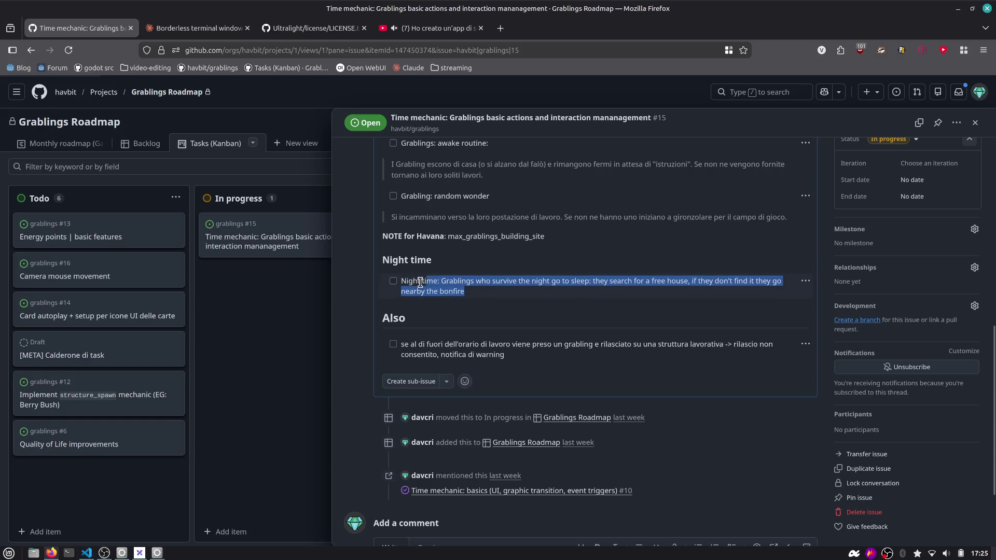
click(589, 279)
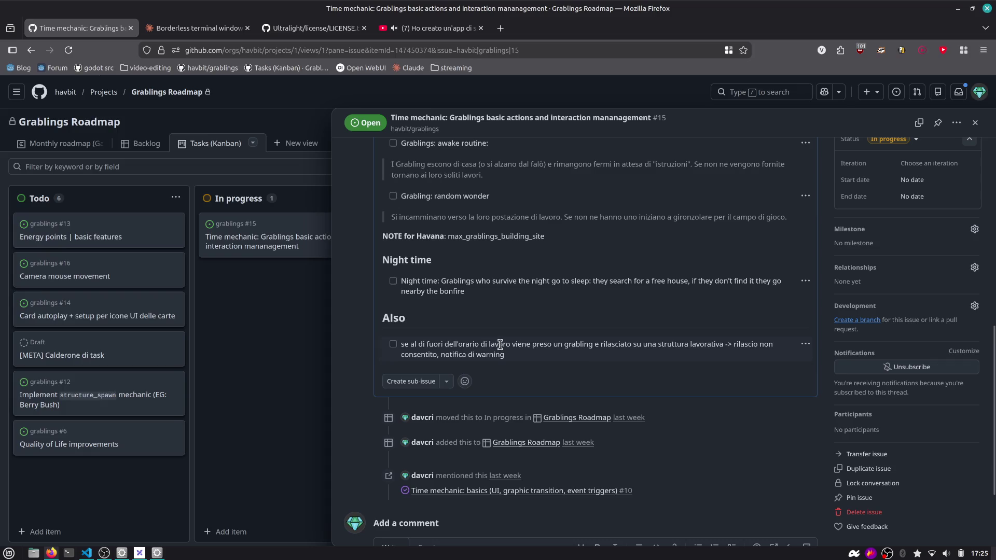
mouse_move(499, 344)
mouse_down()
mouse_move(597, 355)
mouse_move(402, 348)
mouse_up()
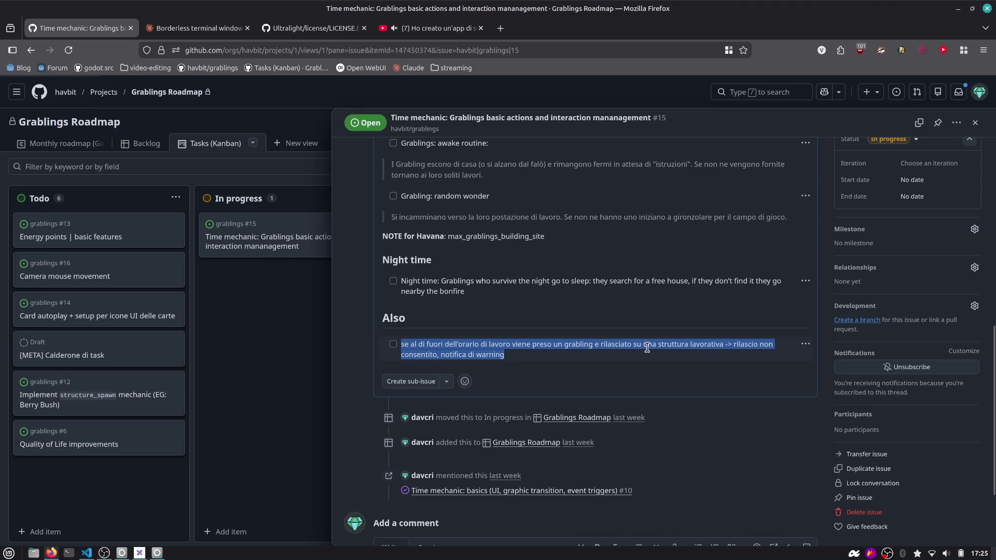
click(481, 367)
drag(521, 361, 403, 349)
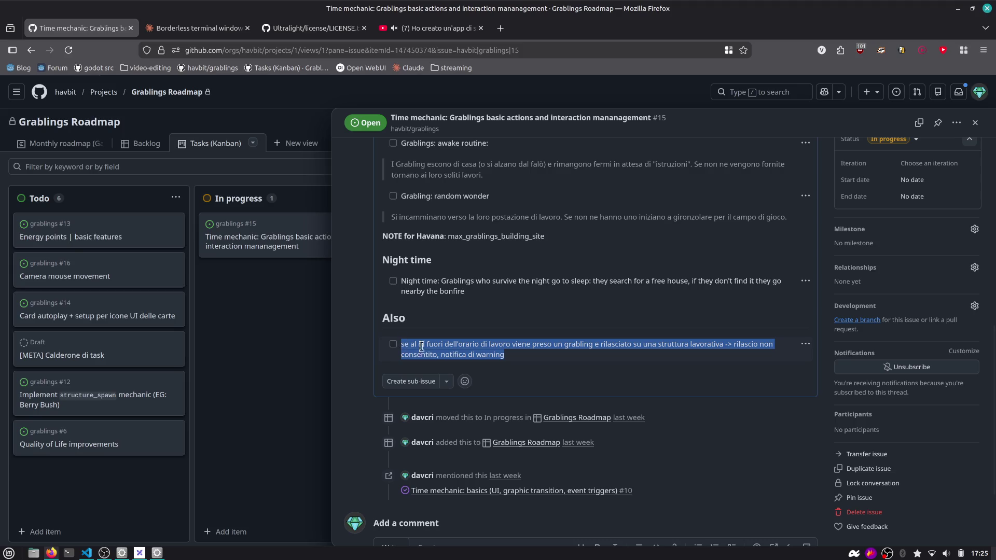
right_click(518, 355)
key(Escape)
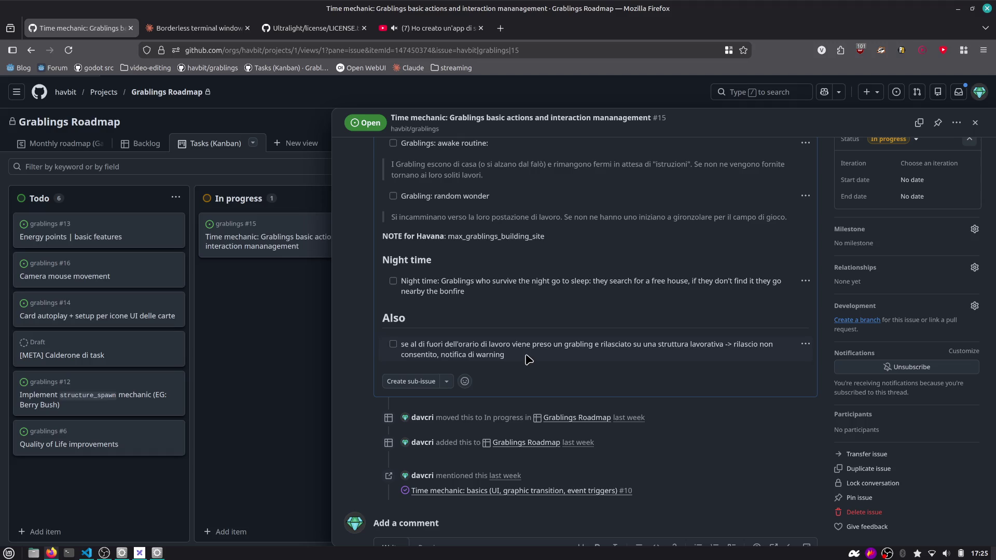
scroll(529, 359, down, 3)
scroll(522, 241, up, 7)
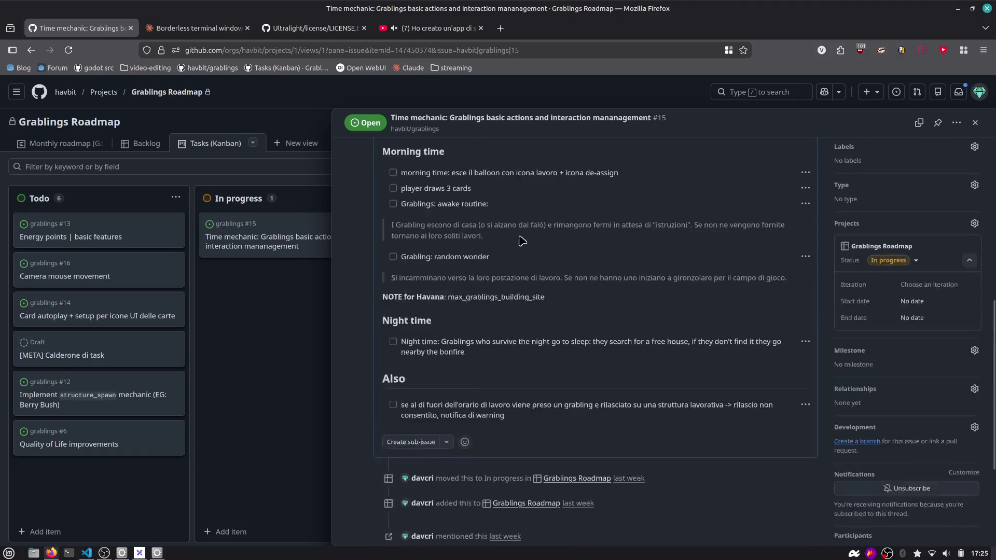
scroll(518, 236, down, 4)
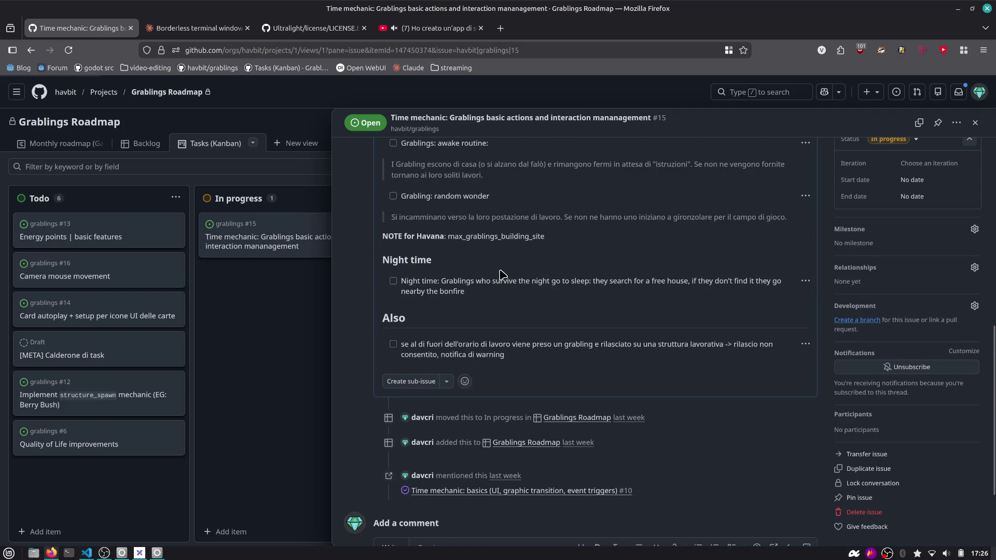
scroll(493, 302, up, 5)
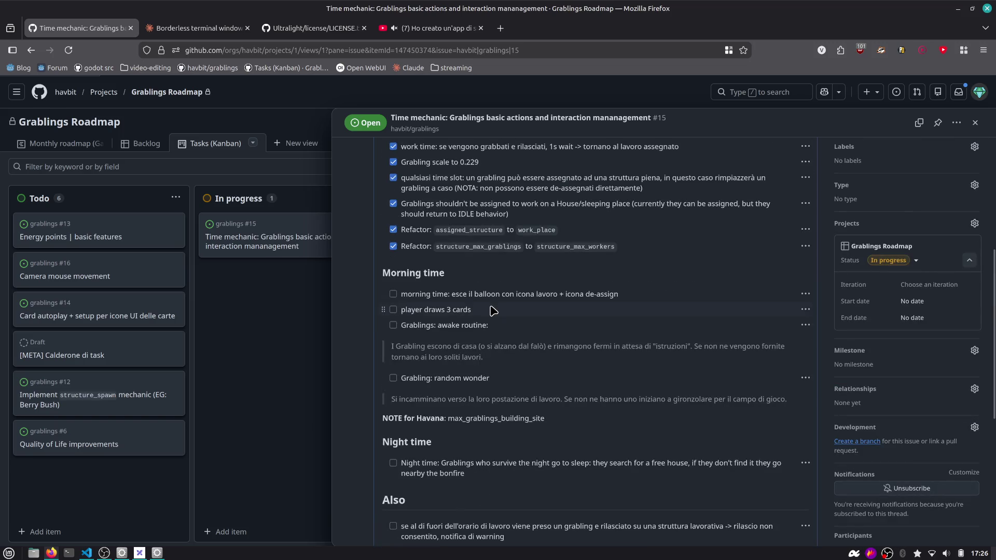
Review the 'player draws 3 cards' task, then close issue #15 to reveal the Kanban board
mouse_move(498, 314)
mouse_down()
mouse_move(387, 306)
mouse_move(515, 331)
mouse_move(510, 316)
mouse_up()
click(503, 322)
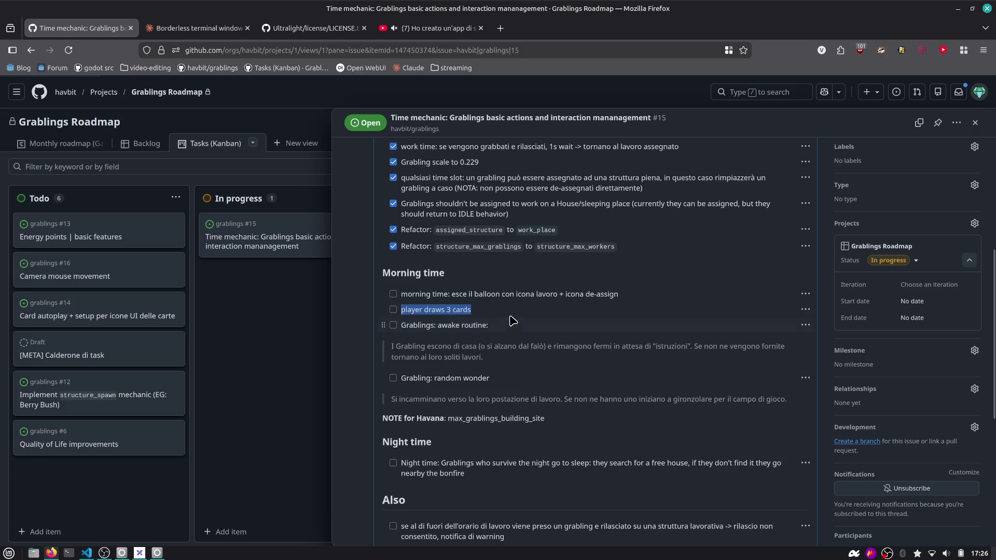
scroll(427, 312, down, 2)
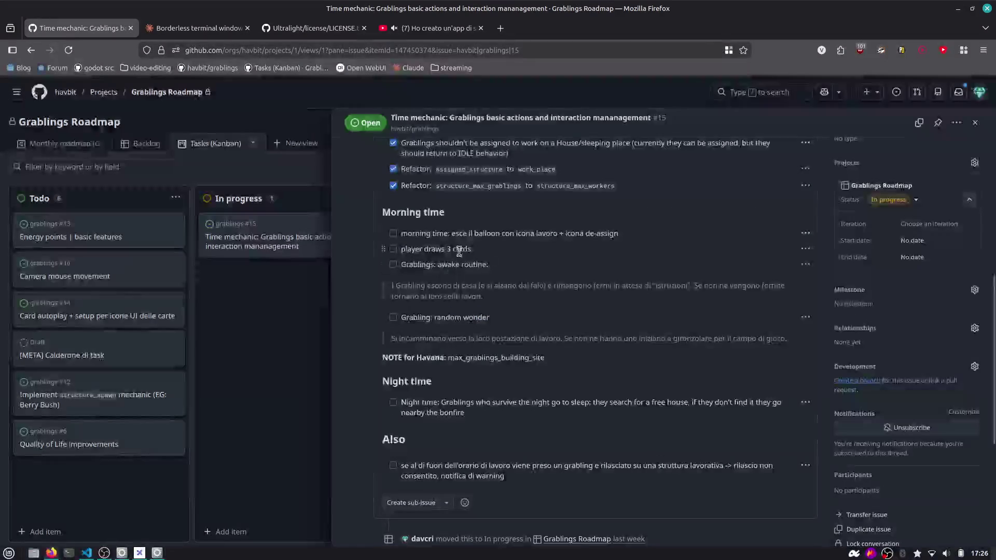
click(397, 275)
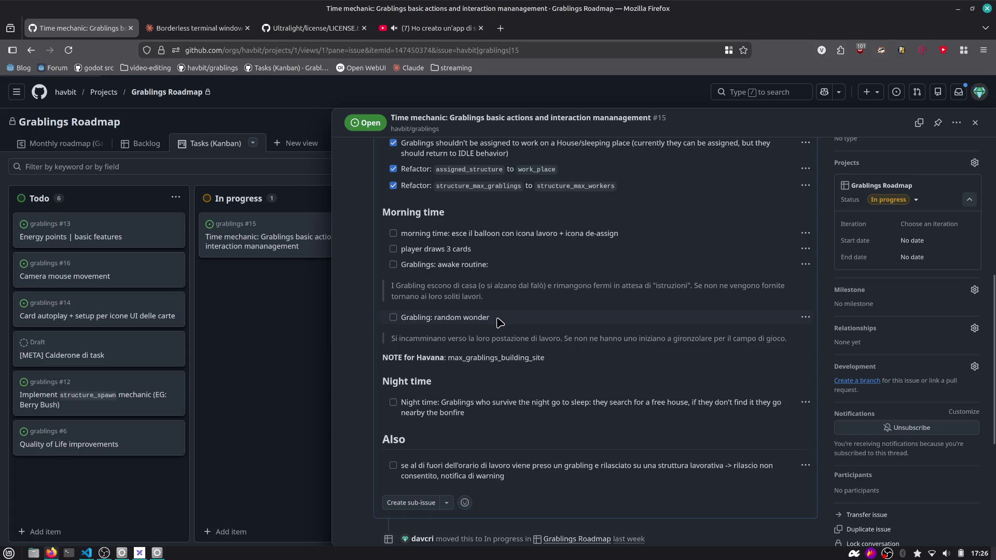
scroll(501, 386, down, 2)
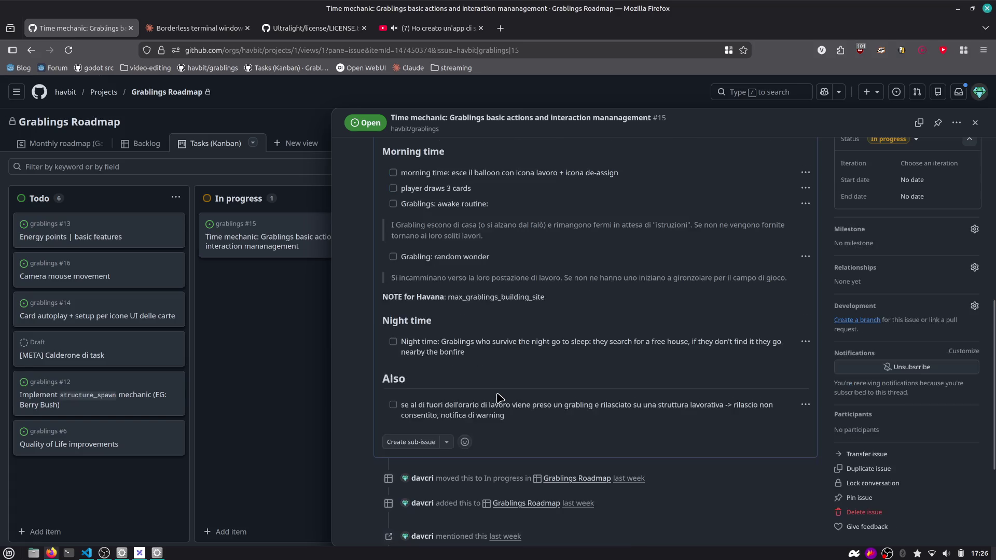
scroll(443, 337, down, 2)
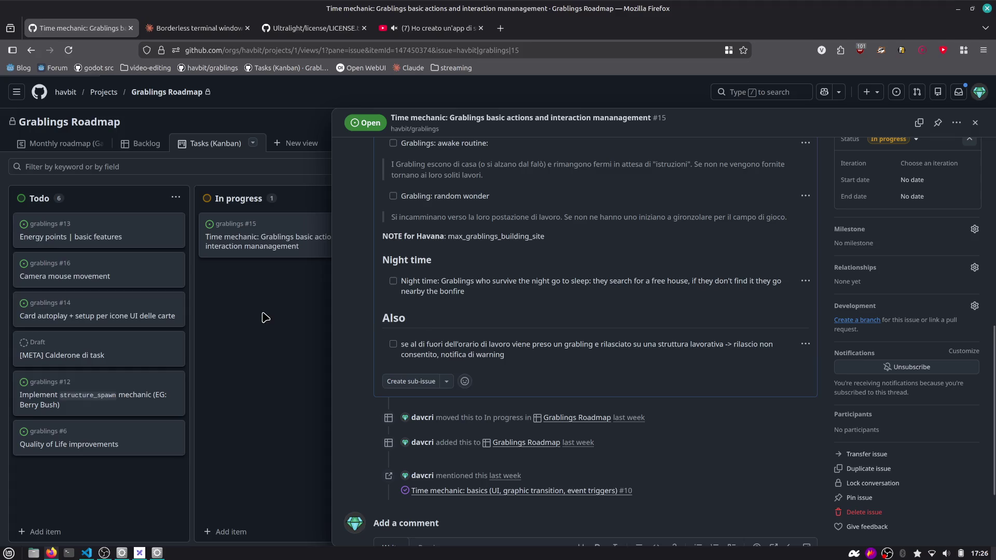
key(Escape)
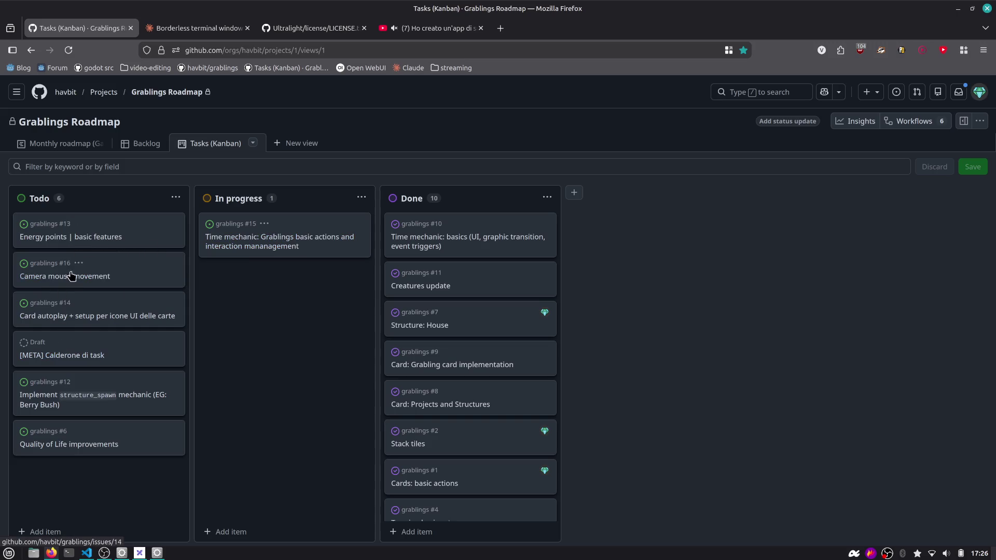
click(79, 240)
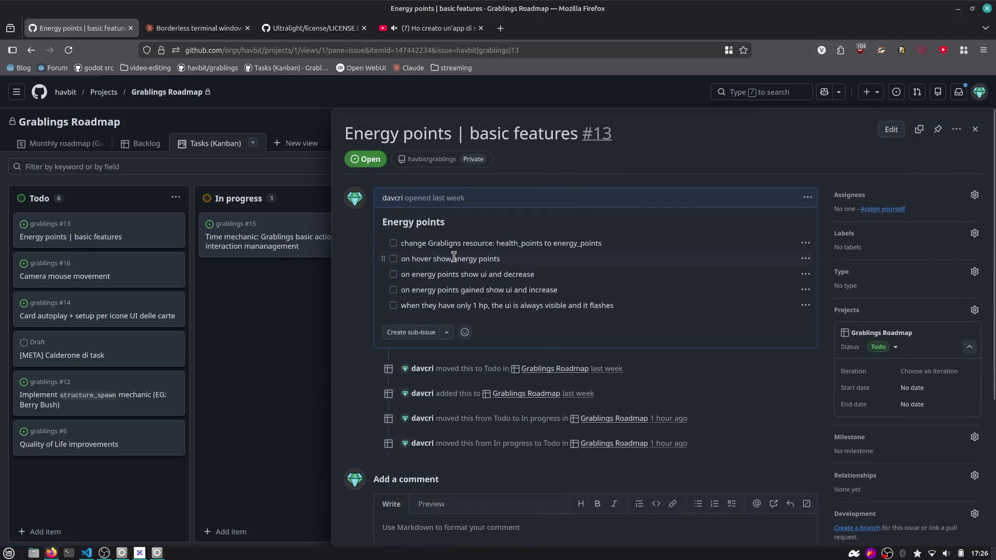
mouse_move(417, 274)
mouse_down()
mouse_move(571, 281)
mouse_move(600, 301)
mouse_up()
click(975, 129)
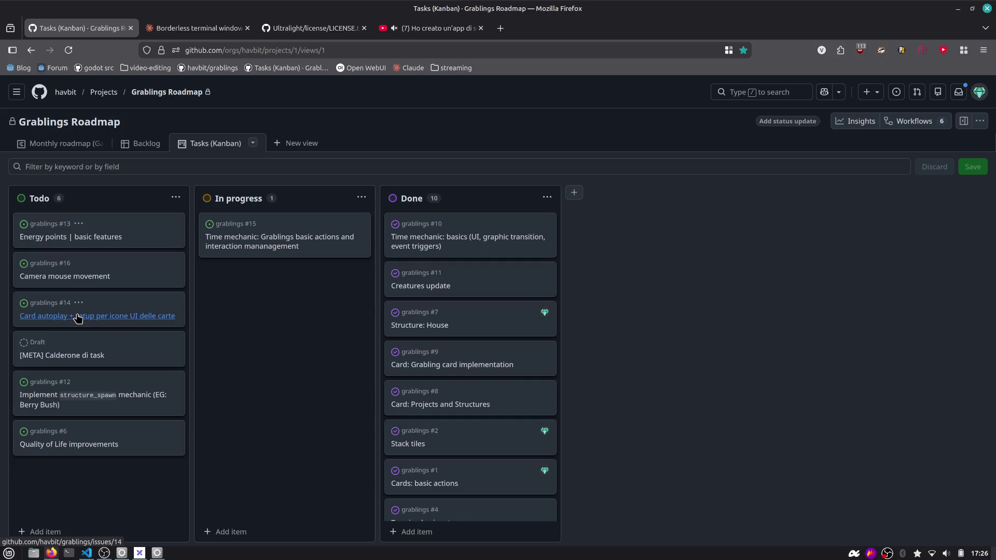
key(alt+Tab)
key(alt+Tab)
key(alt+Tab)
key(alt+Tab)
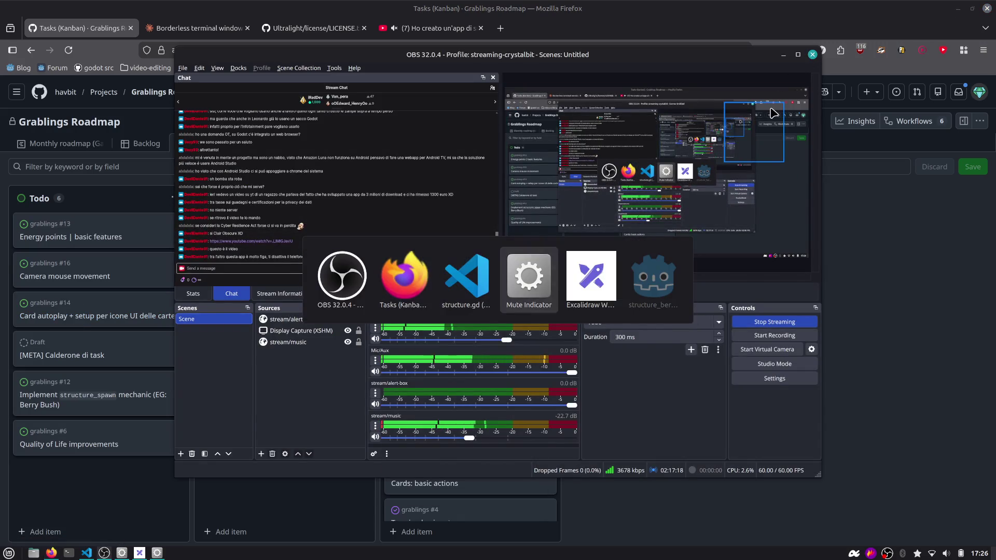
Run the game, place the debug window beside the board, enable debug labels, and drag the creature down
click(875, 27)
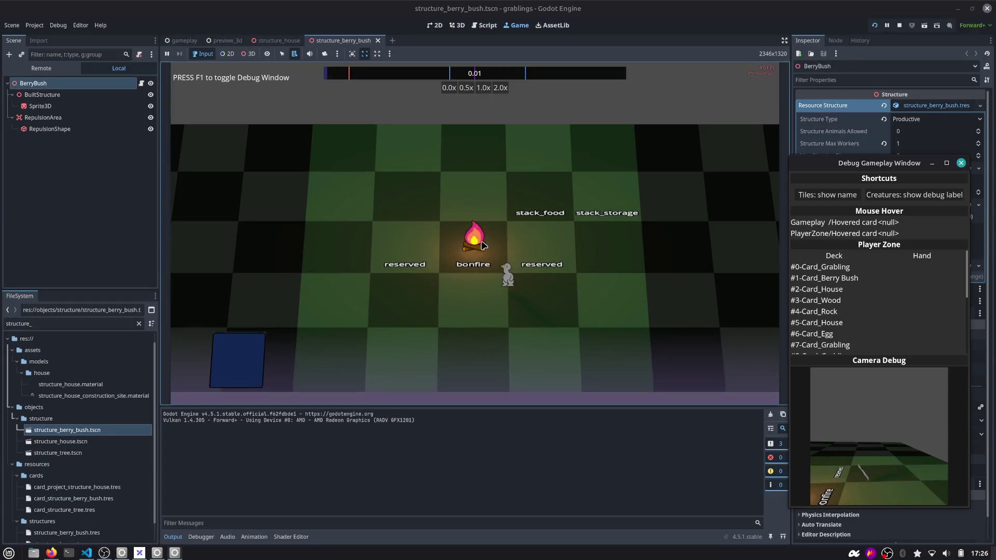
mouse_move(816, 171)
mouse_down()
mouse_move(624, 81)
mouse_move(560, 136)
mouse_move(736, 137)
mouse_up()
click(748, 171)
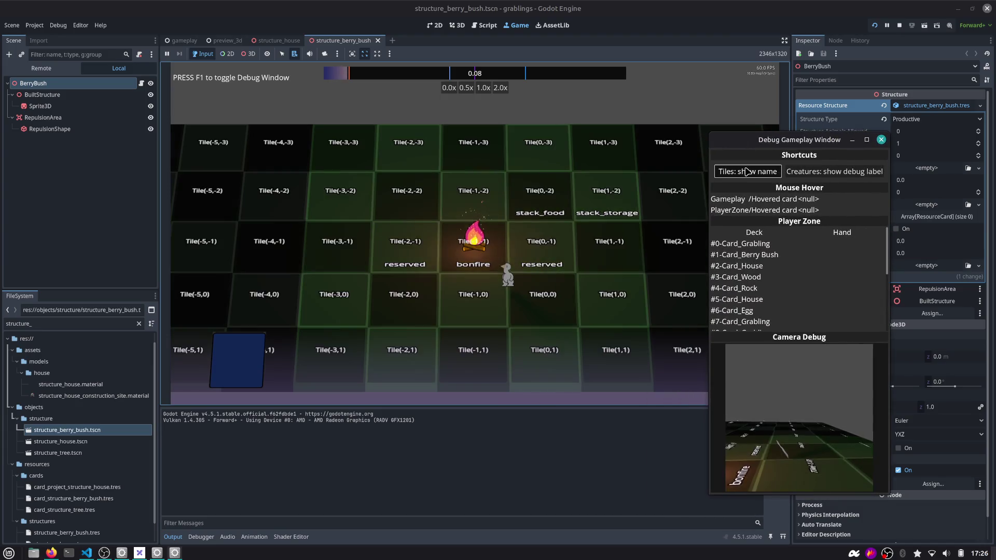
click(748, 172)
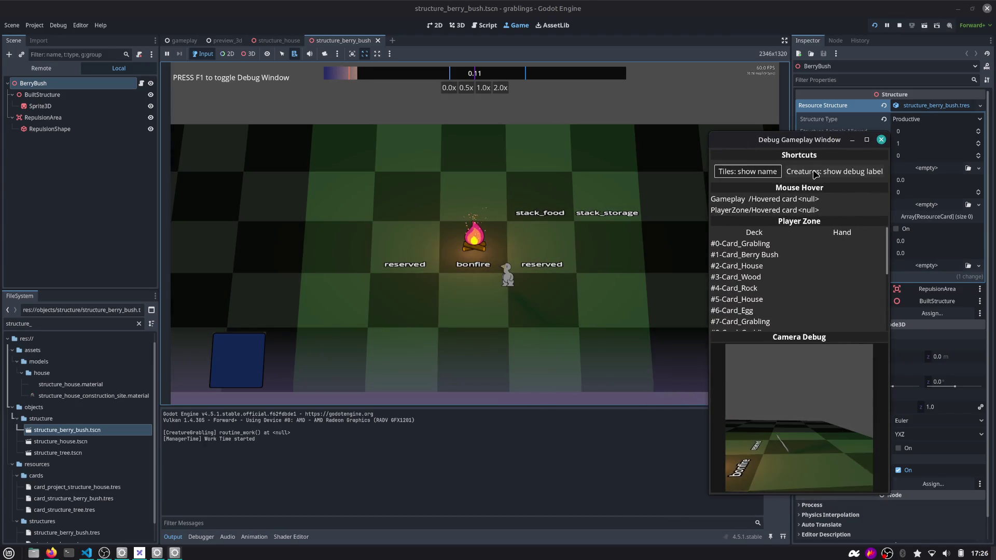
click(835, 171)
click(523, 275)
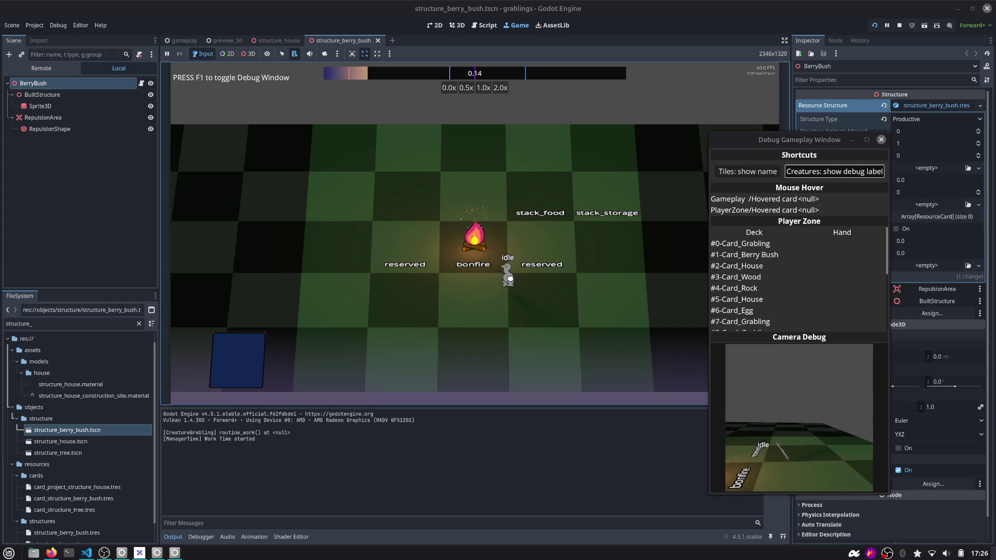
mouse_move(510, 279)
mouse_down()
mouse_move(444, 319)
mouse_move(378, 332)
mouse_up()
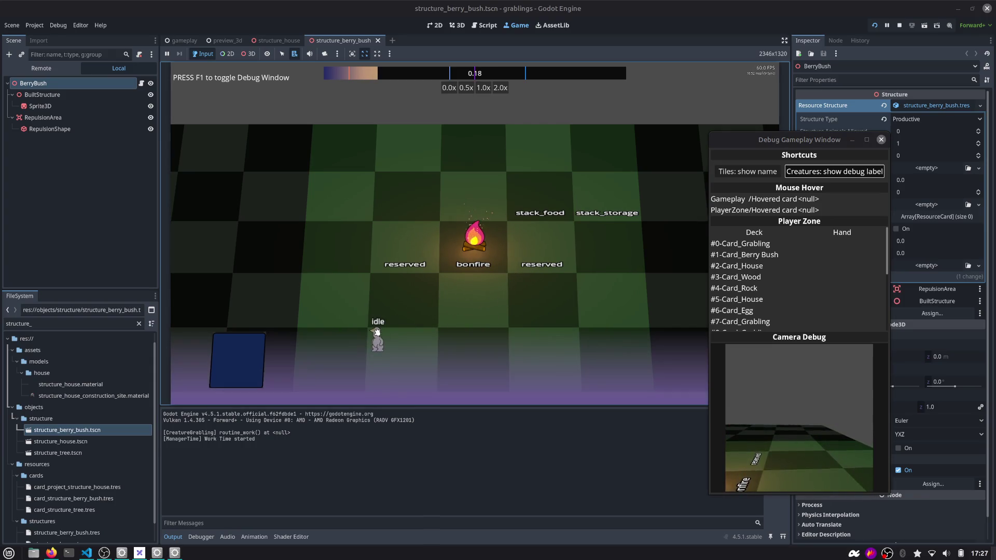
scroll(379, 291, up, 2)
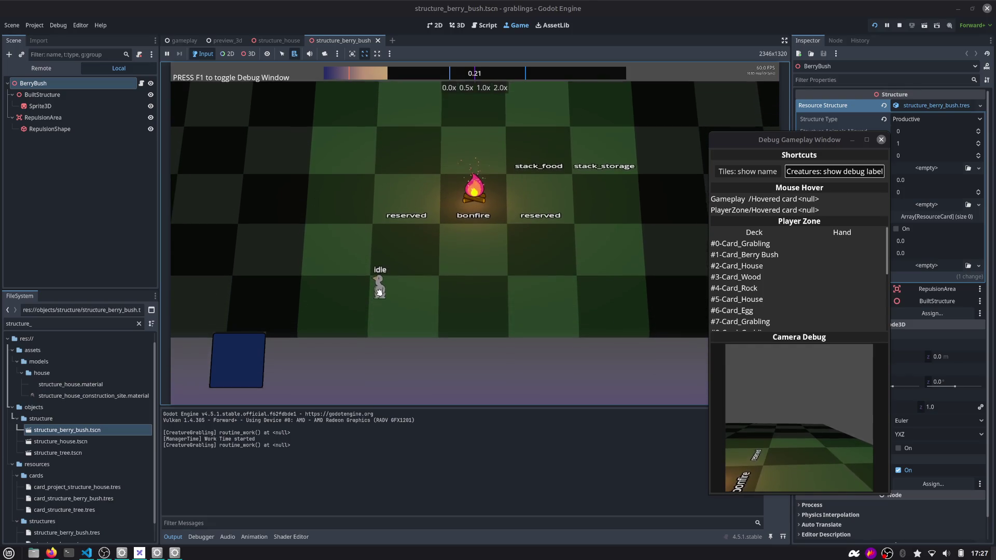
scroll(383, 262, up, 2)
scroll(383, 262, up, 2)
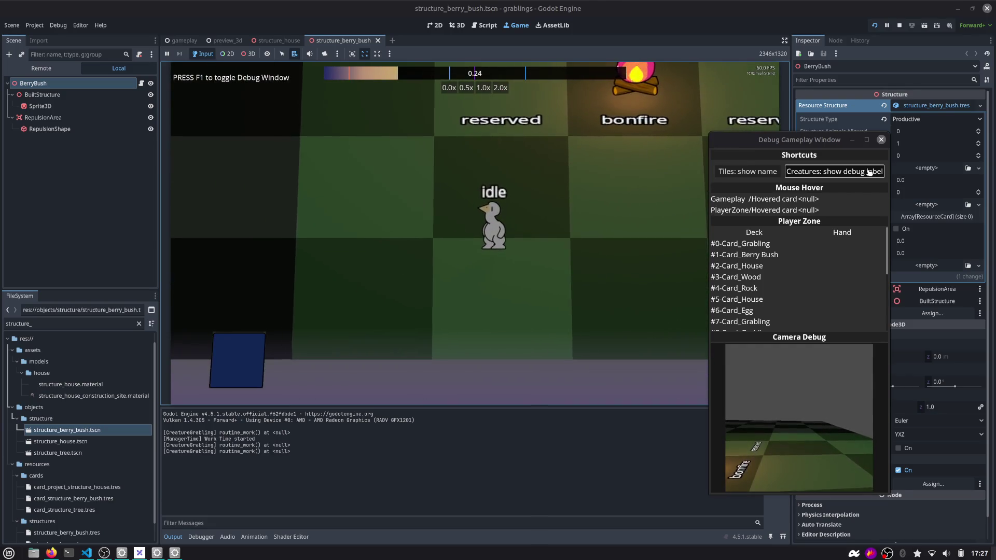
Toggle tile labels, move the creature through dinner to work time, then stop the game
click(746, 174)
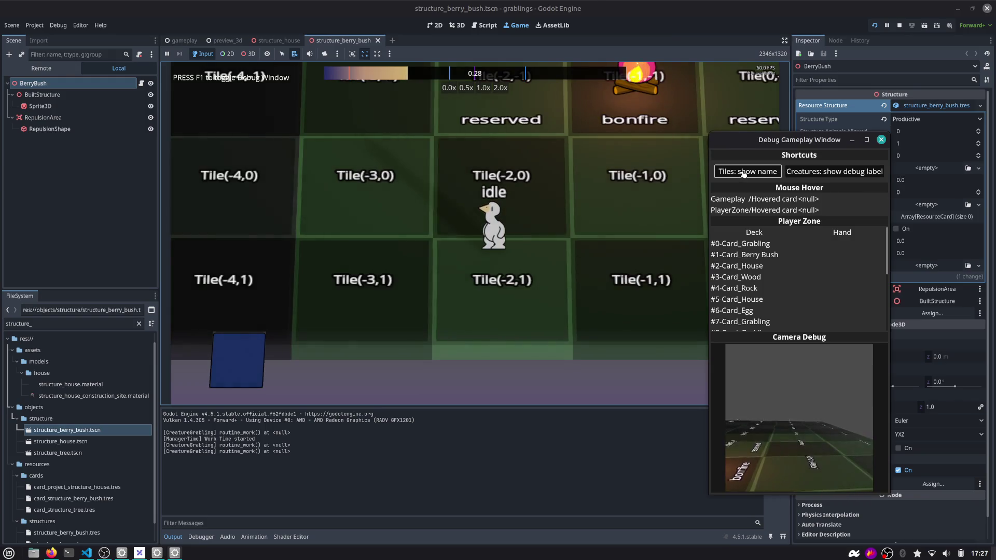
click(745, 174)
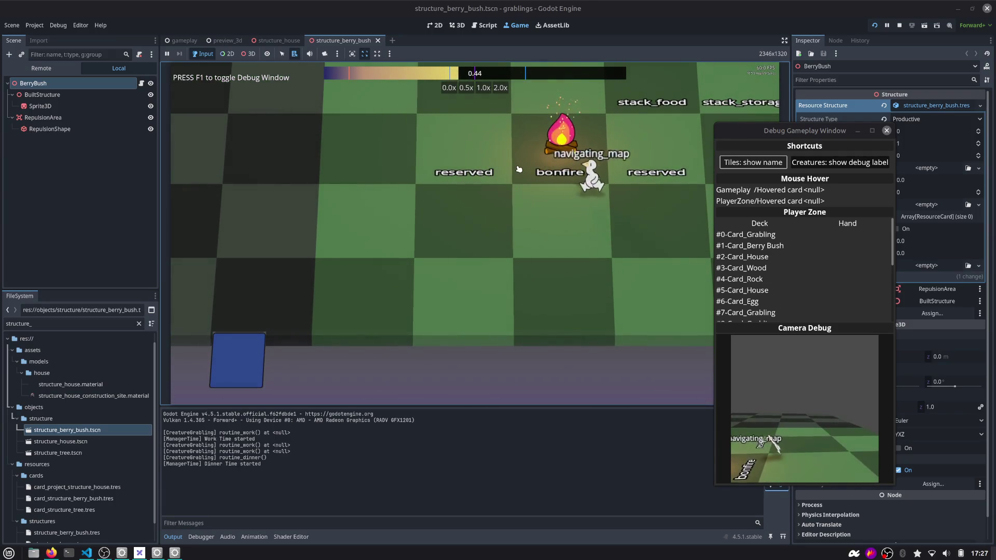
mouse_move(657, 108)
mouse_down()
mouse_move(545, 205)
mouse_move(544, 223)
mouse_up()
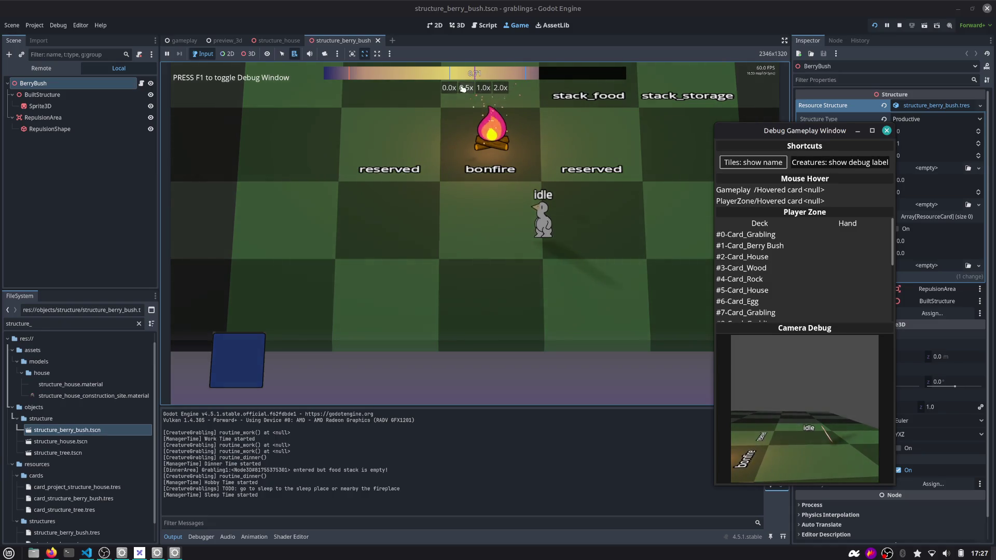
mouse_move(788, 133)
mouse_down()
mouse_move(845, 55)
mouse_move(845, 160)
mouse_up()
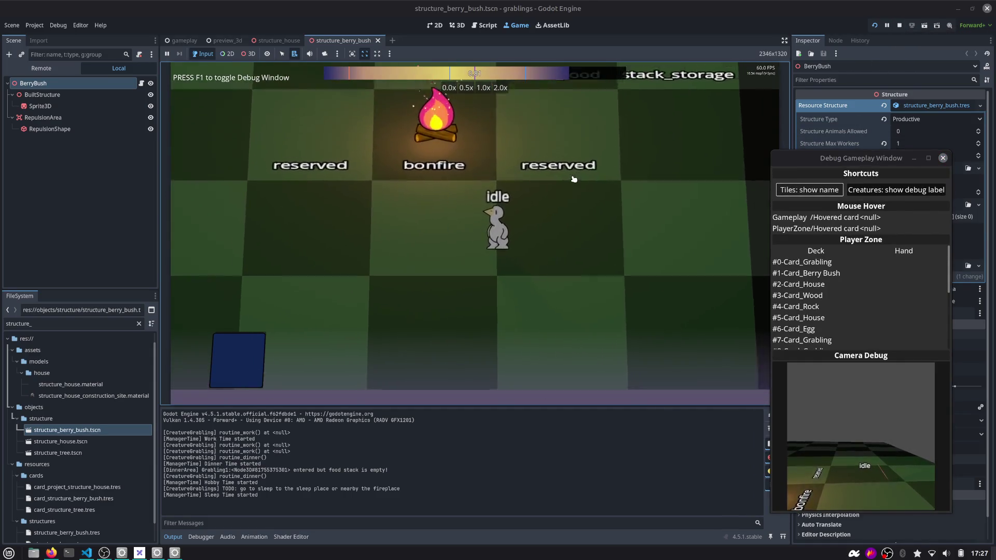
scroll(574, 179, down, 3)
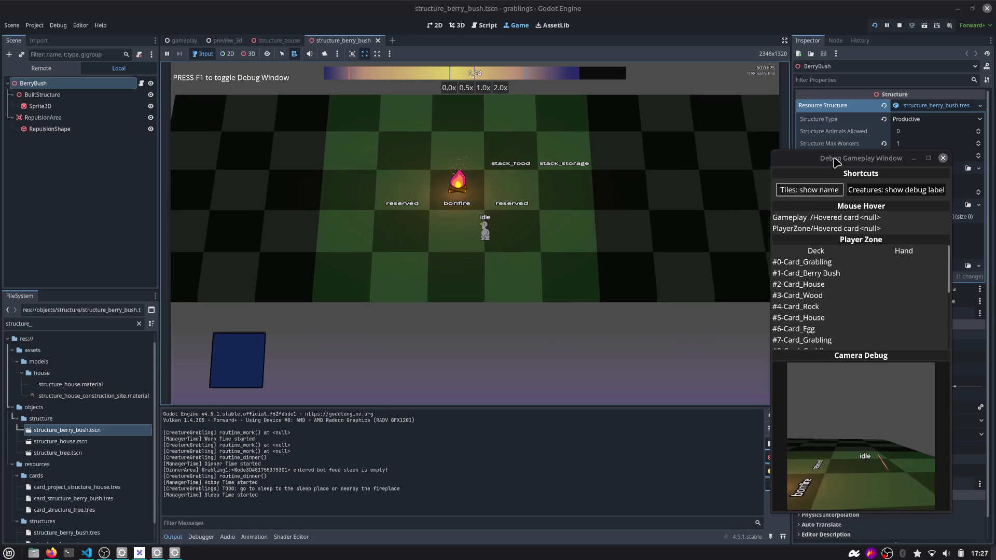
mouse_move(829, 166)
mouse_down()
mouse_move(796, 113)
mouse_move(799, 77)
mouse_move(822, 104)
mouse_up()
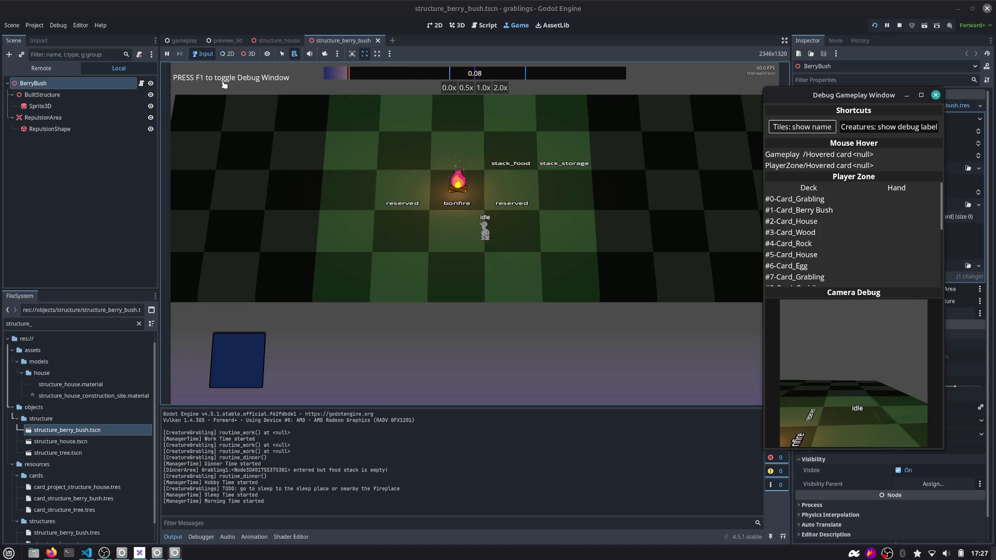
click(899, 26)
click(714, 82)
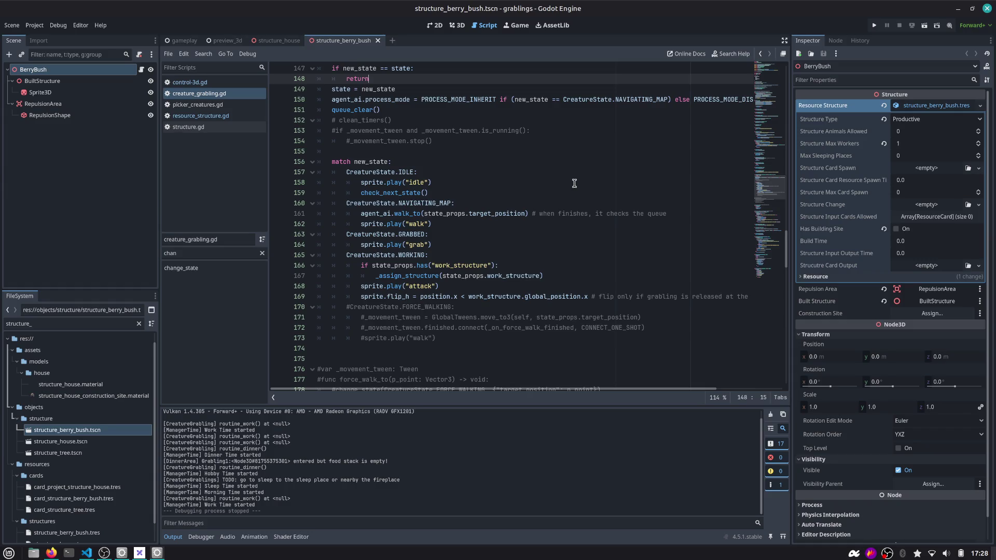
Inspect change_state's check_next_state call and NAVIGATING_MAP case, reselecting the BerryBush node
click(574, 183)
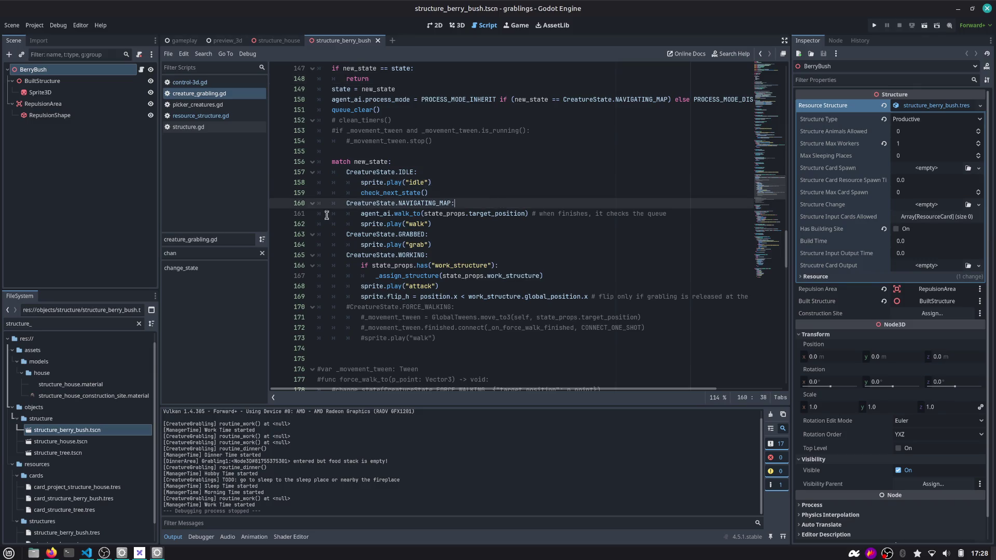
click(565, 202)
click(99, 156)
click(117, 70)
drag(159, 78, 146, 78)
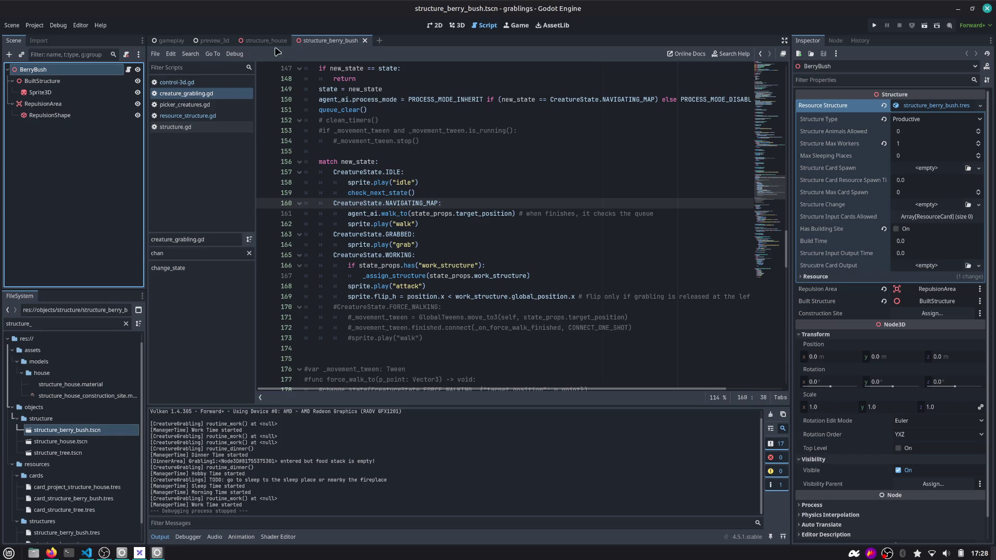
Close the structure_berry_bush, structure_house and preview_3d scene tabs and switch to the 3D view
middle_click(342, 41)
middle_click(255, 41)
middle_click(213, 41)
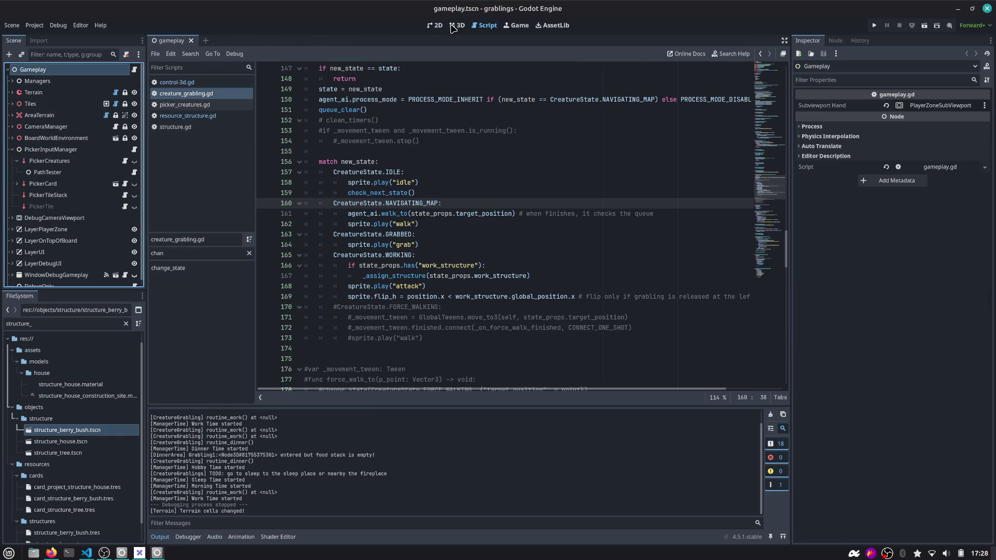
click(457, 25)
key(alt+Tab)
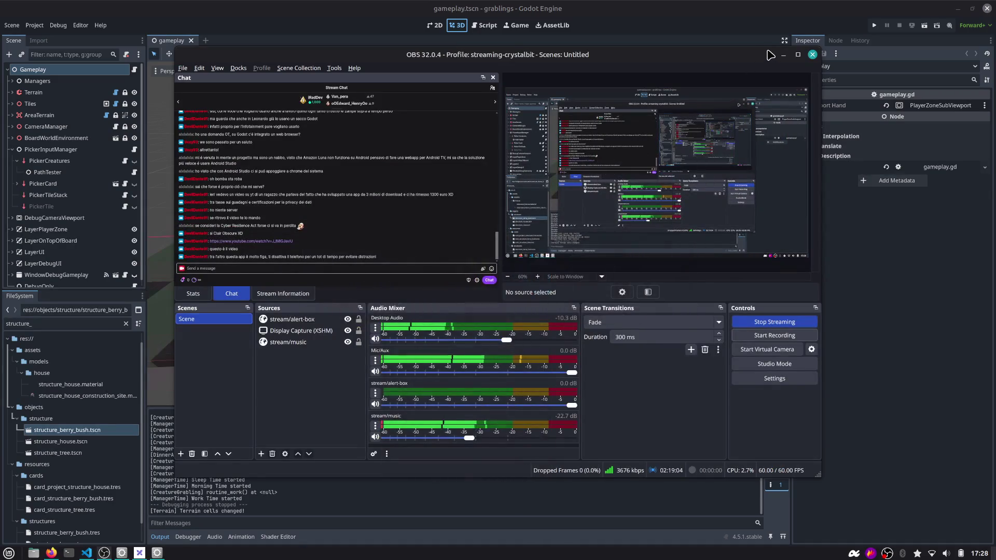
key(alt+Tab)
key(Tab)
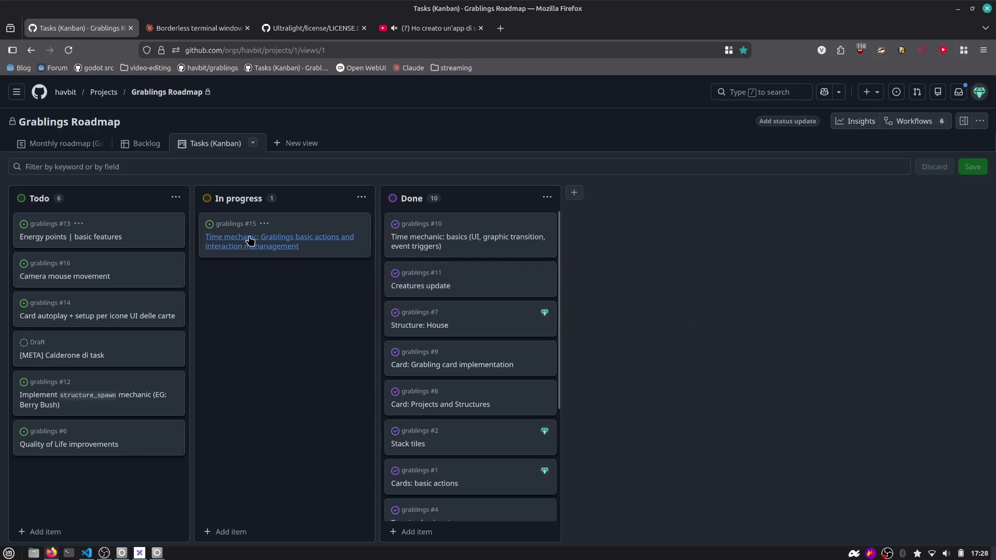
Reopen issue #15, highlight the unchecked 'player draws 3 cards' task, then return to Godot
click(280, 242)
scroll(451, 266, down, 10)
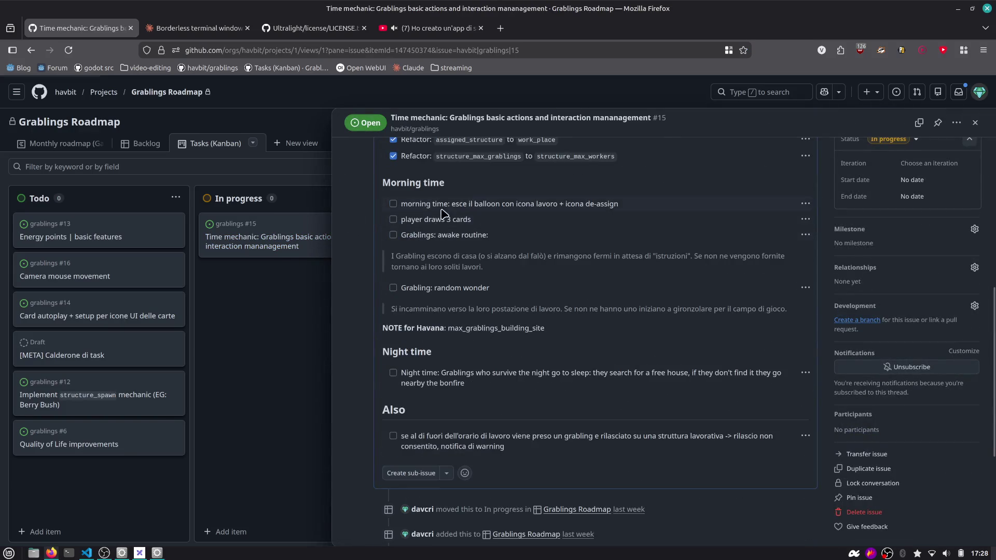
drag(471, 219, 402, 220)
key(alt+Tab)
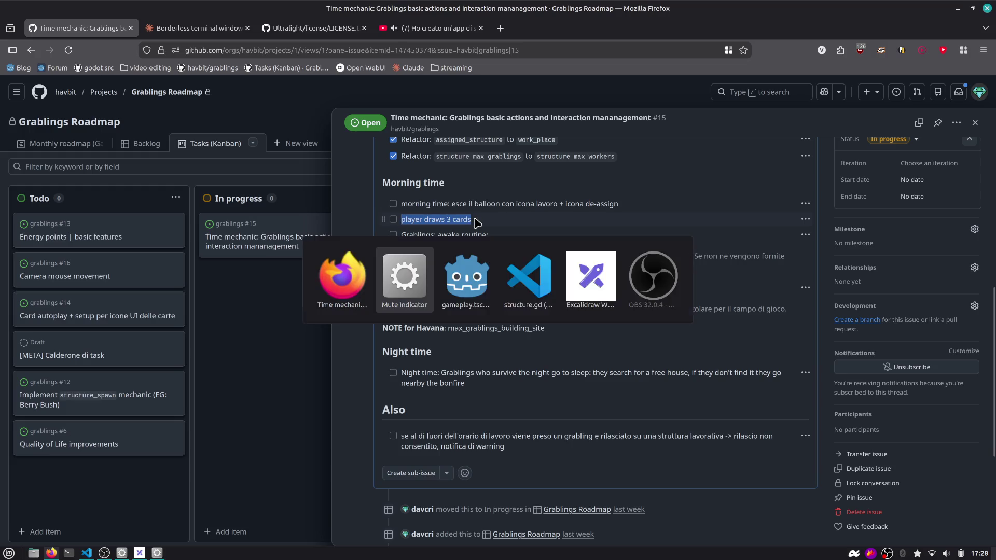
key(alt+Tab)
key(Tab)
key(Tab)
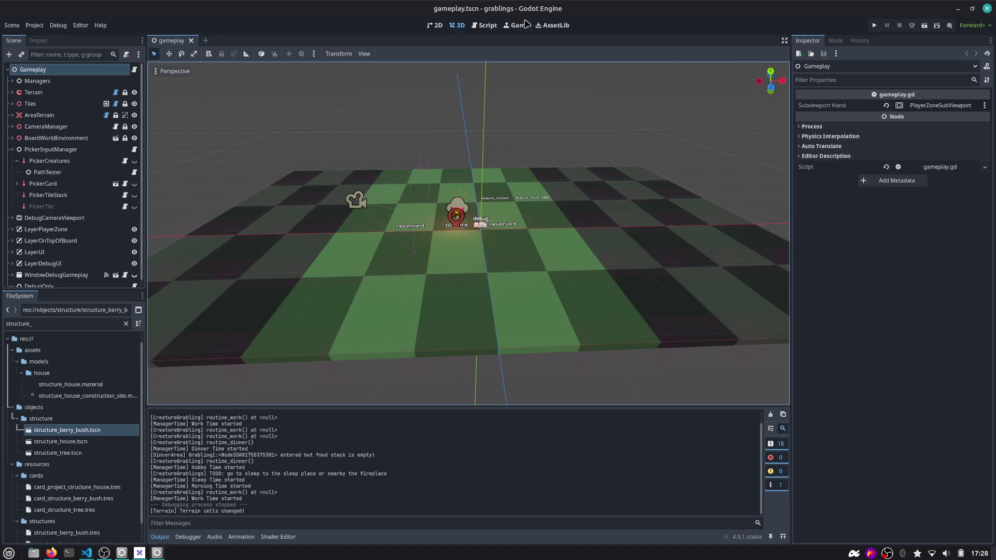
Run the game again, then search project files and open the Toast.gd match at line 290
click(872, 25)
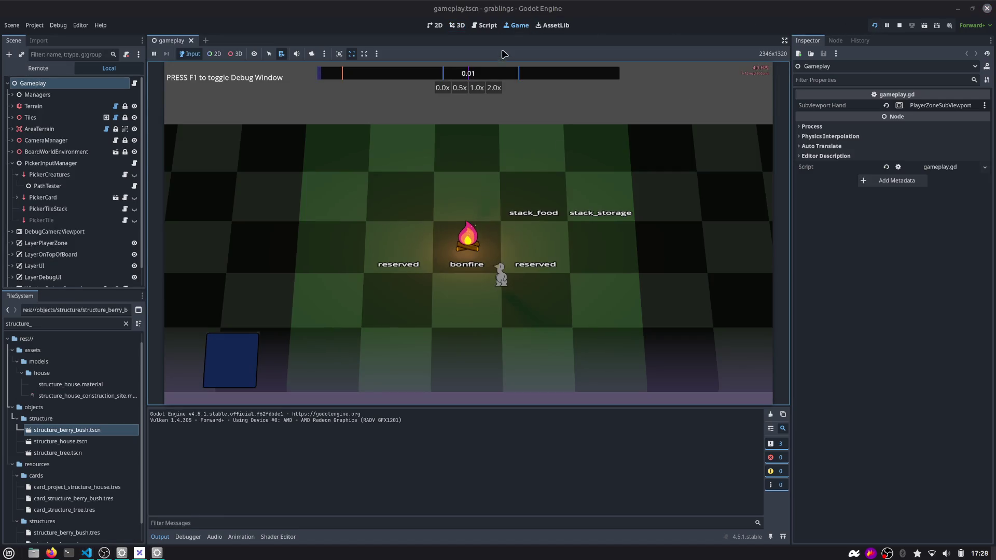
click(491, 27)
key(ctrl+shift+f)
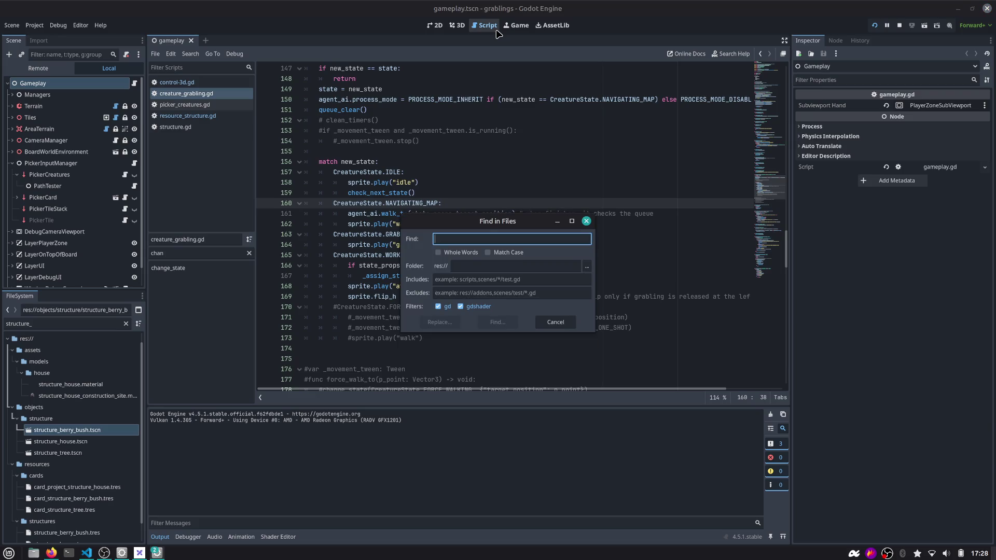
text(SPACE)
key(Return)
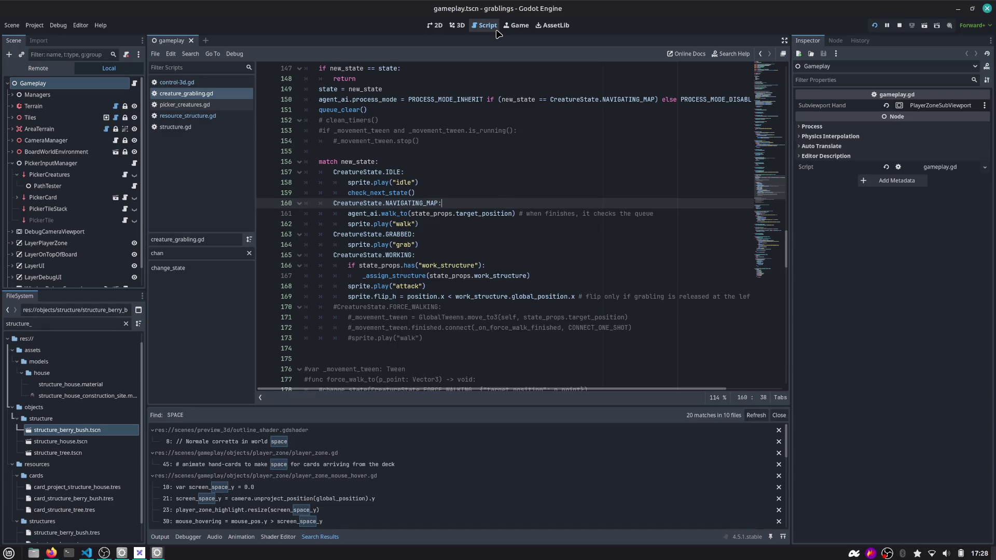
scroll(415, 477, down, 5)
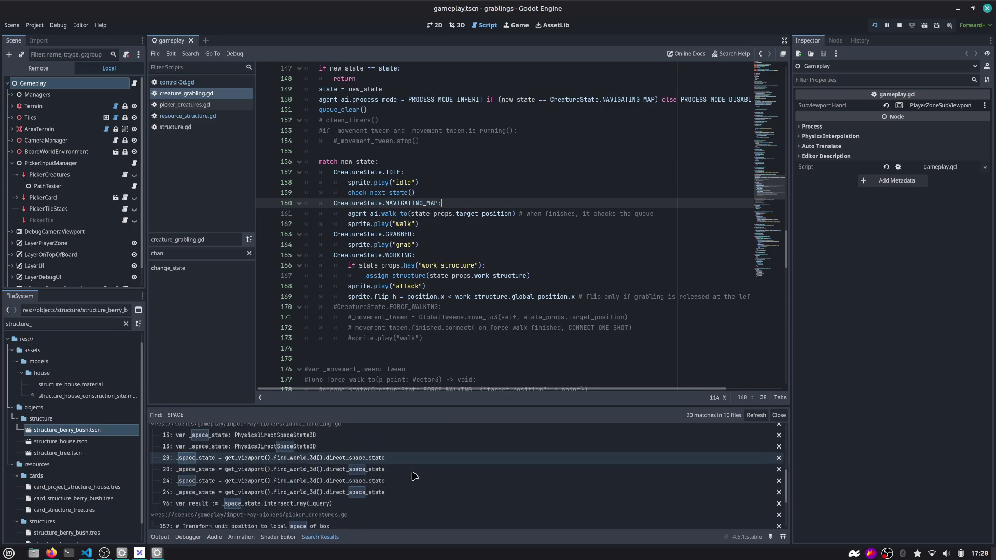
scroll(415, 477, down, 5)
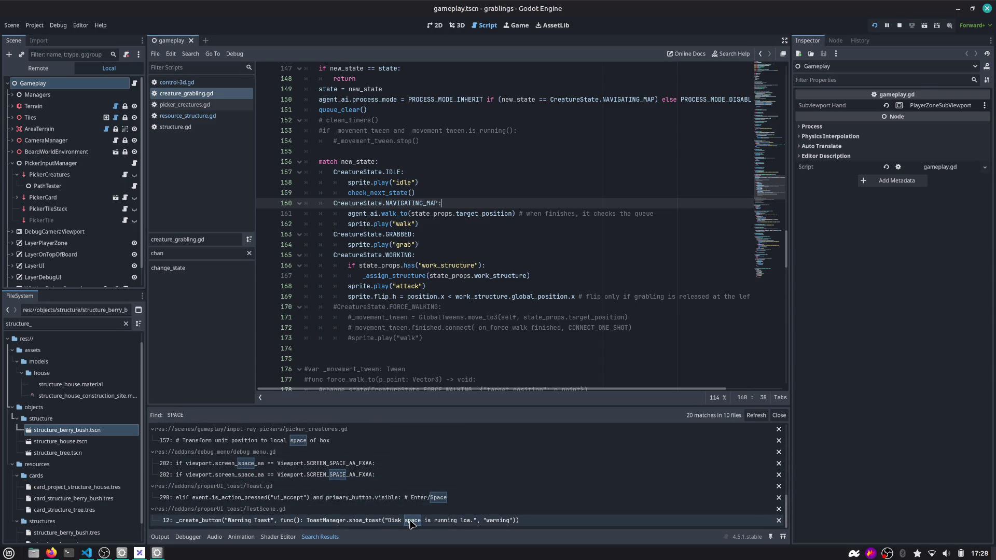
click(422, 498)
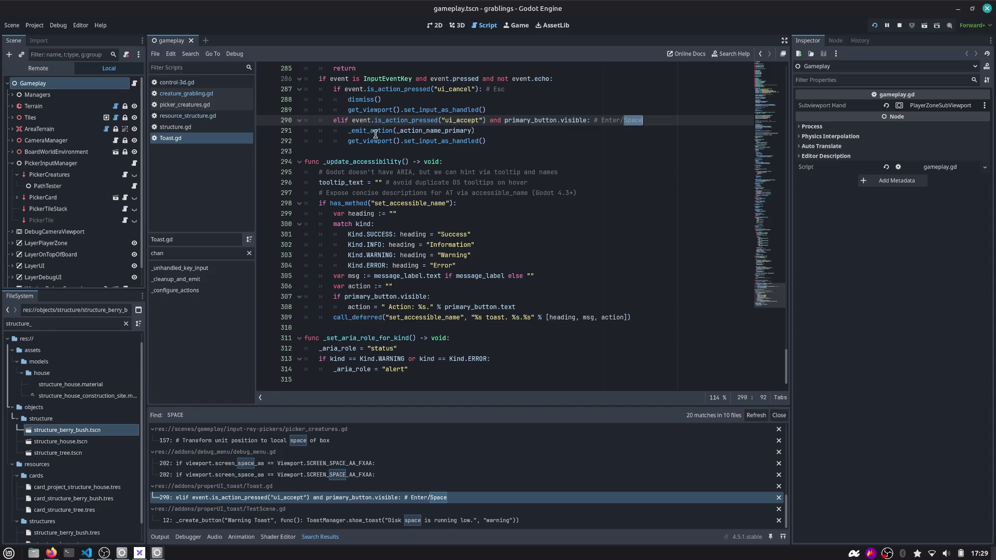
Inspect set_input_as_handled and the _unhandled_key_input documentation in Toast.gd
double_click(436, 141)
scroll(436, 146, up, 3)
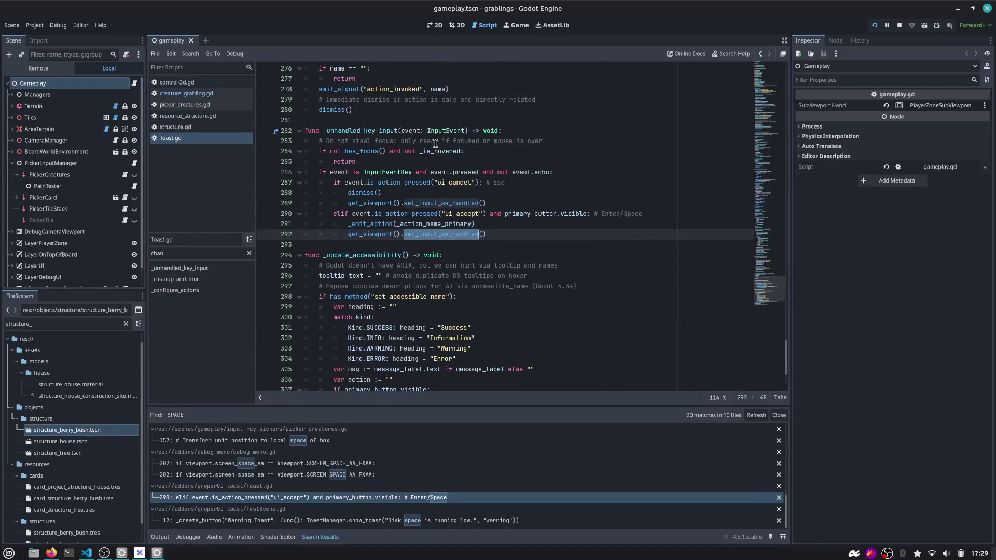
click(394, 129)
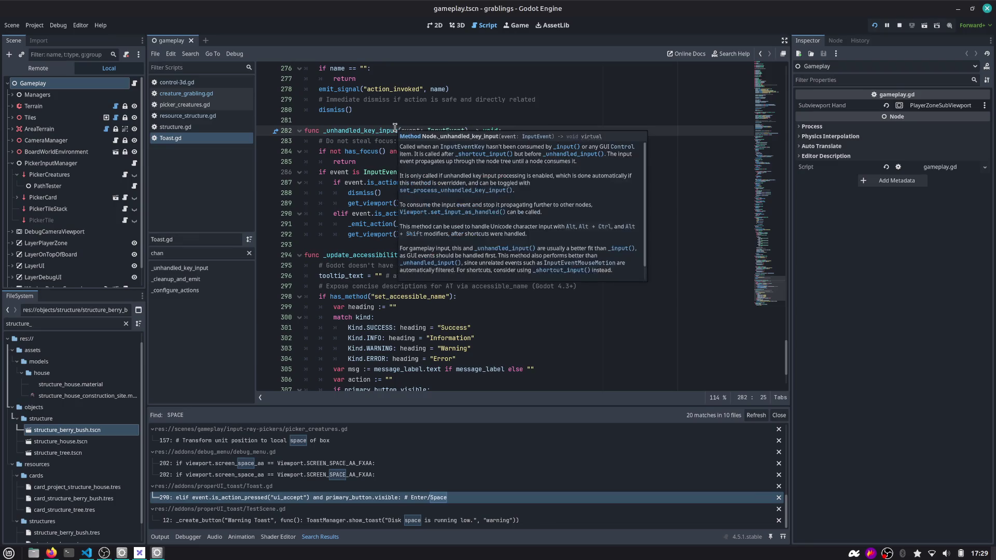
scroll(415, 167, up, 7)
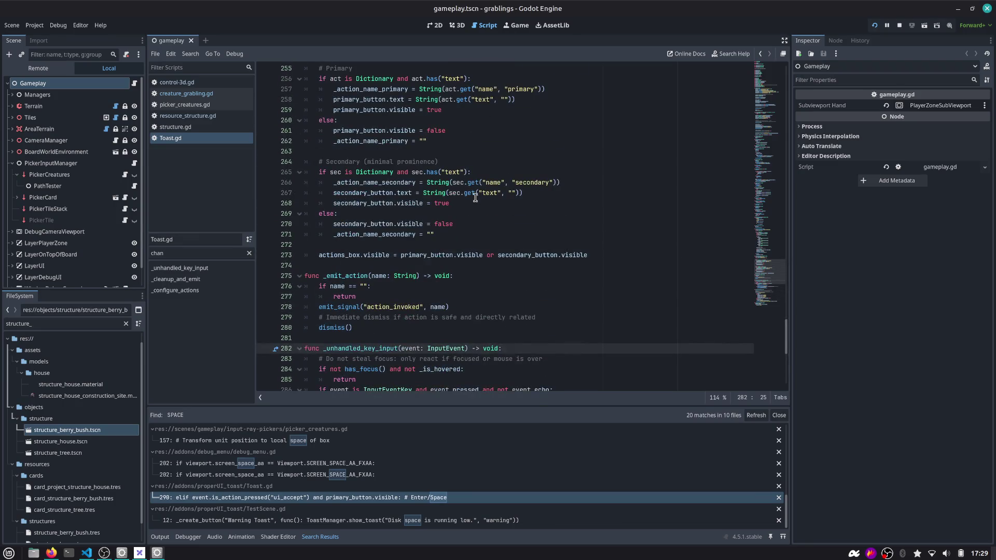
click(479, 197)
Search the whole project for draw_card and card_draw, both returning no matches
key(ctrl+shift+f)
text(draw_)
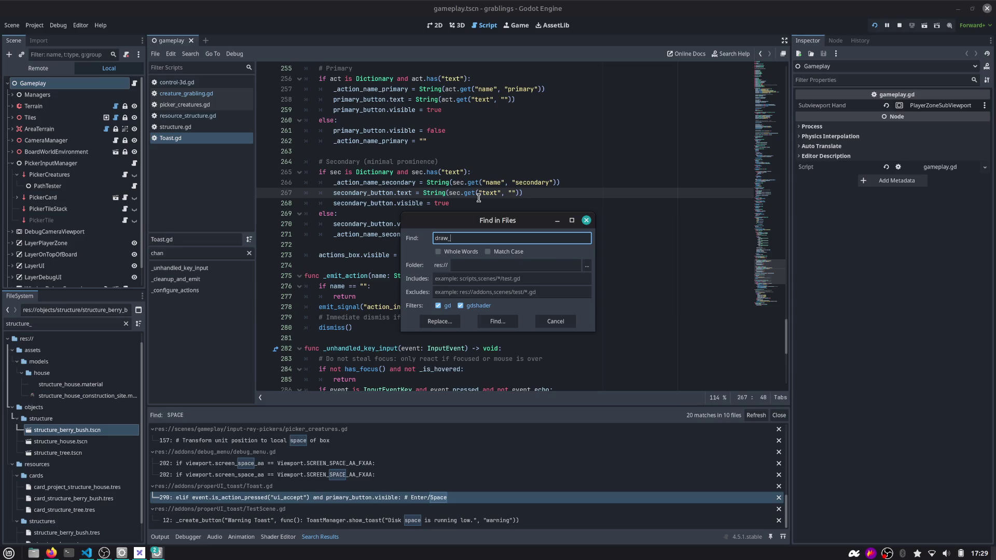
text(d)
key(Return)
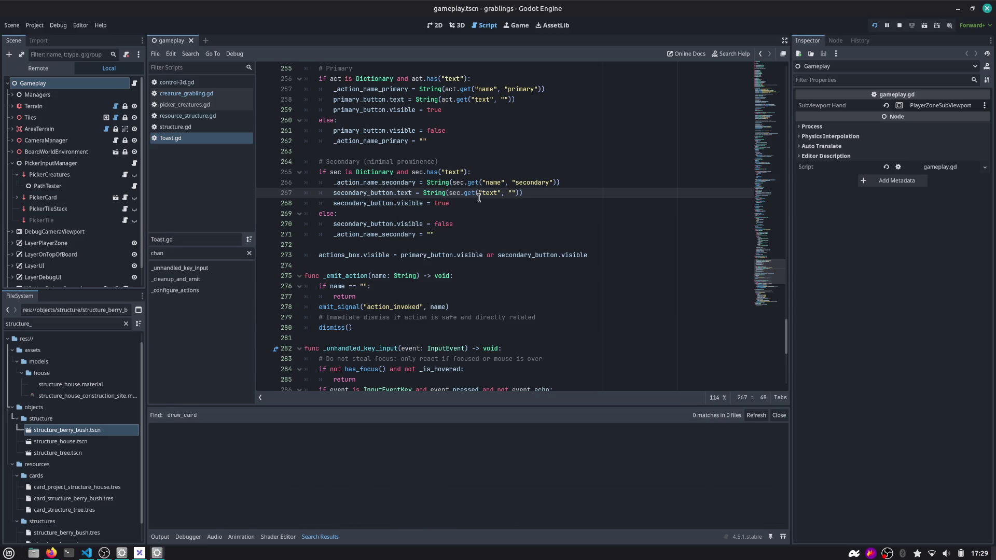
key(ctrl+shift+f)
text(card_draw)
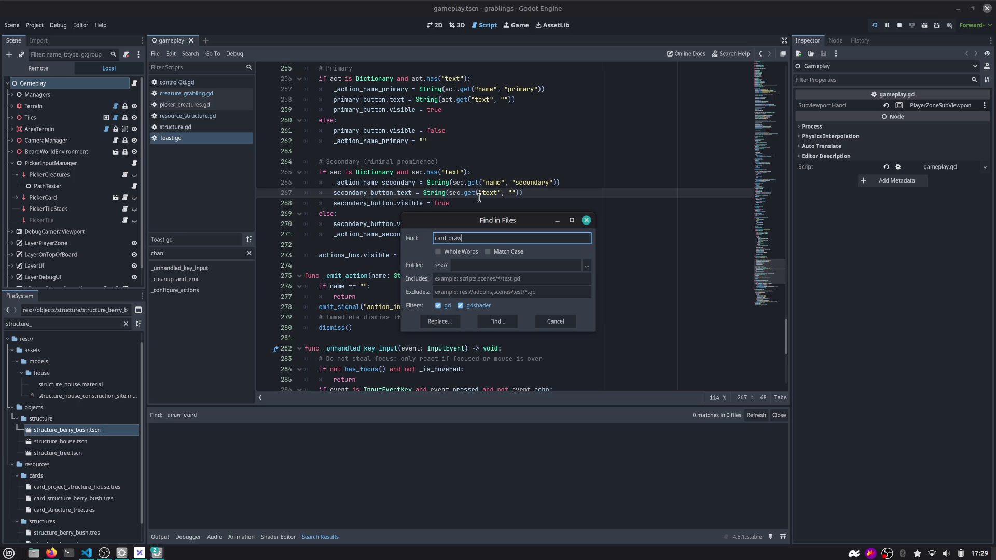
key(Return)
key(ctrl+a)
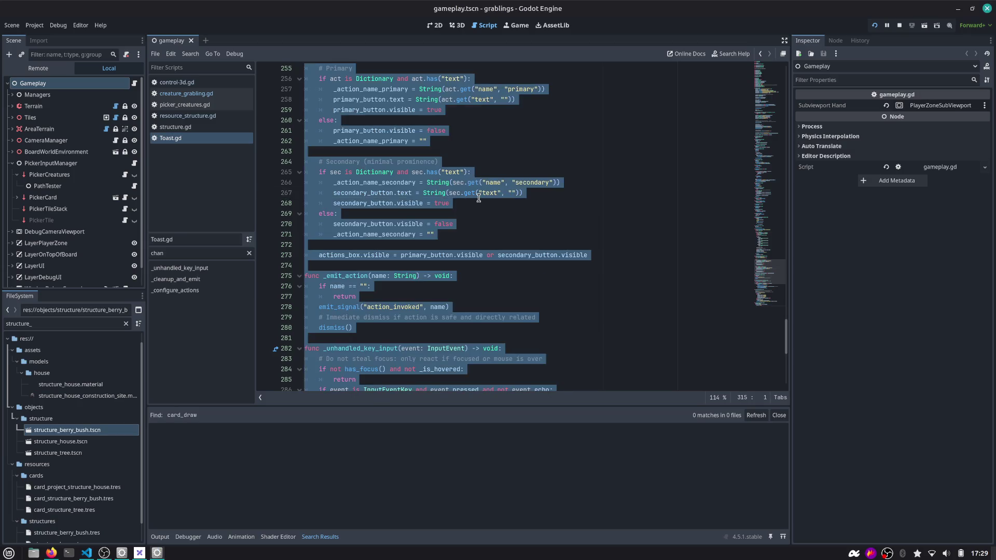
key(Right)
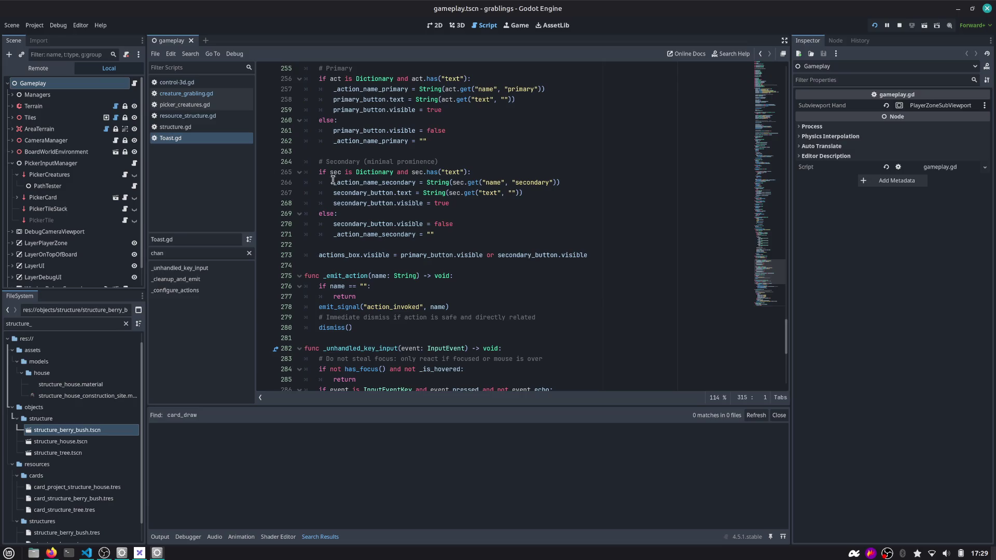
click(574, 174)
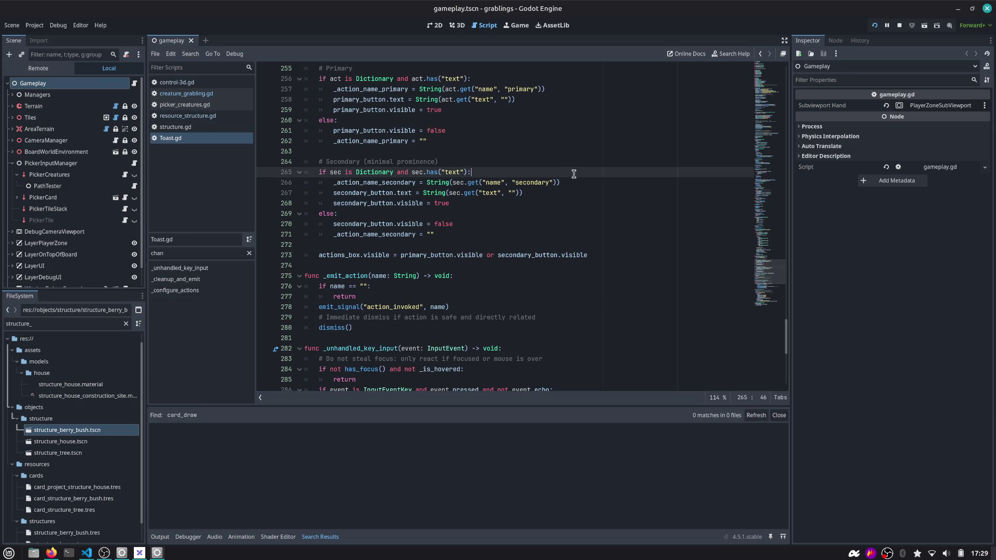
key(ctrl+shift+o)
Open the player_zone scene and inspect the get_cards function in CardDeck's card_deck.gd
text(player_zone)
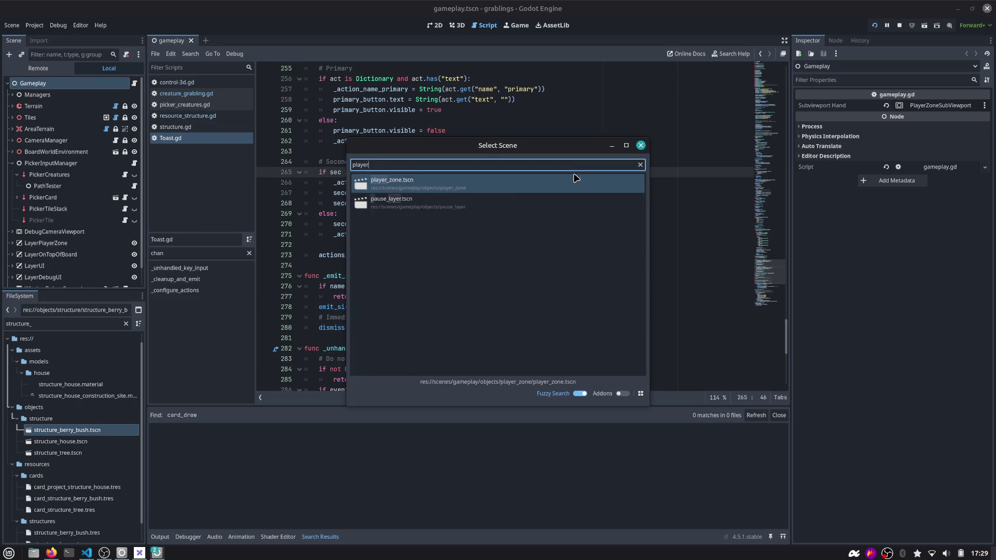
key(Return)
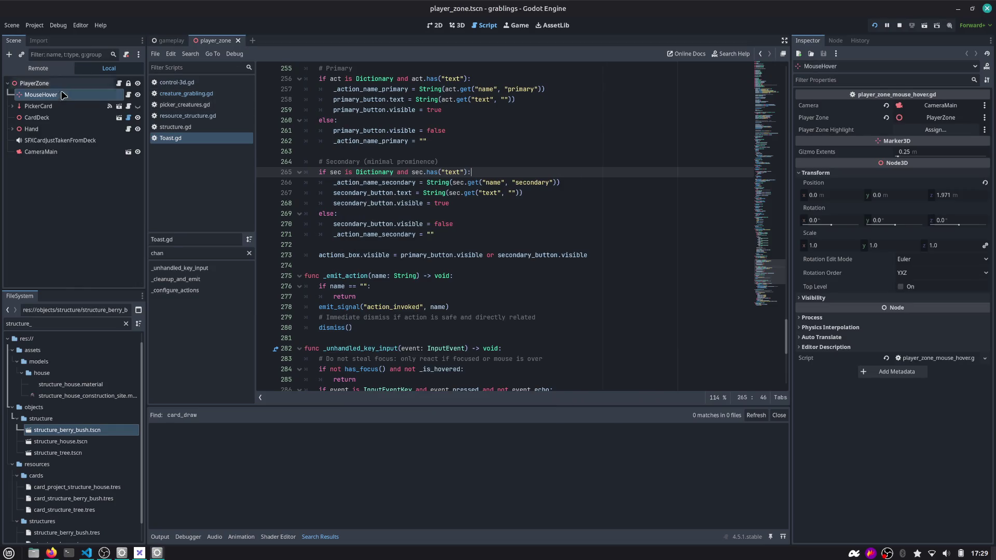
click(77, 120)
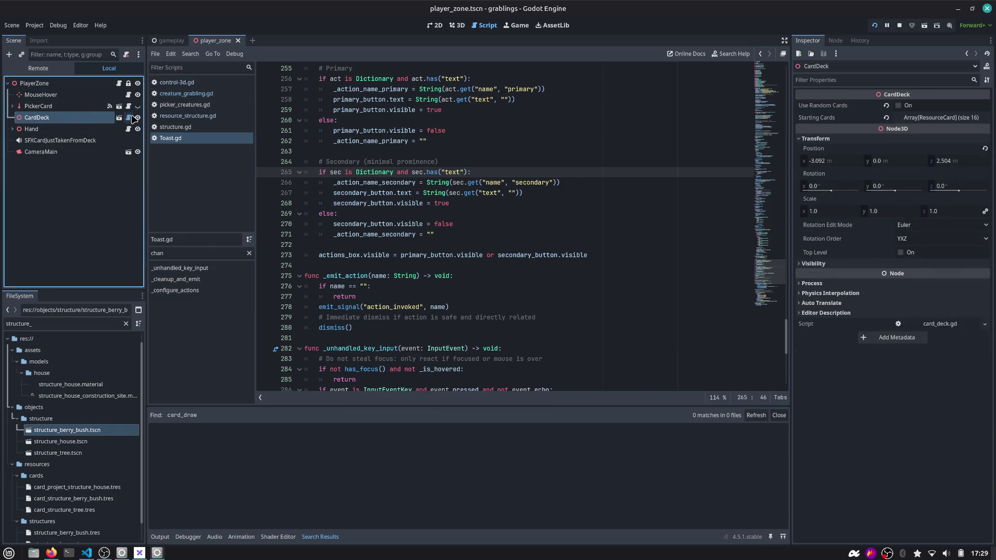
click(129, 118)
click(249, 253)
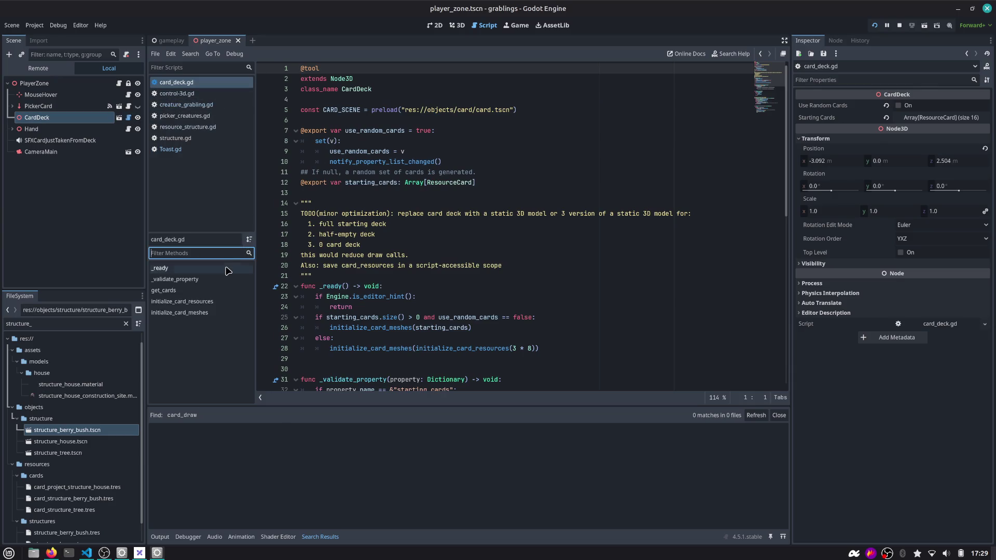
click(187, 292)
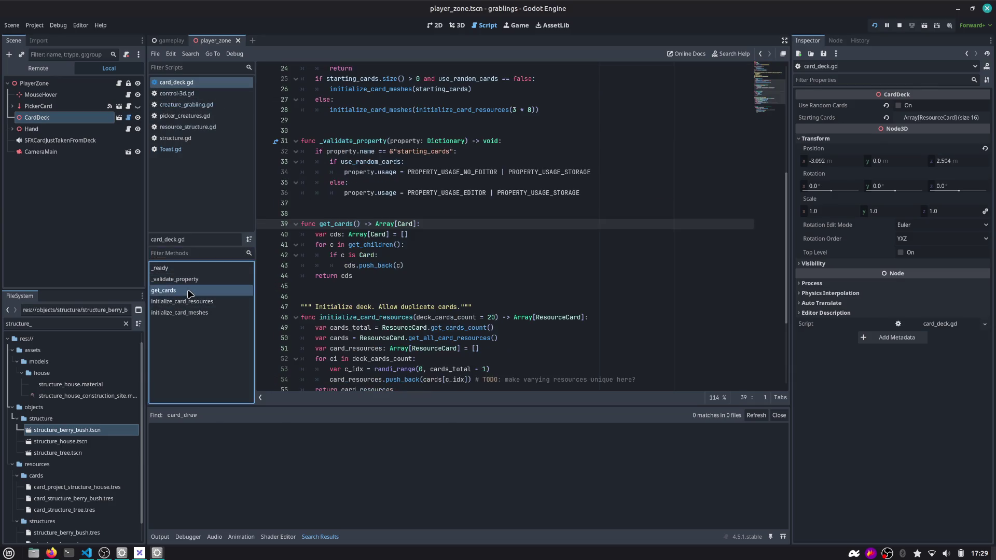
click(344, 220)
double_click(344, 220)
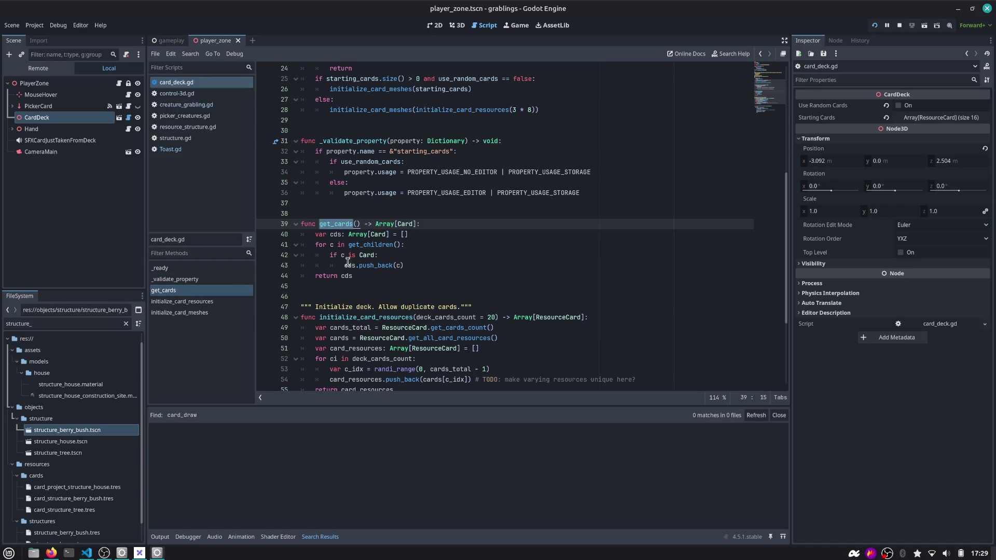
Inspect the take_from_deck function and its call on line 32 in player_zone.gd
click(119, 83)
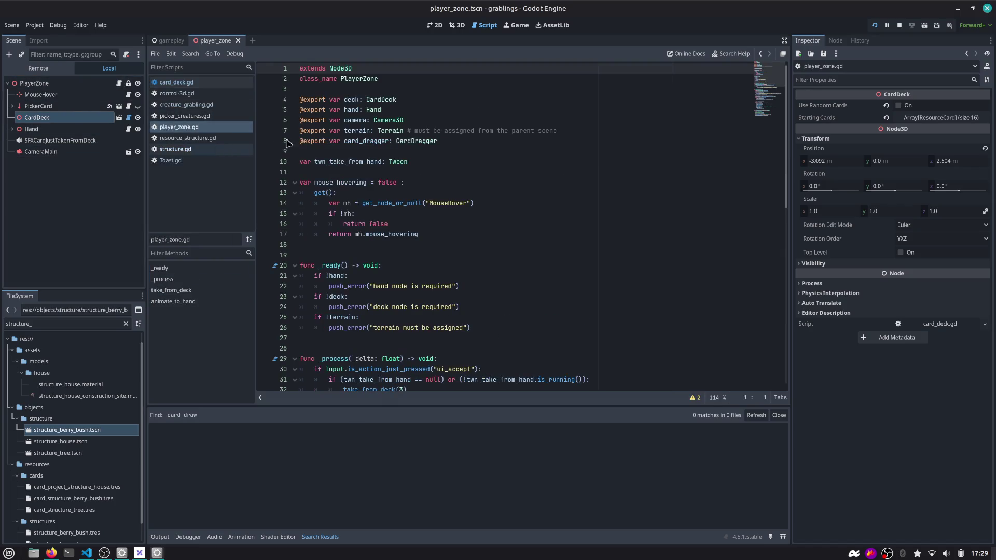
click(164, 292)
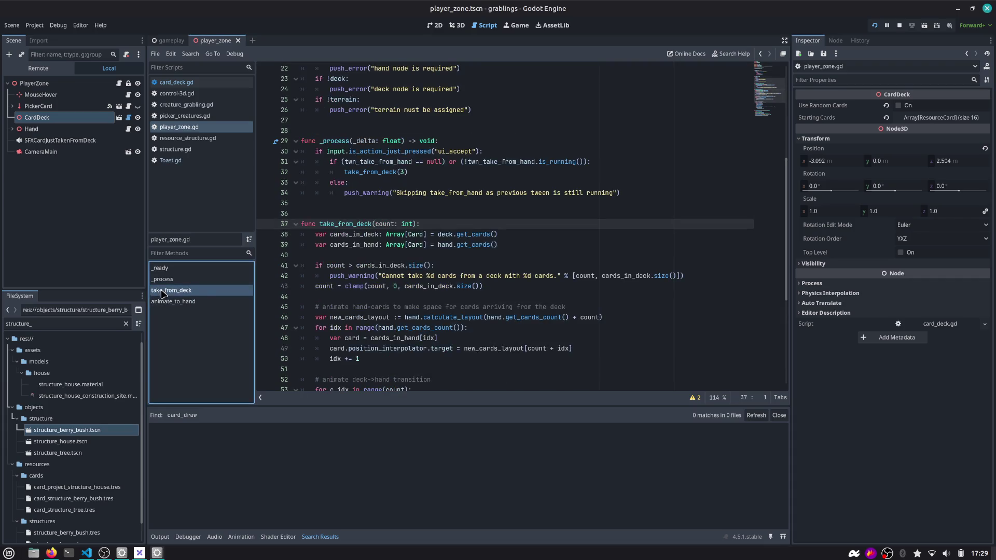
double_click(362, 224)
scroll(362, 225, down, 1)
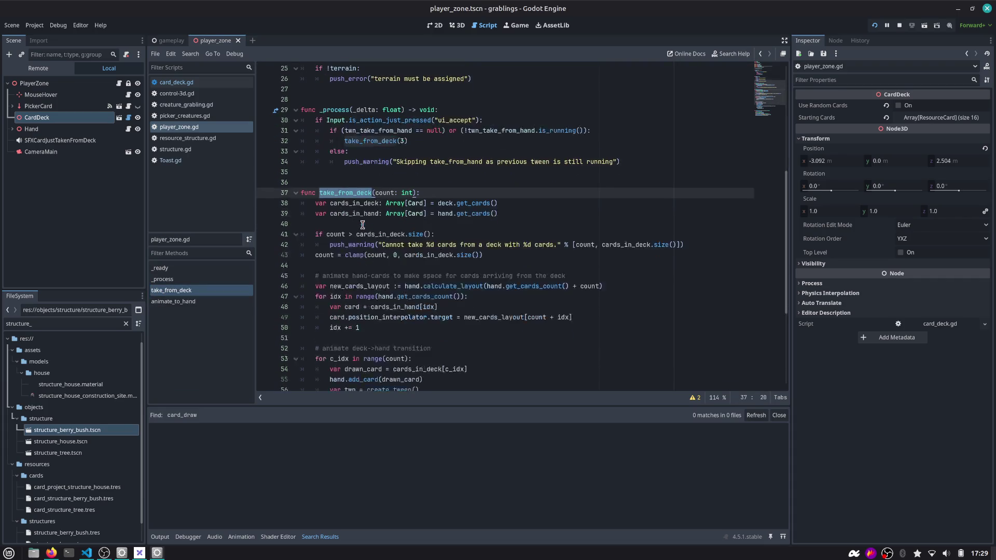
double_click(374, 141)
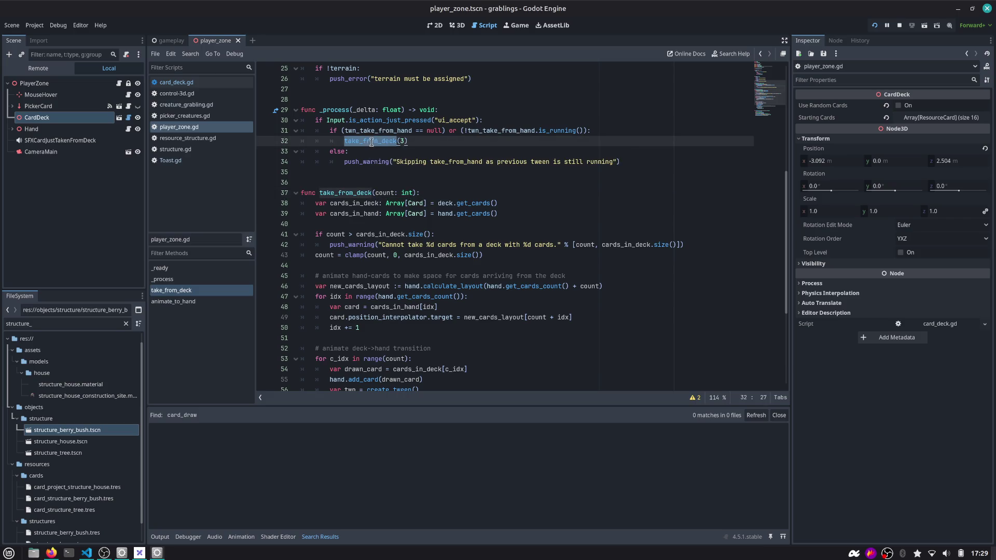
scroll(377, 157, up, 1)
scroll(377, 158, up, 8)
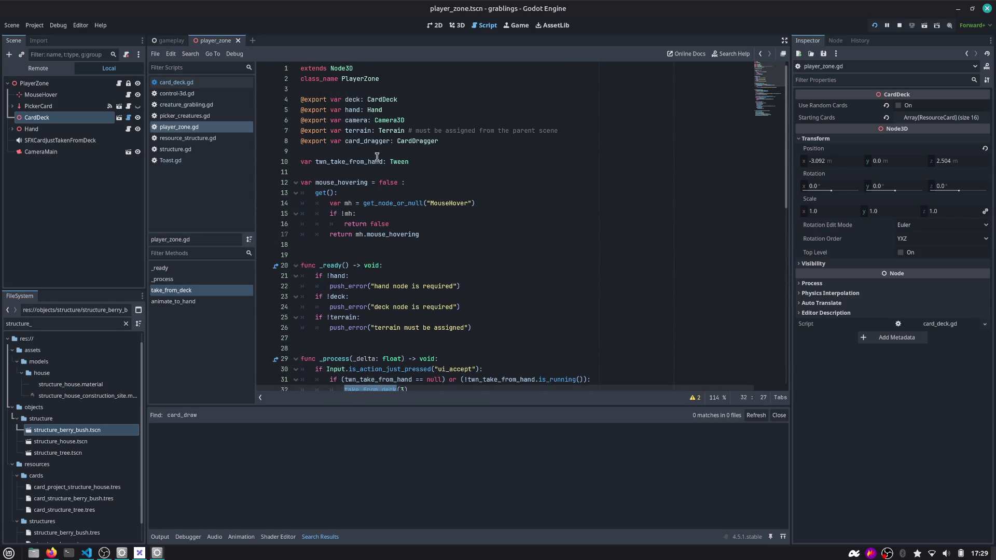
scroll(378, 157, down, 5)
mouse_move(370, 235)
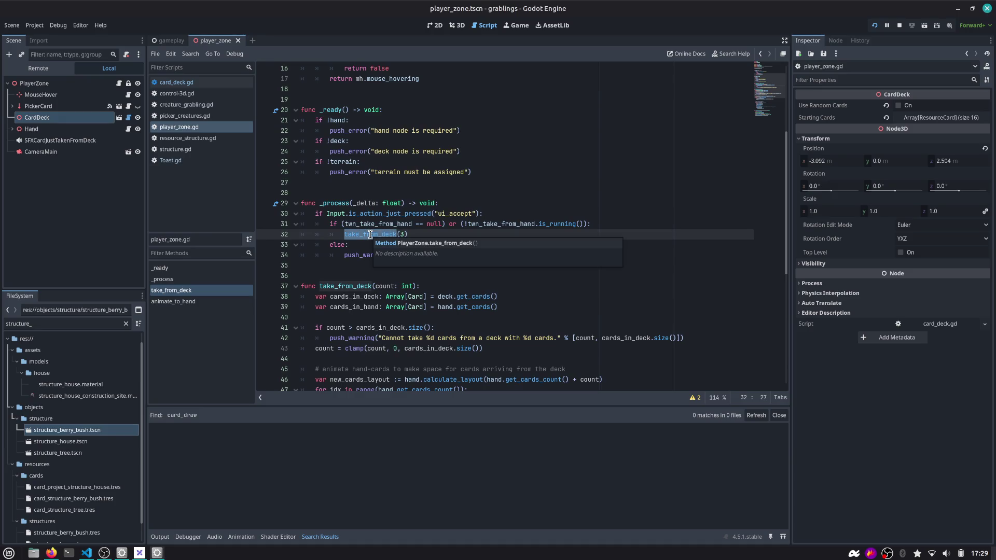
scroll(371, 235, up, 5)
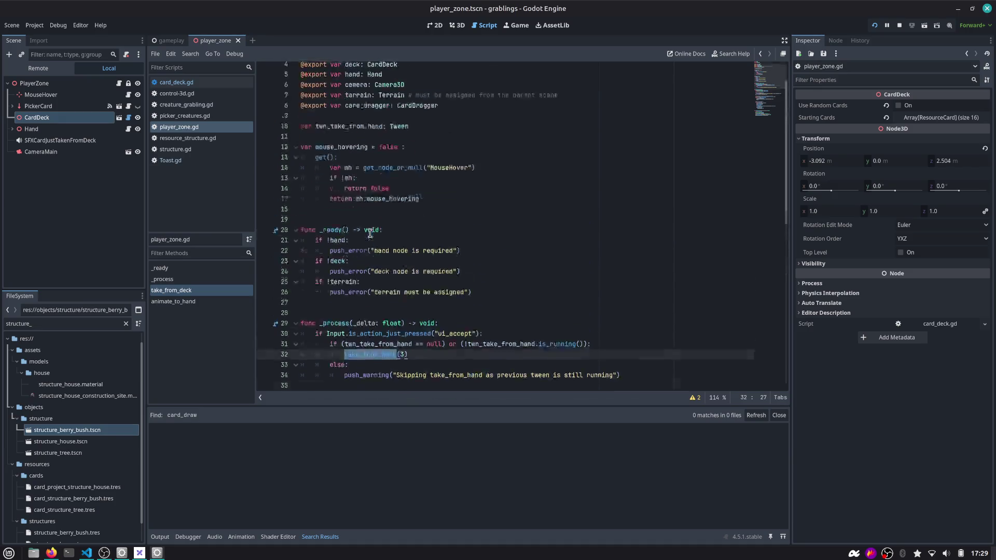
click(480, 141)
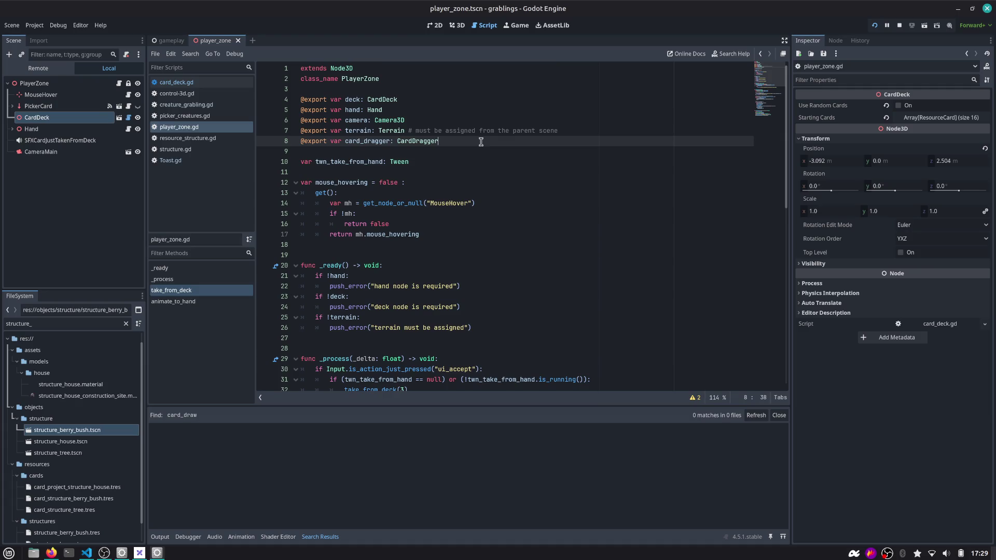
Search the project for time_manager (16 matches, 3 files) and select dinner_area.gd's line 9 lookup
key(ctrl+shift+f)
text(time_managert)
key(Return)
key(ctrl+shift+f)
key(BackSpace)
key(Return)
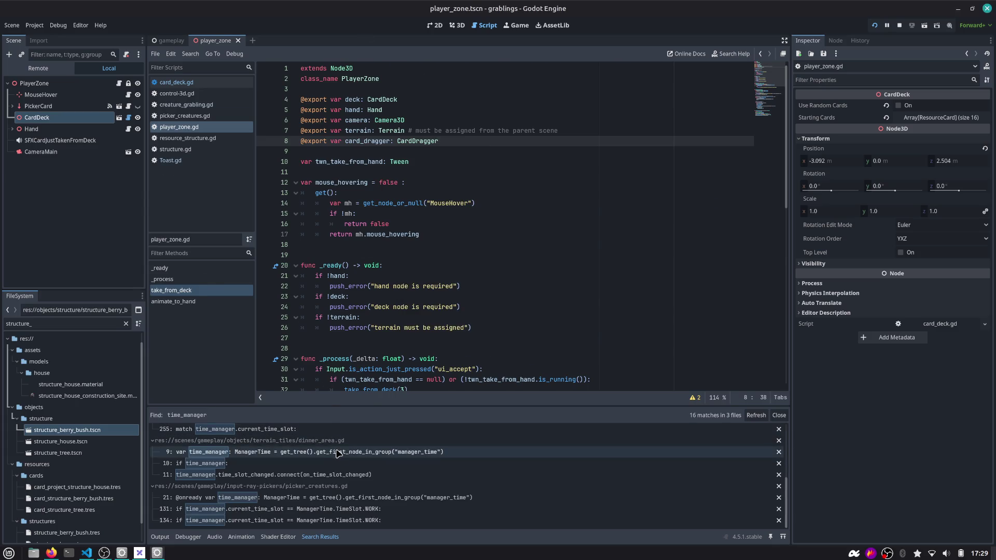
click(363, 451)
scroll(462, 116, up, 2)
click(647, 131)
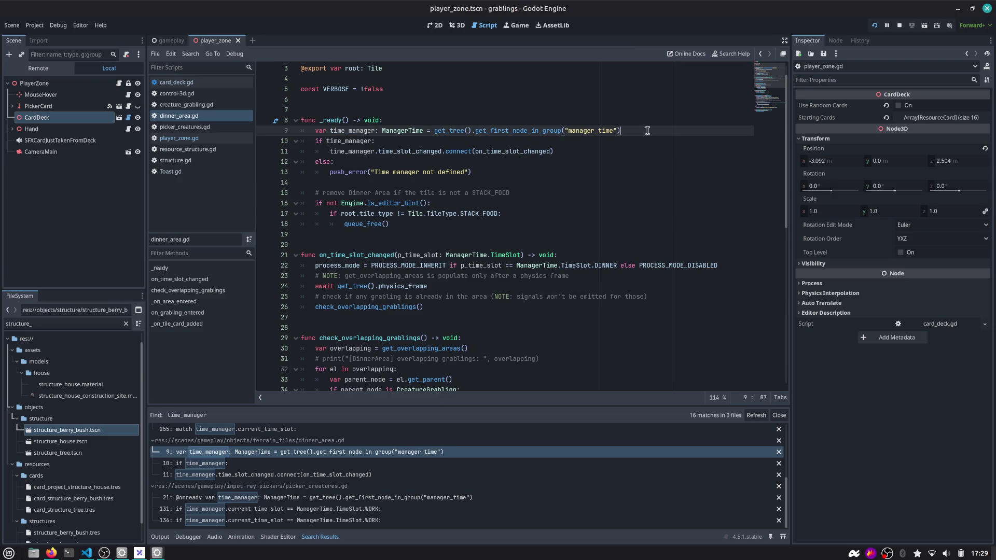
key(shift+Home)
key(ctrl+c)
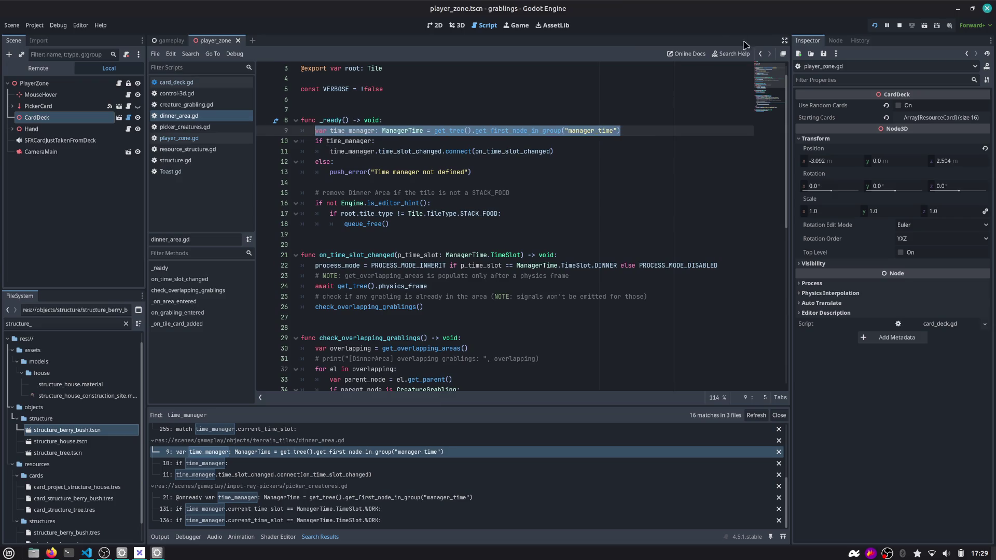
Paste the time_manager declaration onto line 9 of player_zone.gd with a blank line after
click(760, 54)
click(384, 150)
key(ctrl+v)
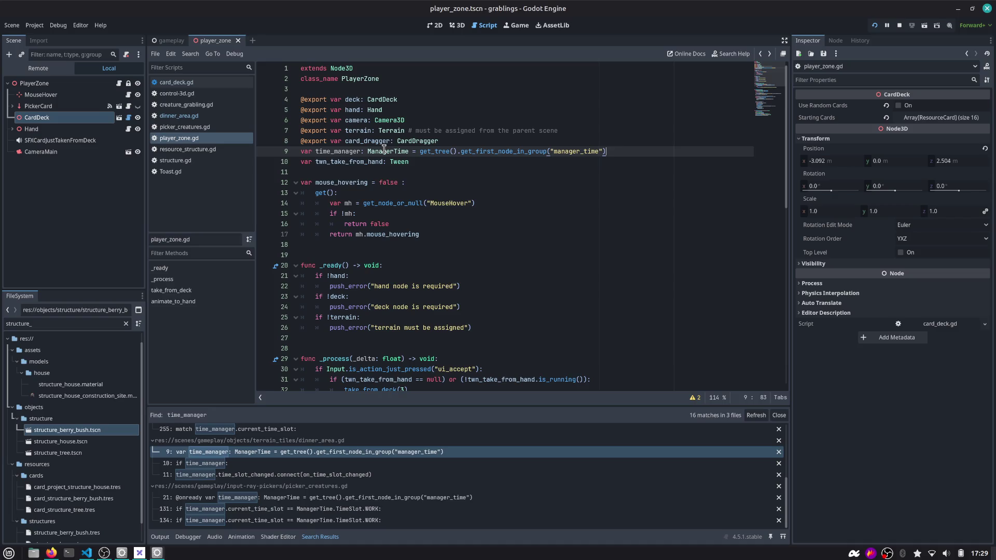
key(Return)
key(Up)
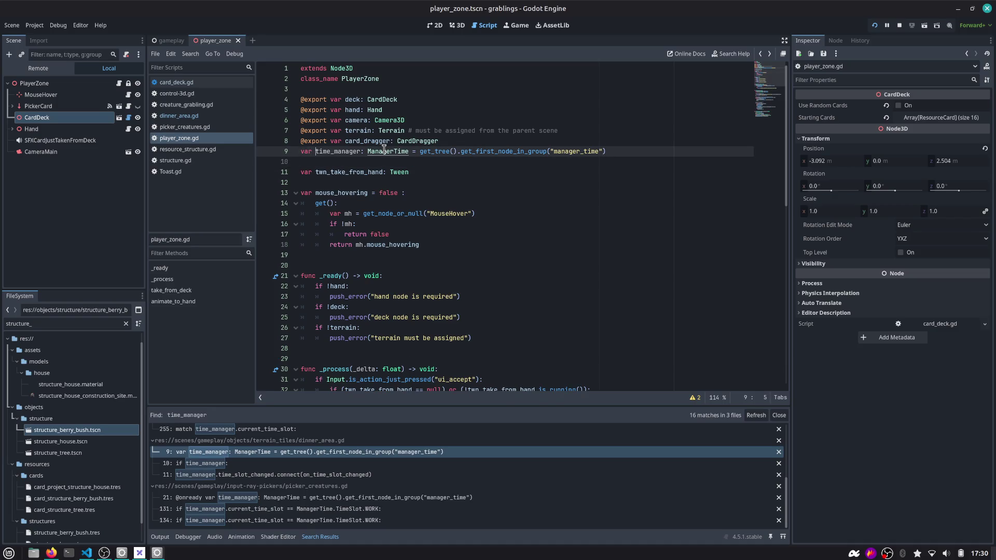
key(ctrl+shift+Right)
key(Down)
key(Return)
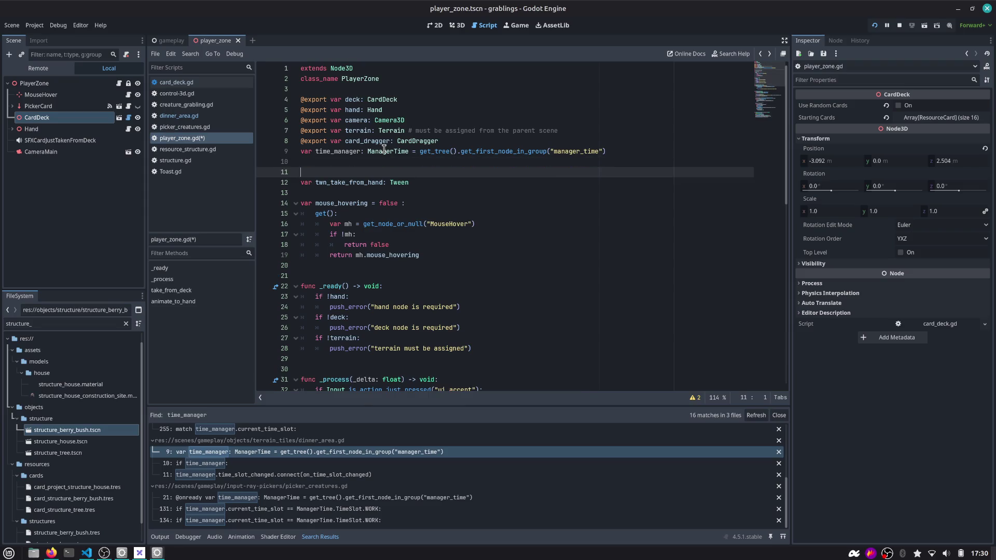
Write GameplayGlobals, cut it, and paste it as the first line inside _ready()
key(BackSpace)
key(BackSpace)
key(BackSpace)
text(ameplay)
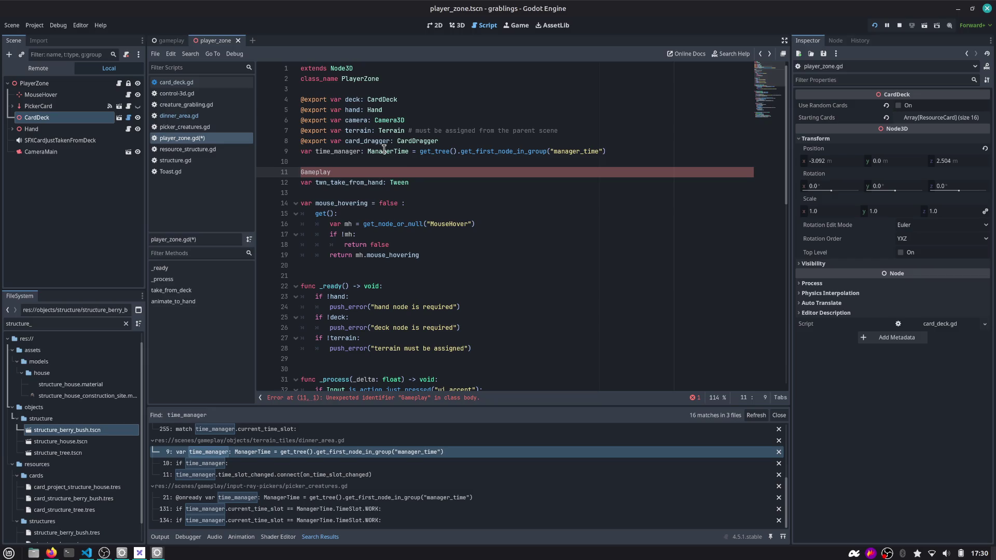
key(shift+Home)
key(BackSpace)
key(Down)
key(Down)
key(Down)
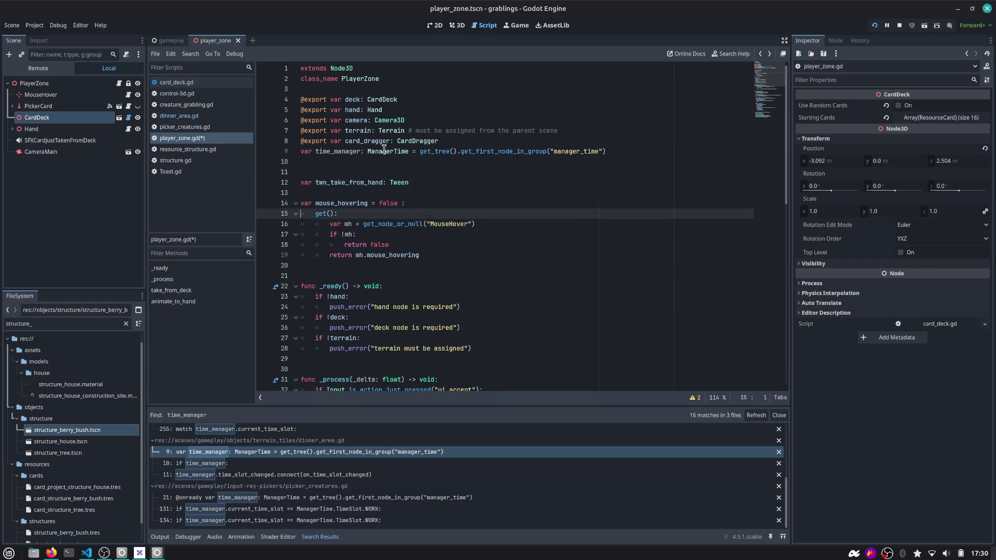
key(End)
key(Down)
key(Down)
key(Down)
key(ctrl+v)
key(Up)
key(Down)
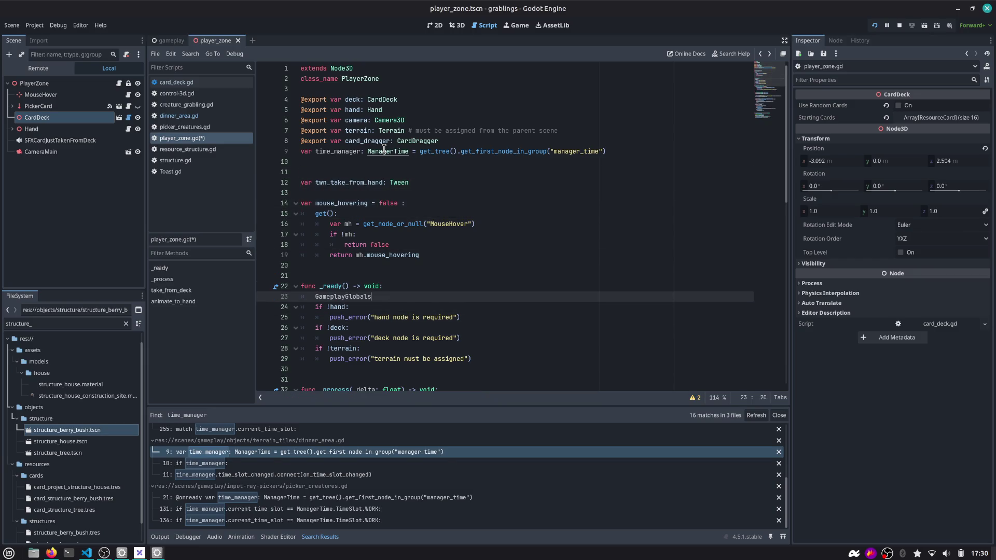
key(Up)
key(Up)
key(Up)
key(Up)
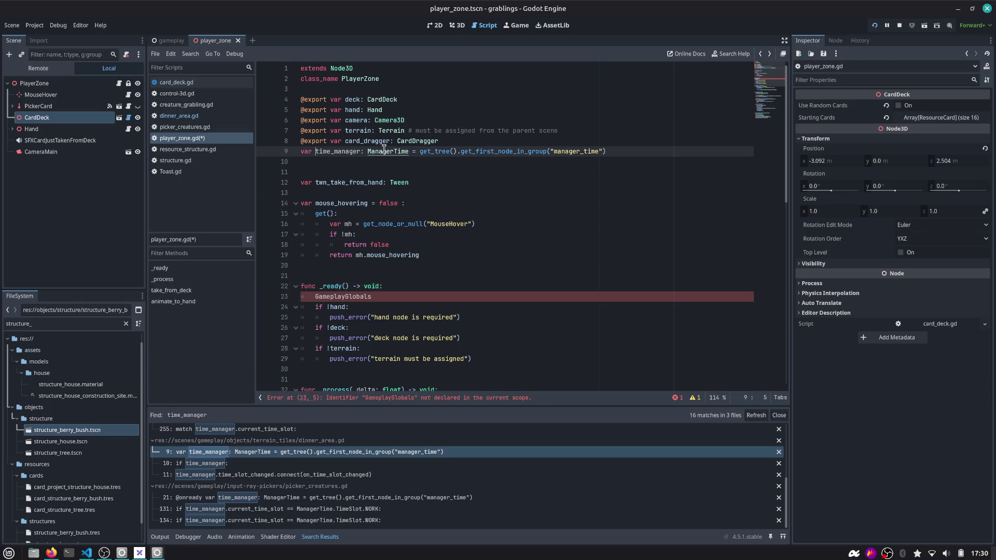
Select the get_tree() group lookup in the line 9 time_manager declaration
key(ctrl+shift+Right)
key(shift+End)
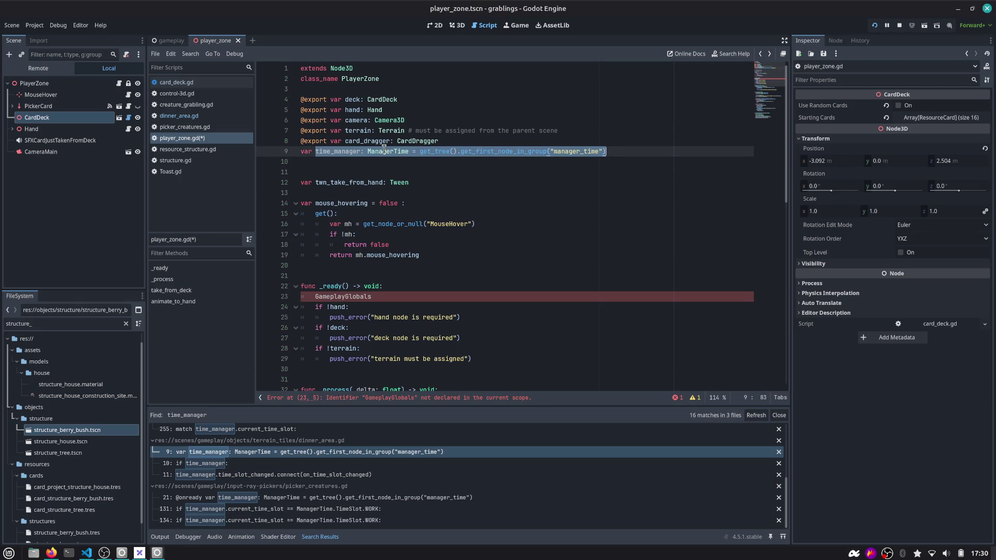
key(End)
key(ctrl+shift+Left)
key(ctrl+shift+Left)
key(ctrl+shift+Left)
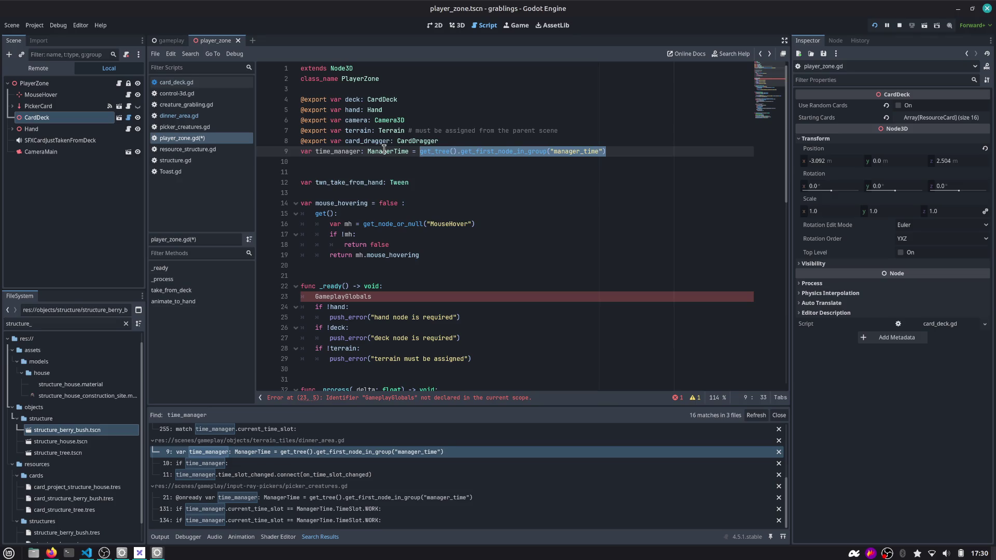
Search the project for the manager_time group lookup, finding 5 matches in 5 files
key(ctrl+shift+f)
key(Return)
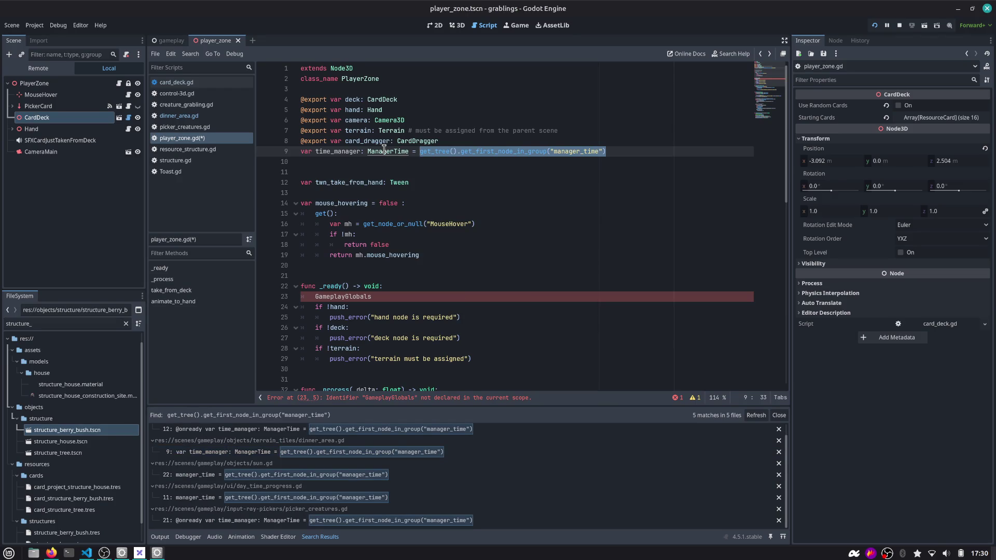
drag(496, 406, 495, 273)
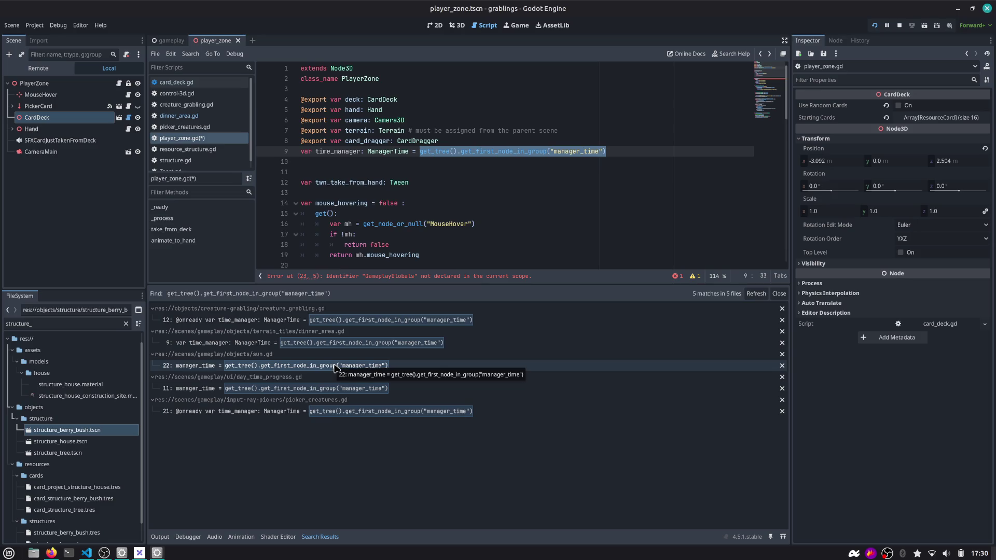
Inspect the get_first_node_in_group lookup on line 22 of sun.gd, then return to player_zone.gd
click(335, 366)
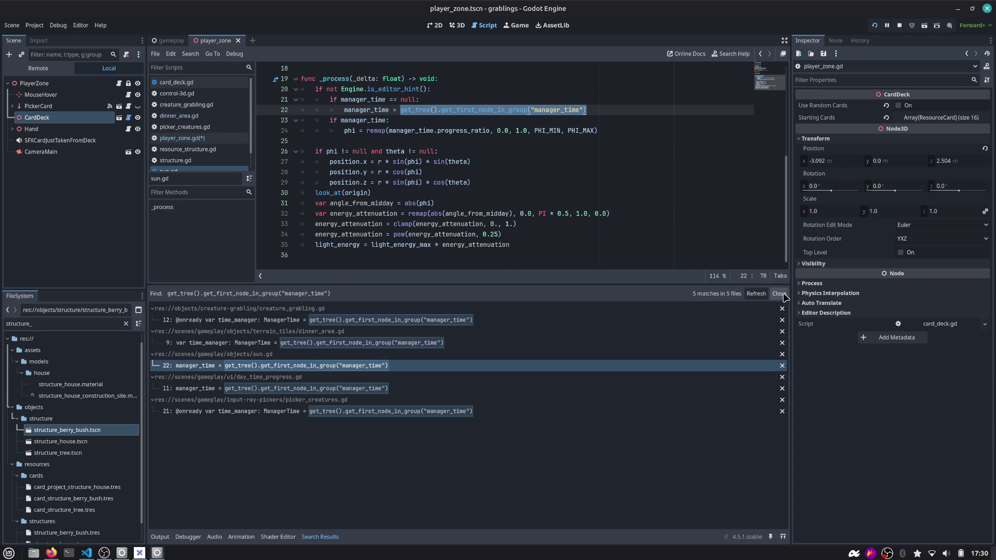
drag(616, 290, 597, 399)
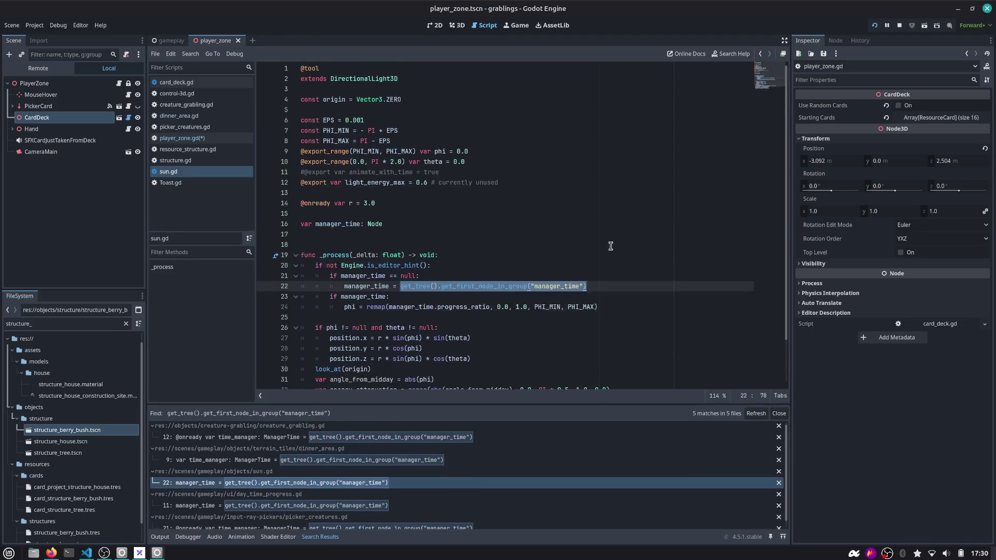
double_click(471, 287)
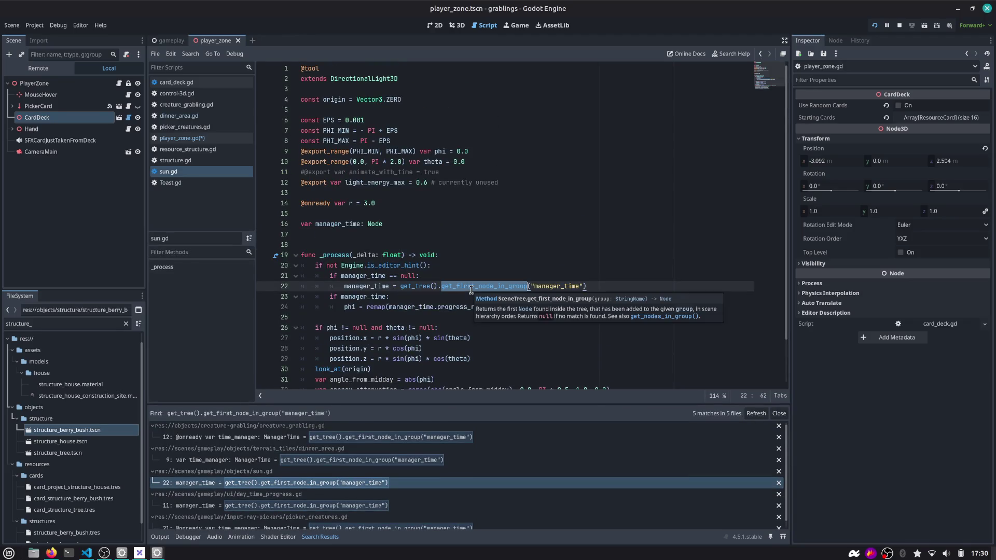
scroll(471, 290, down, 1)
double_click(366, 255)
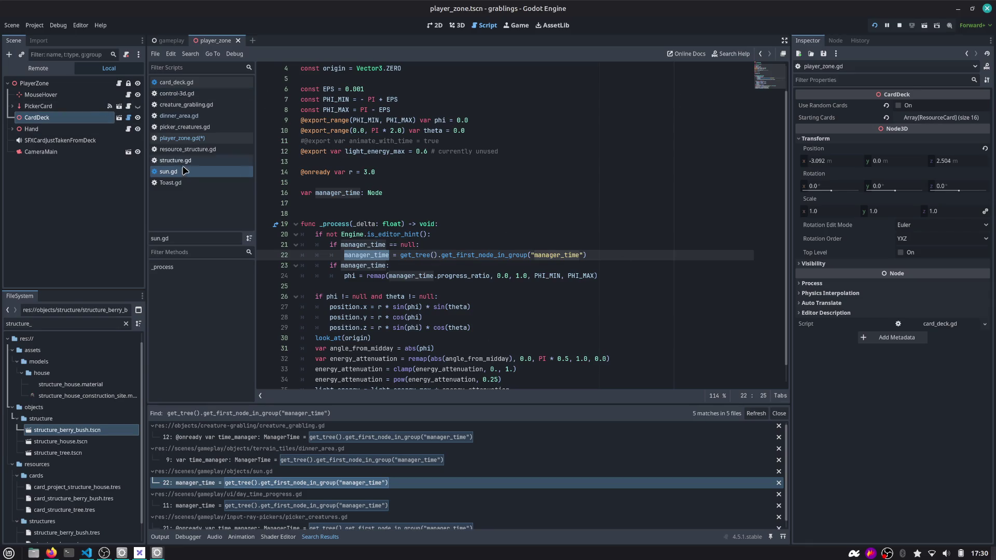
click(181, 138)
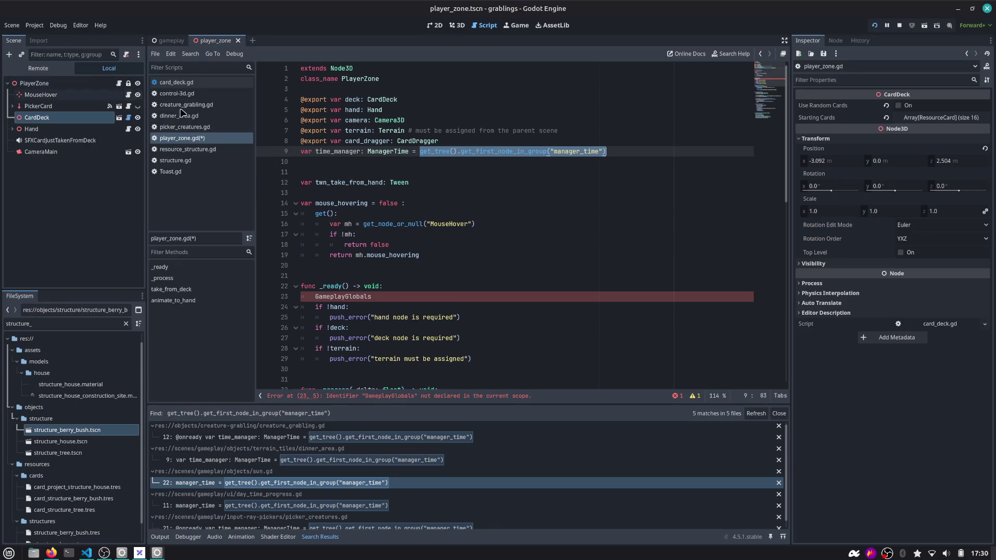
On line 23 of _ready, replace GameplayGlobals with the time_manager variable
double_click(353, 151)
key(ctrl+c)
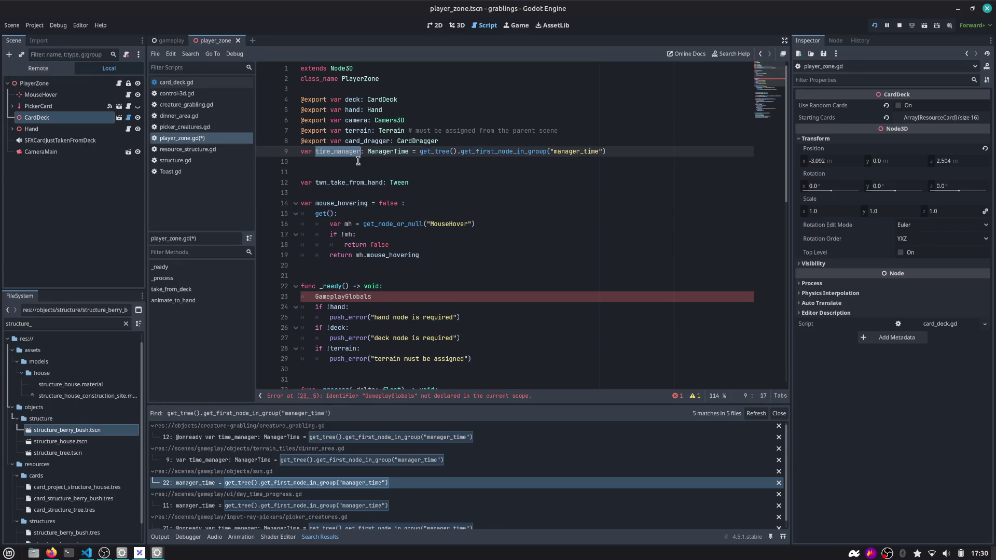
key(Home)
key(Down)
key(Down)
key(Down)
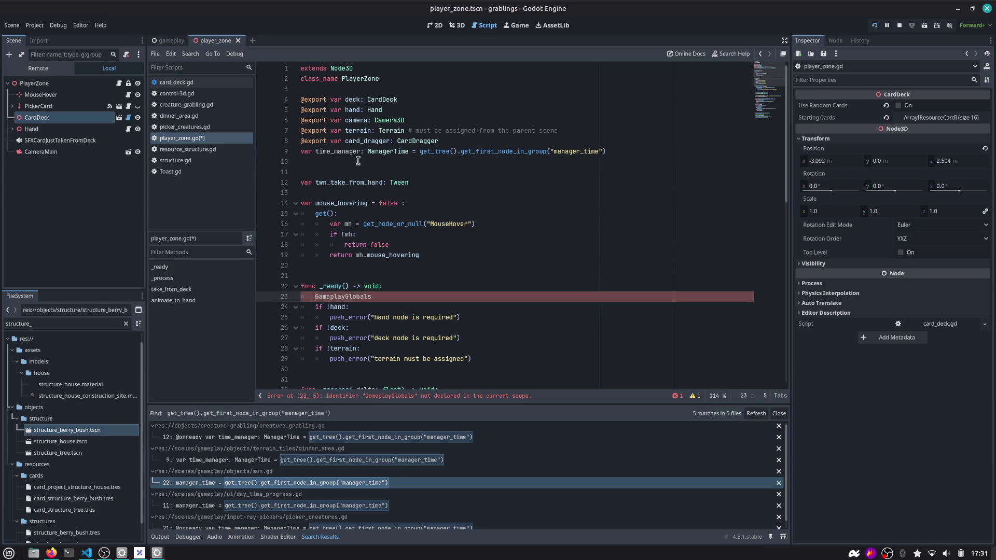
key(ctrl+shift+Right)
key(ctrl+v)
text(.)
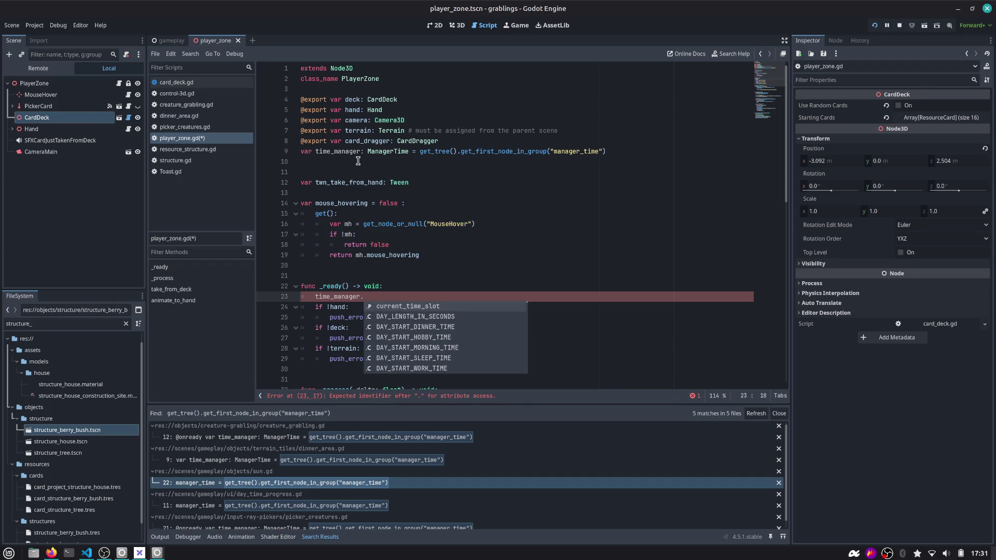
Use autocompletion to pick time_manager's morning_time_started signal instead of time_slot_changed
scroll(333, 95, down, 3)
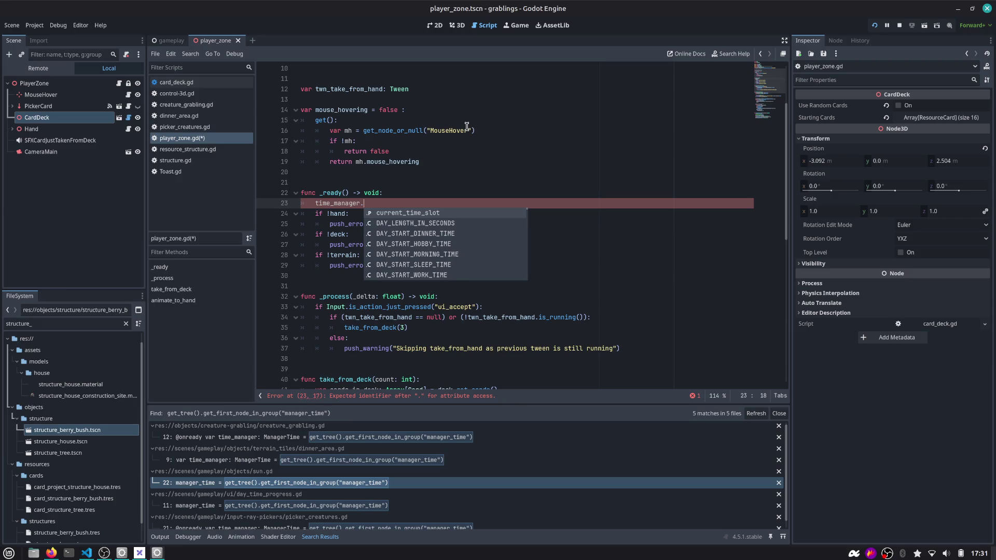
text(c)
key(Down)
key(Down)
key(Down)
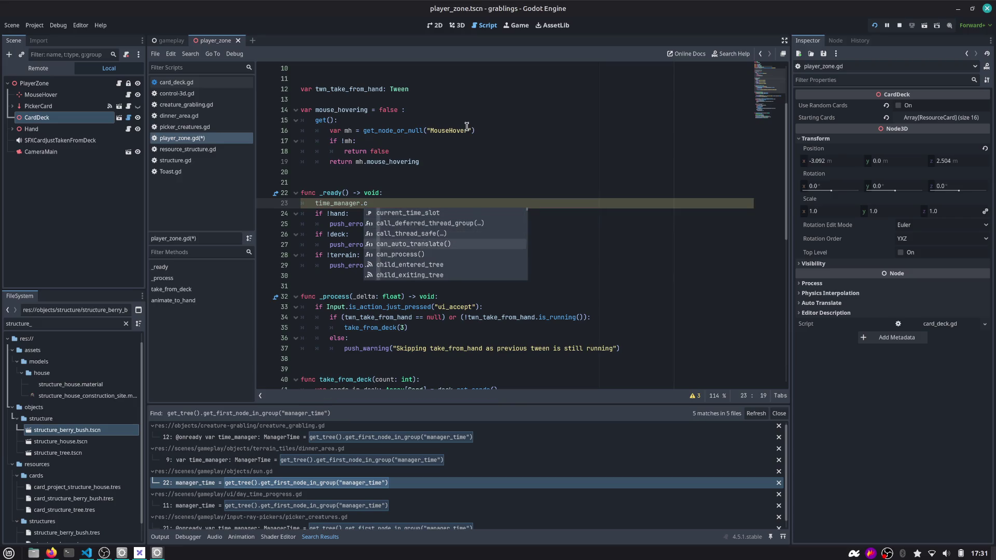
key(Down)
key(Down)
key(Down)
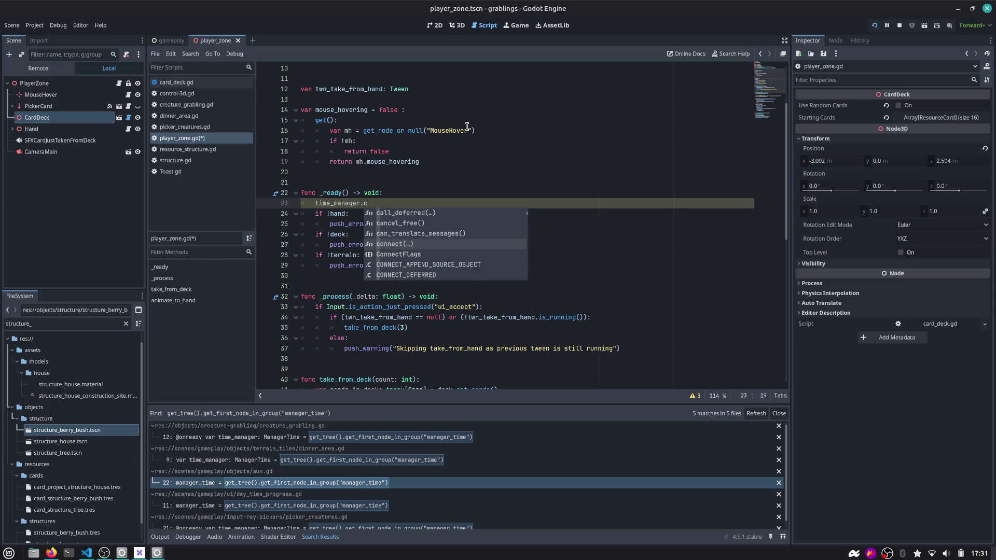
key(Up)
key(Up)
key(Up)
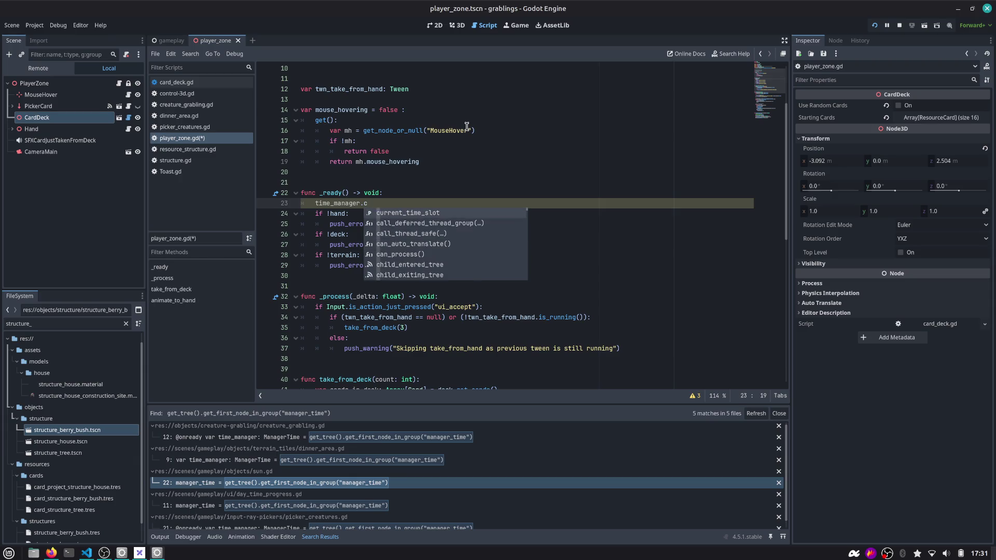
key(Down)
key(Down)
key(Down)
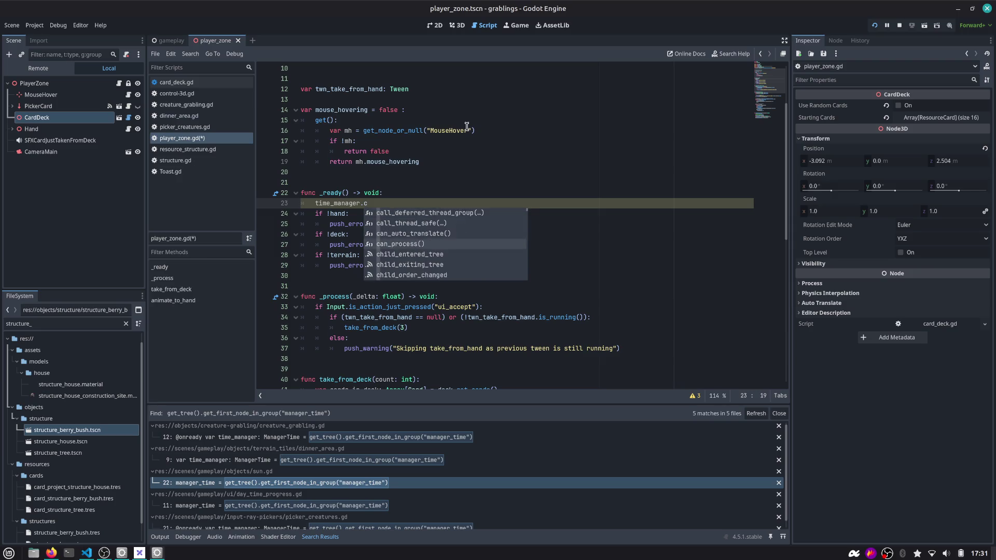
text(hange)
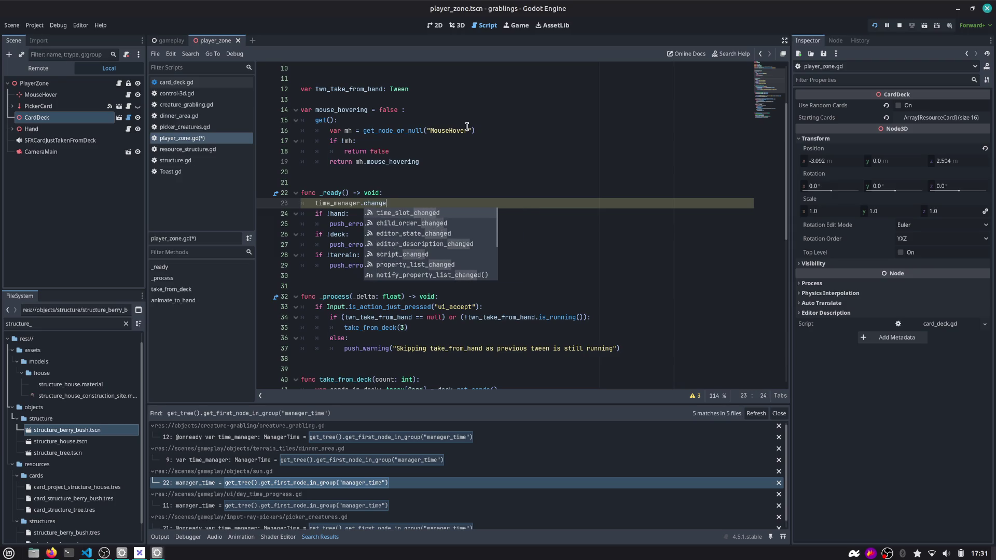
key(Return)
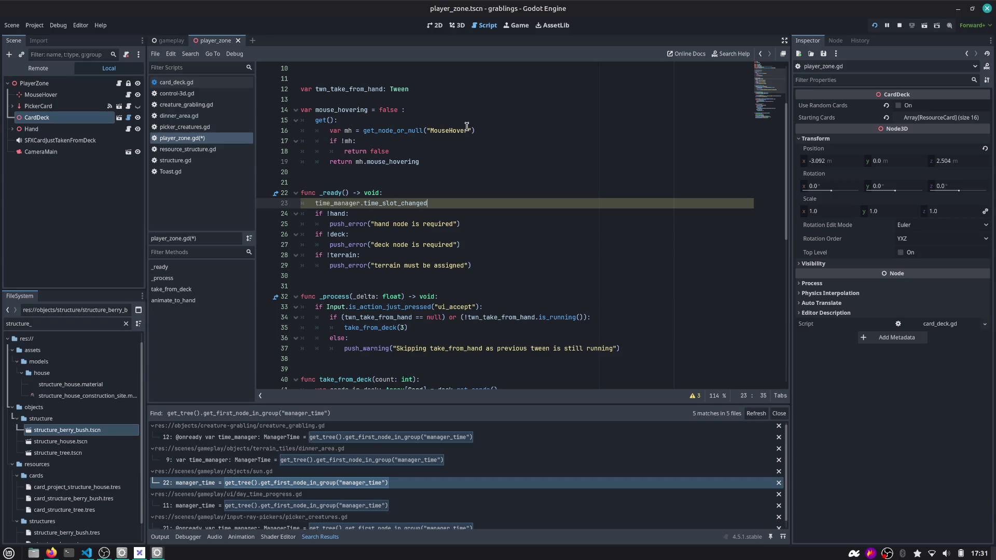
key(ctrl+shift+Left)
text(morn)
key(Return)
Call .connect(_on_morning_time_started) on the signal, leaving the handler not yet declared
text(emi)
key(BackSpace)
key(BackSpace)
key(BackSpace)
text(conn)
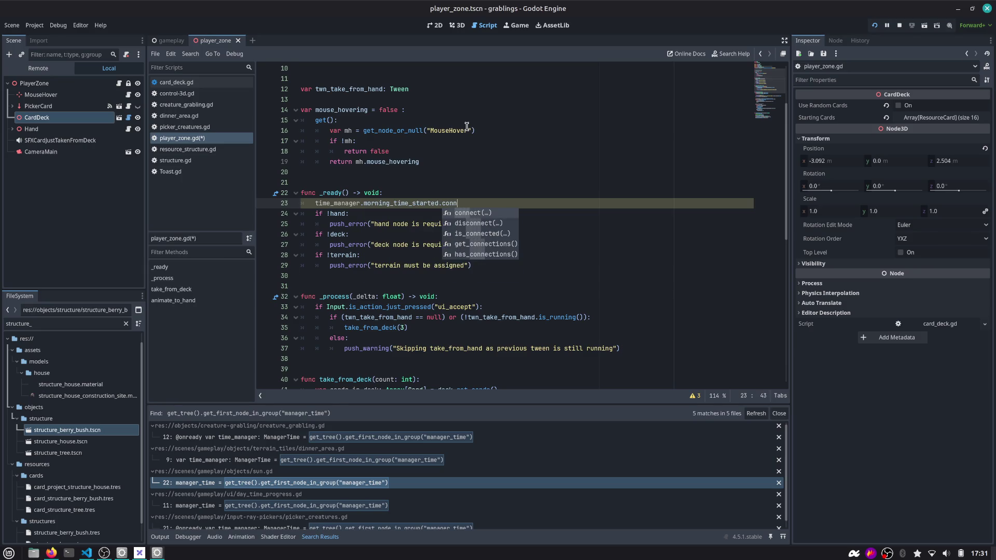
key(Return)
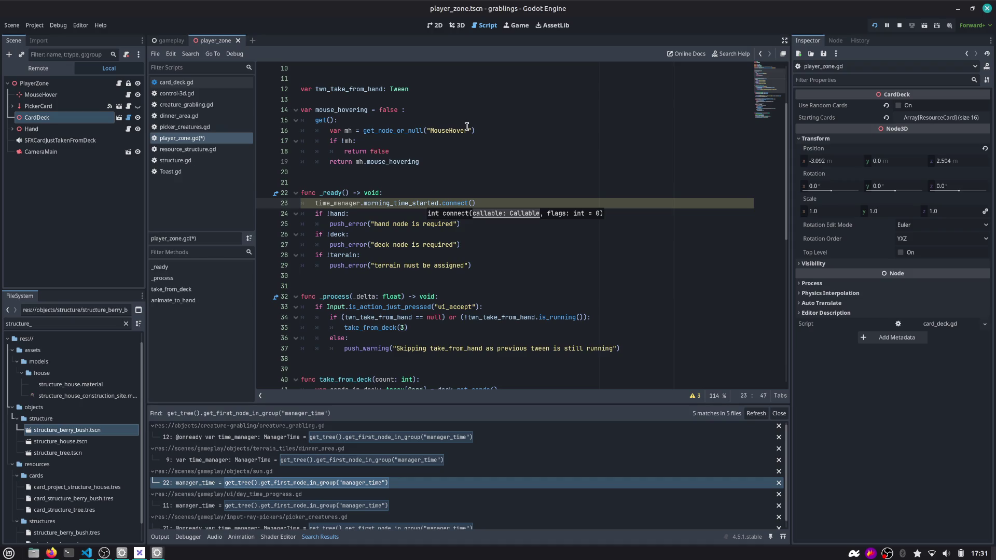
key(Down)
key(Down)
key(Down)
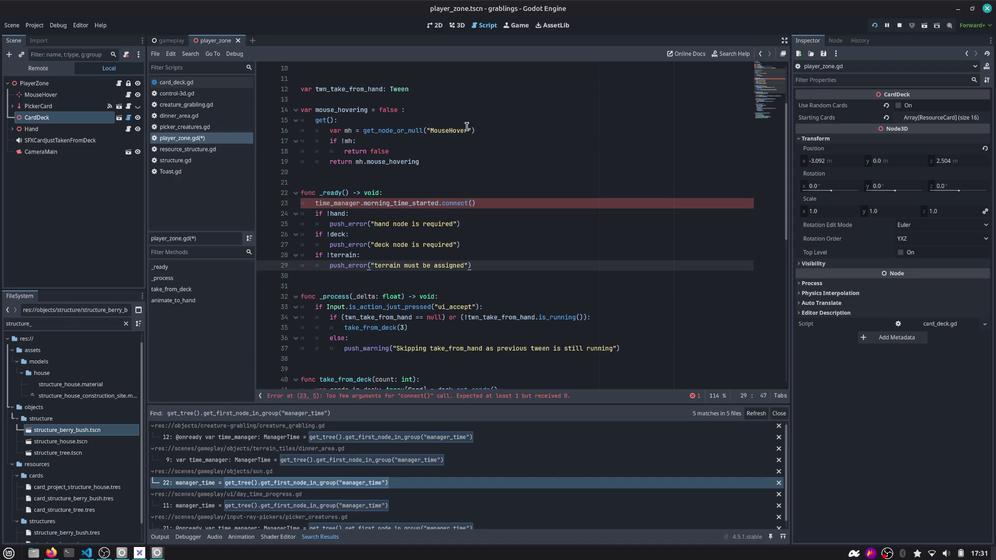
key(Up)
key(Up)
key(Up)
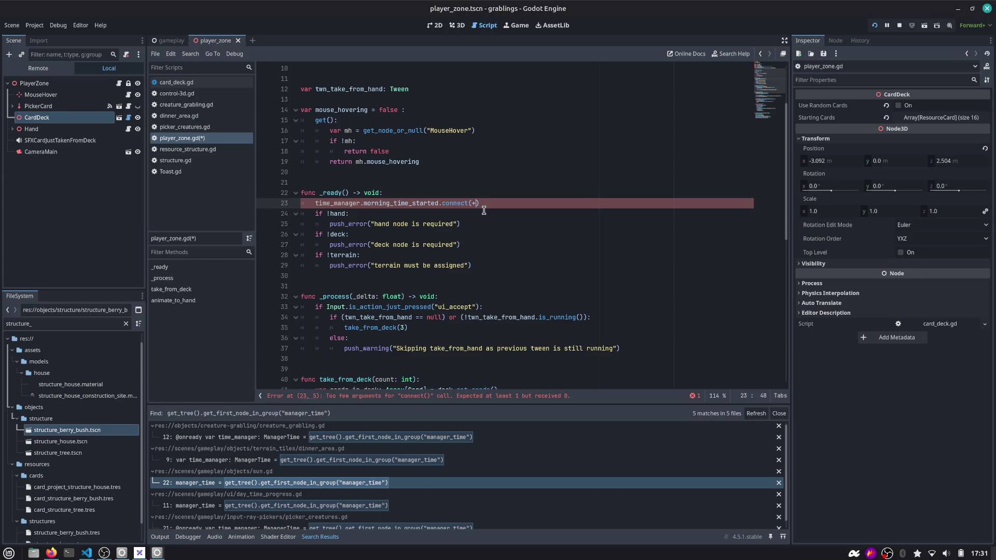
text(on_morning_)
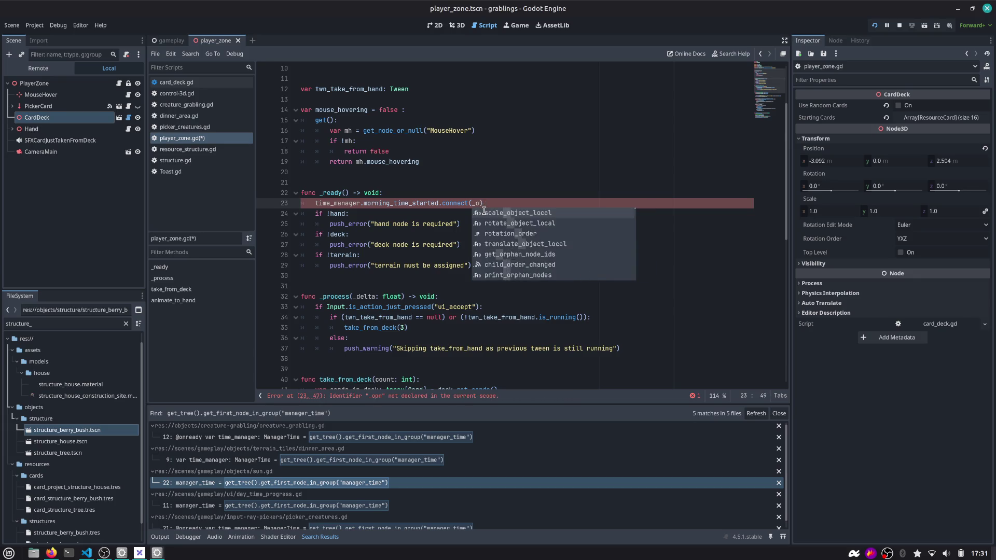
text(time_started)
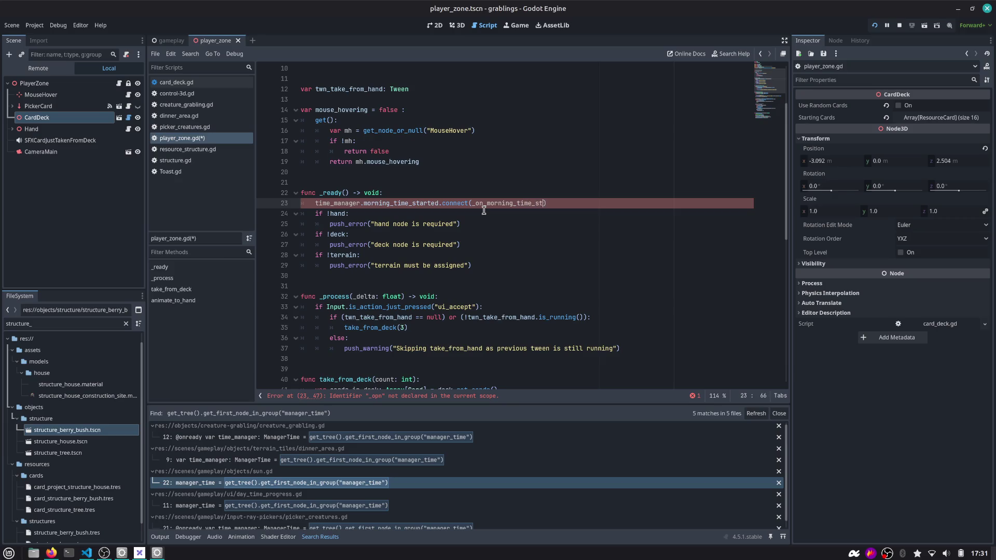
key(ctrl+shift+Left)
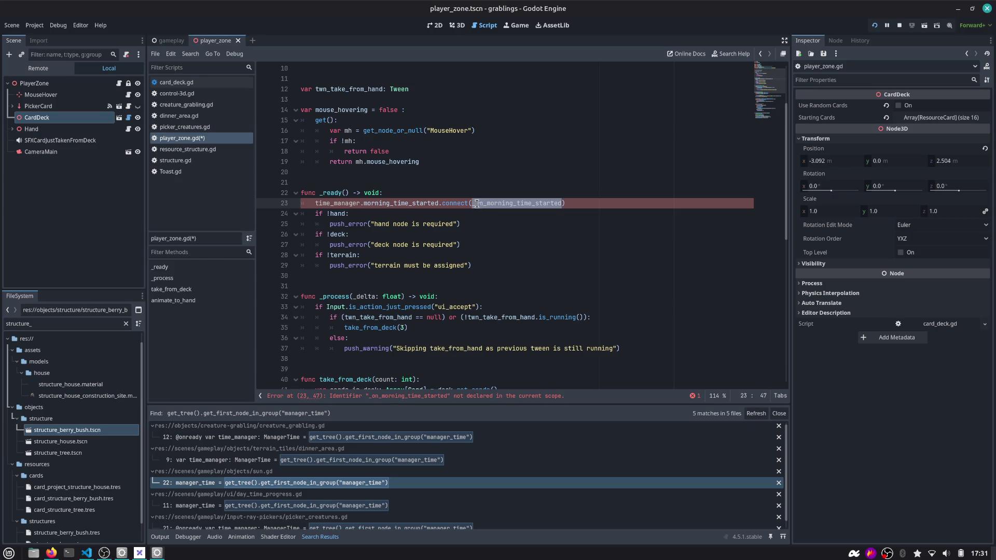
scroll(476, 204, down, 10)
click(351, 378)
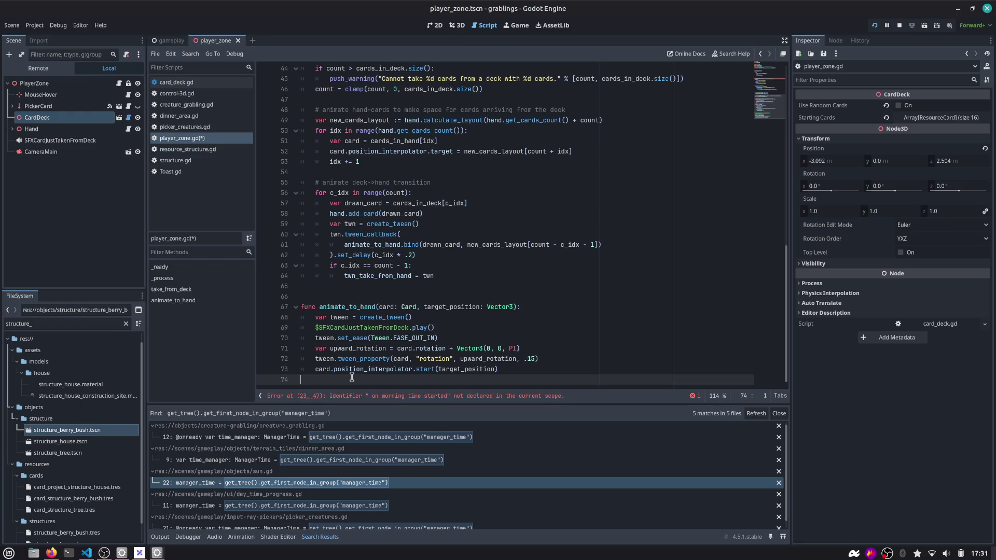
Add func _on_morning_time_started() -> void: calling take_from_deck(3) at the end of the script
key(Return)
key(Return)
text(func _on_morning_time_started())
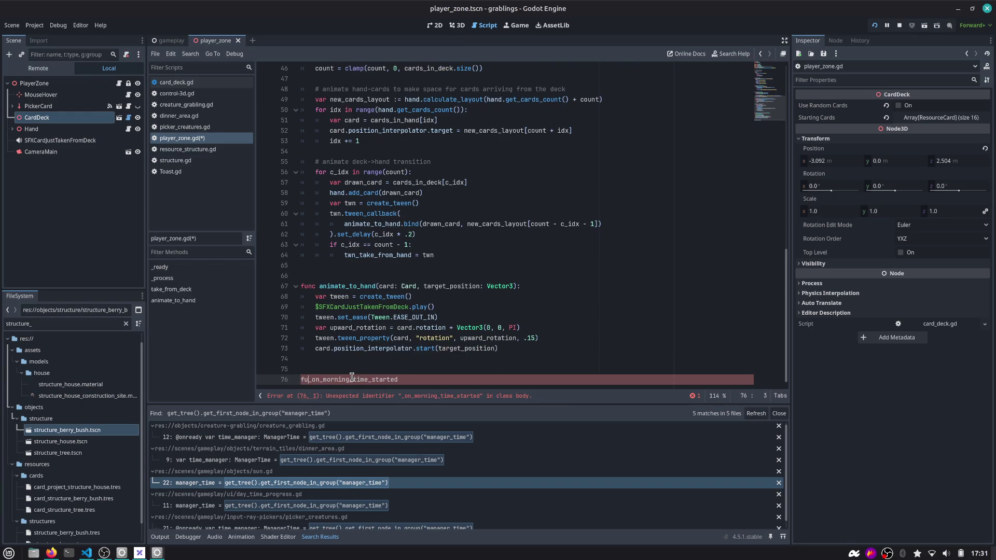
text( -> void)
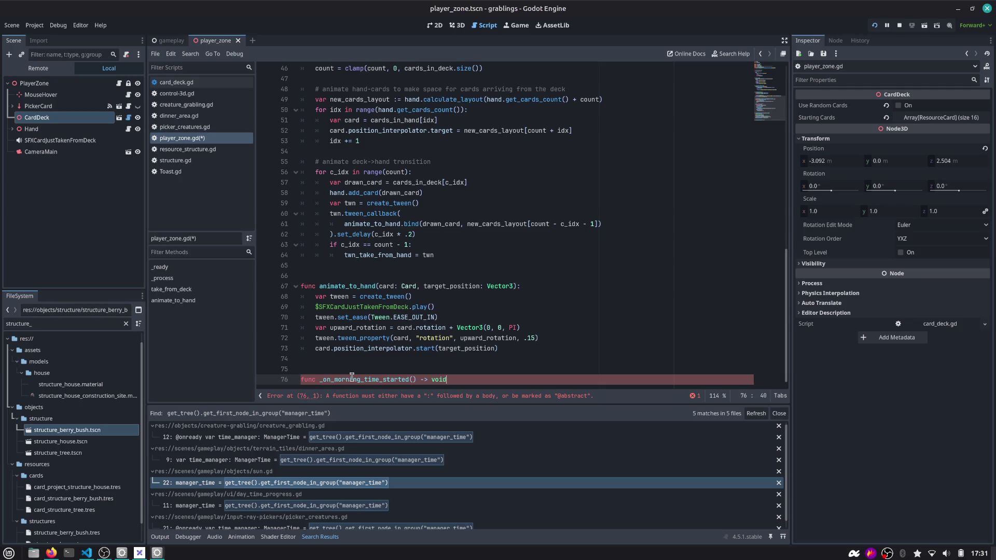
text(:)
key(Return)
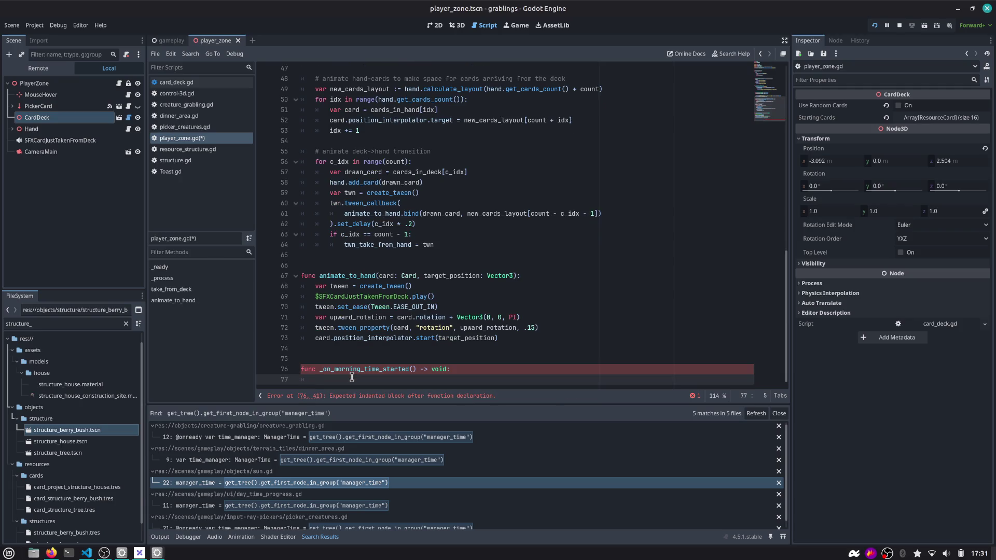
text(ake)
key(Return)
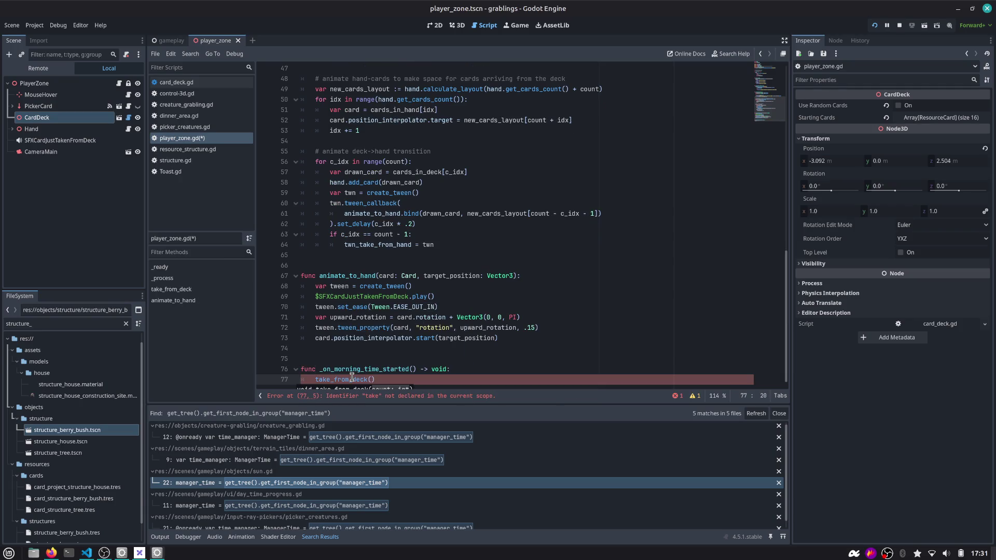
text(3)
key(ctrl+s)
key(Down)
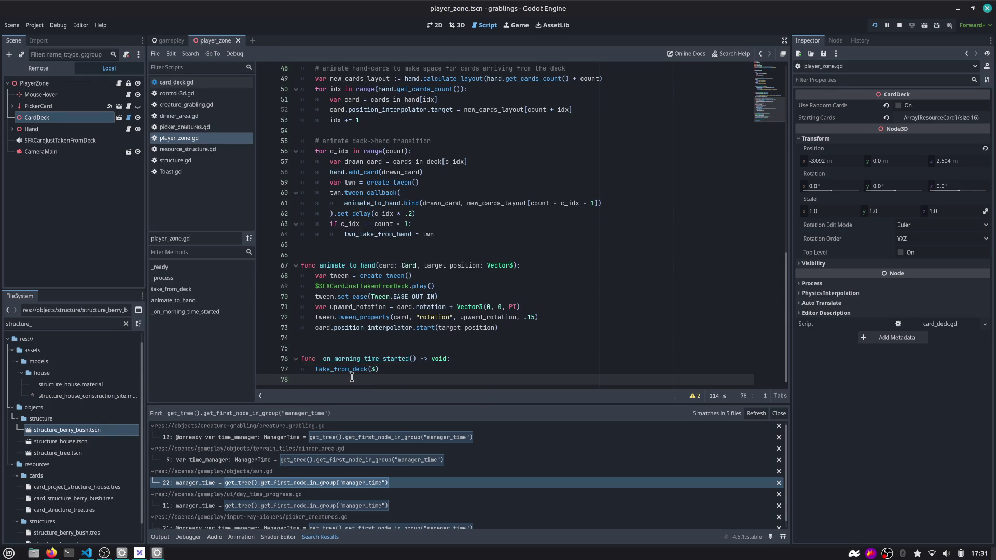
double_click(352, 369)
key(ctrl+f)
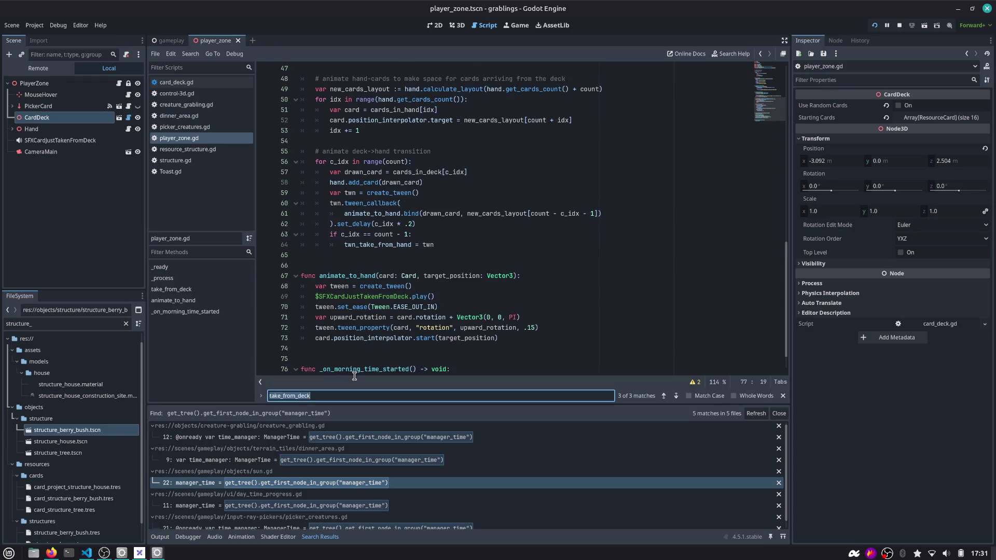
key(Escape)
Wrap the ui_accept input code in _process under if OS.is_debug_build(): and save
click(497, 195)
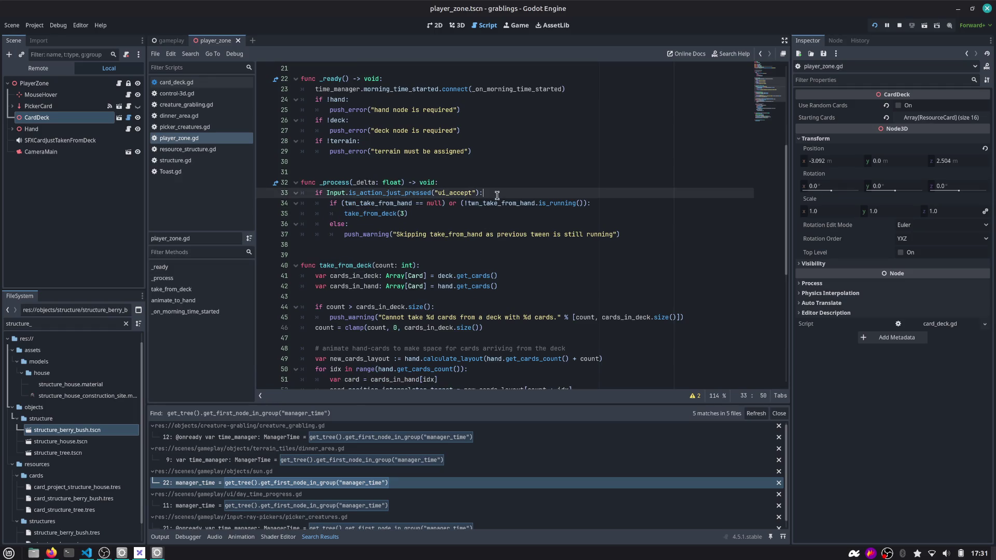
key(Up)
key(Return)
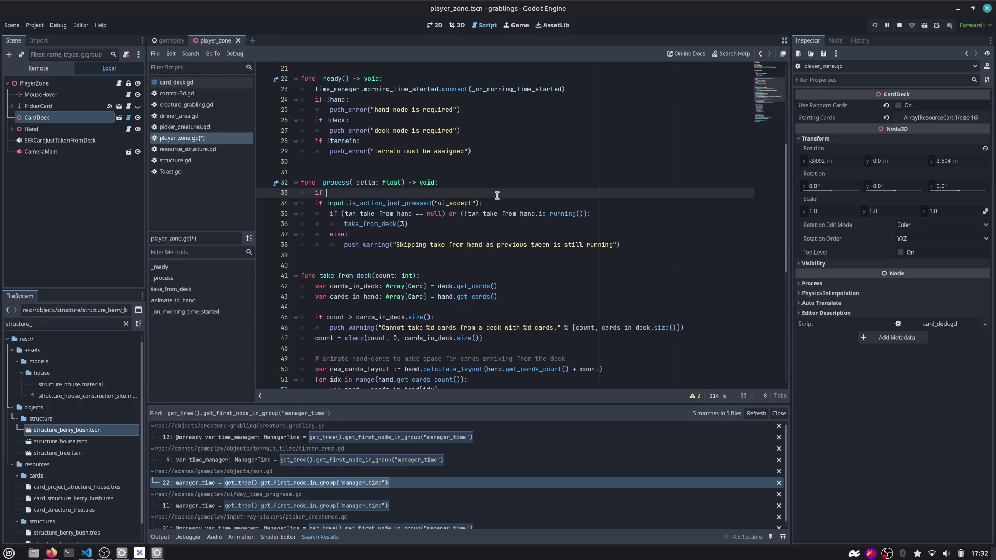
key(BackSpace)
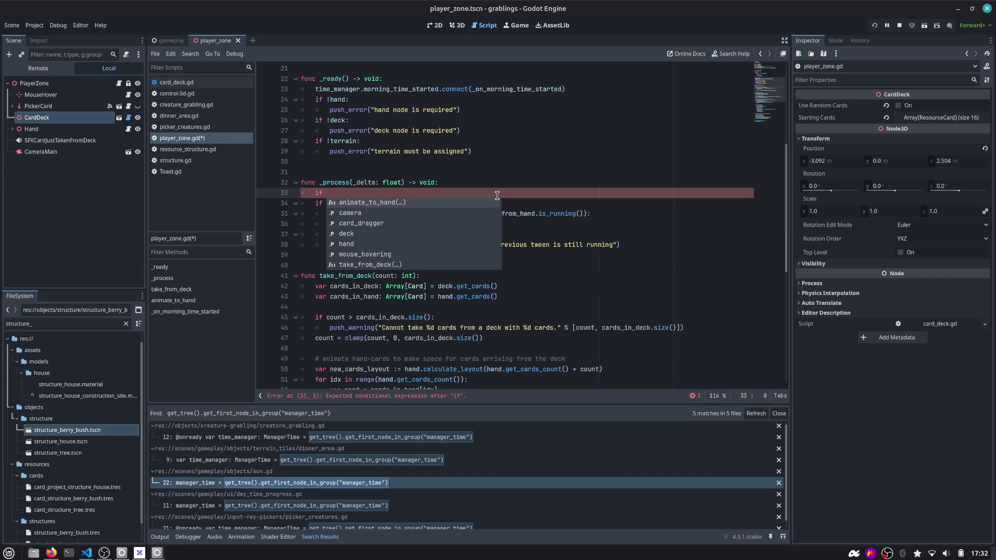
text(OS.is_deb)
key(Return)
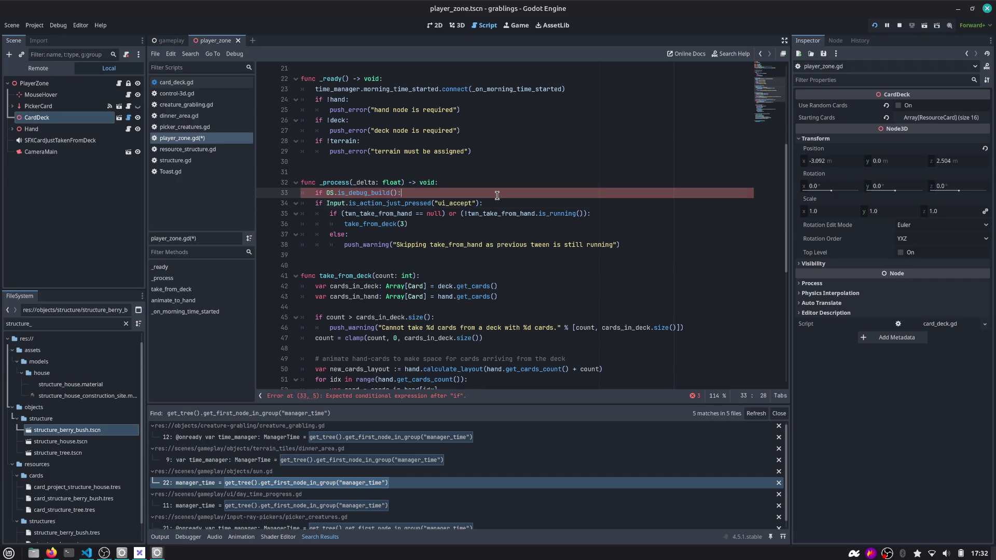
key(shift+Down)
key(shift+Down)
key(shift+Down)
key(Tab)
key(ctrl+s)
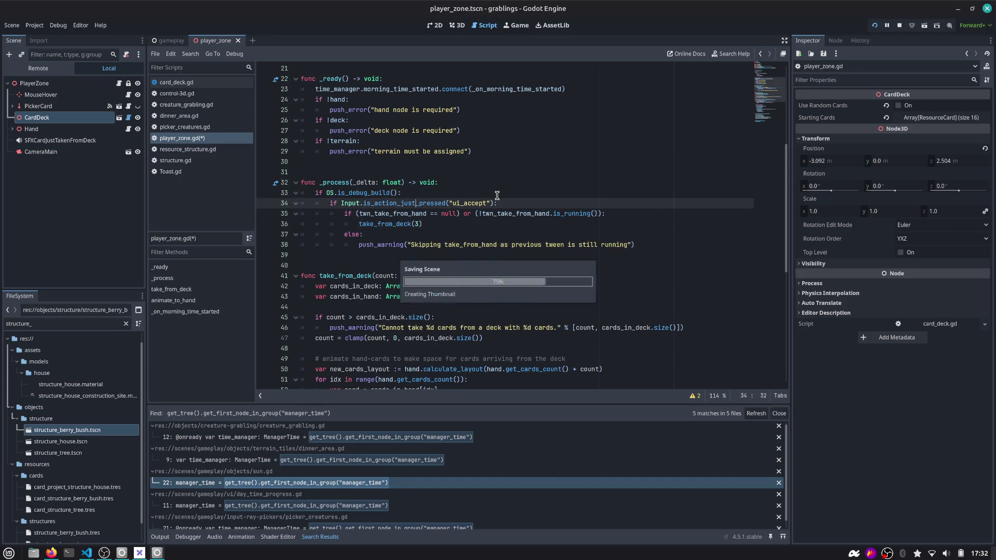
key(Down)
key(Down)
key(Down)
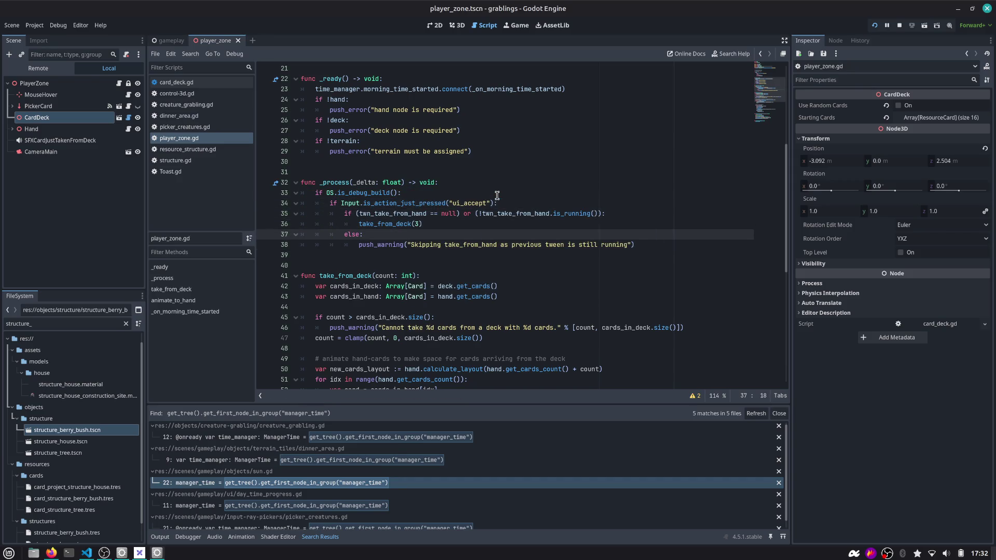
Review the take_from_deck uses in the script, then run the game with F5
click(410, 214)
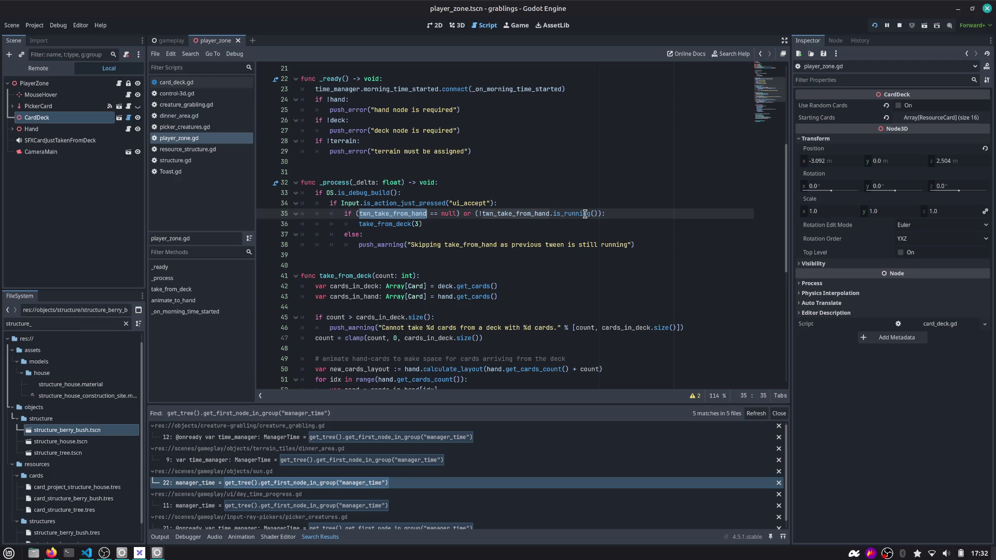
mouse_move(586, 214)
click(407, 224)
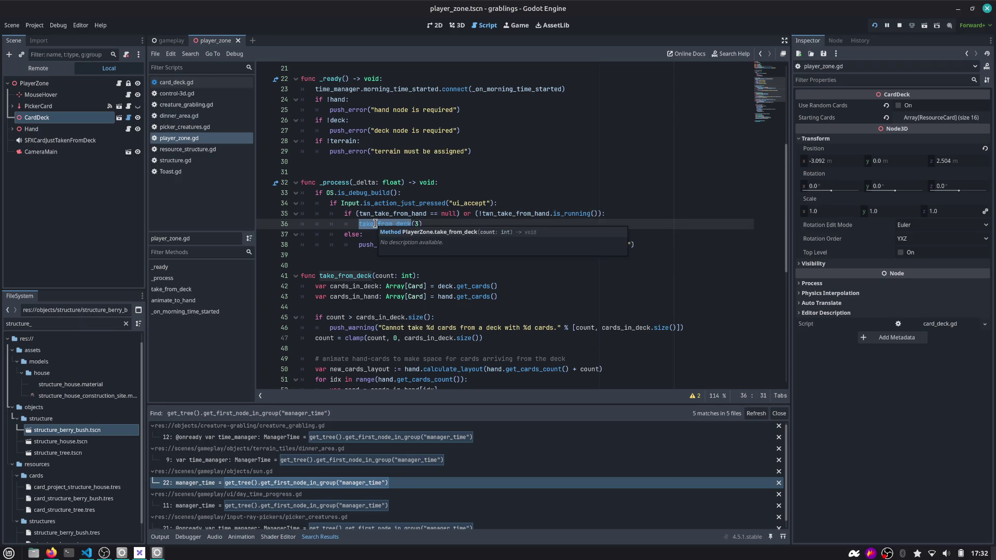
scroll(375, 223, down, 5)
scroll(370, 224, up, 4)
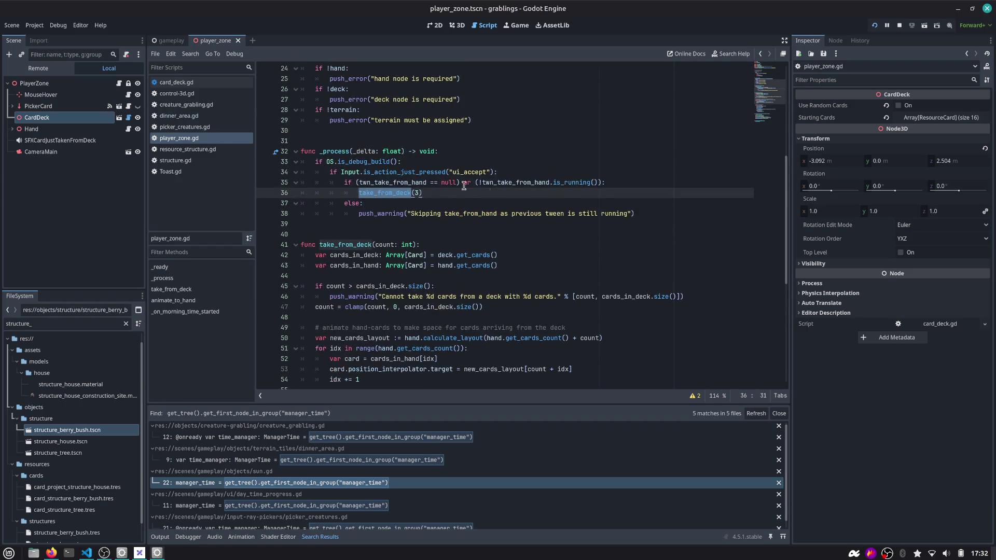
mouse_move(641, 214)
mouse_down()
mouse_move(306, 172)
mouse_move(269, 156)
mouse_up()
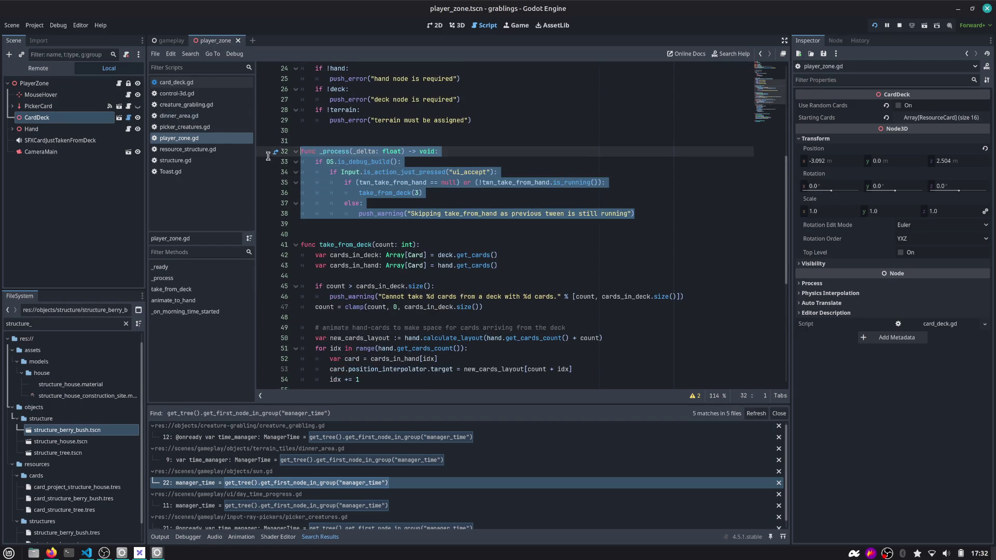
scroll(386, 288, down, 8)
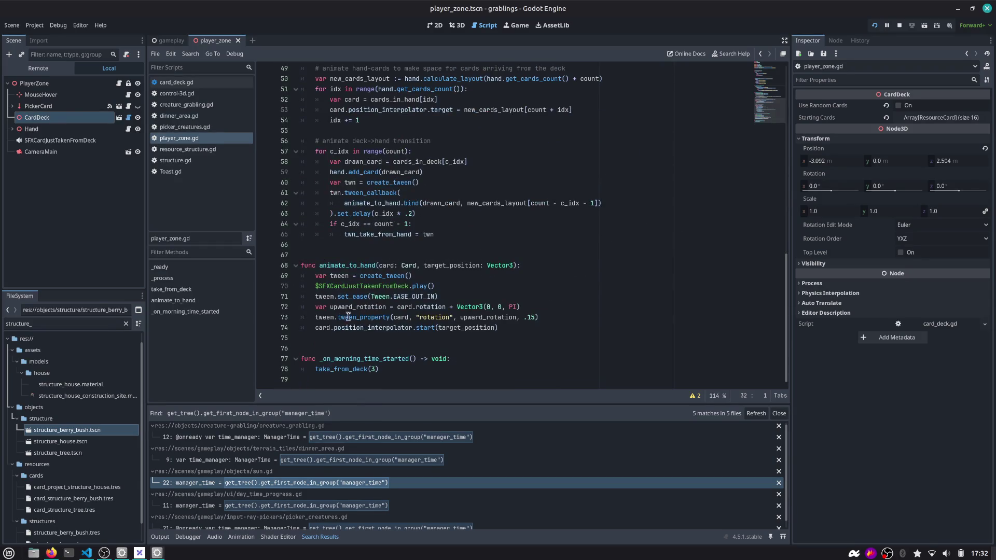
double_click(340, 370)
key(F5)
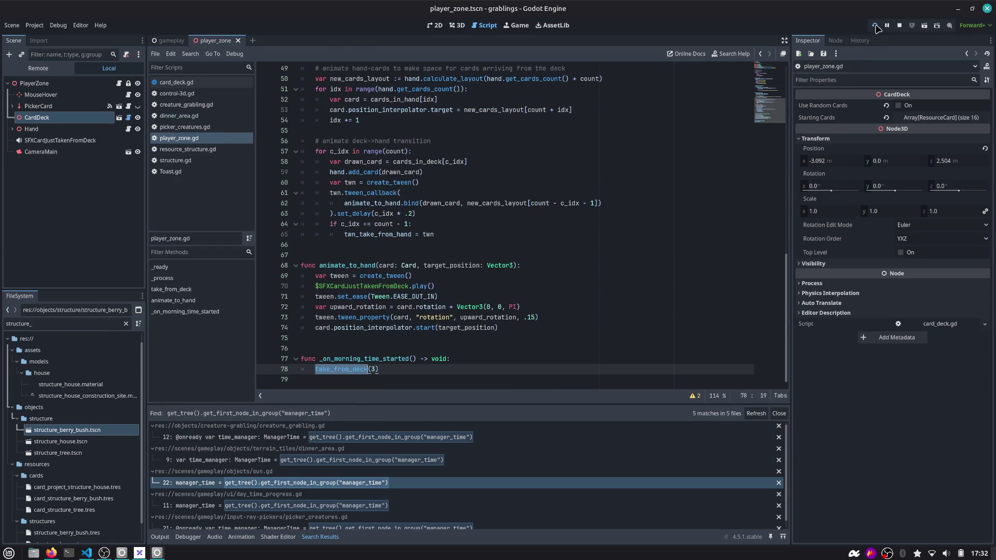
double_click(341, 152)
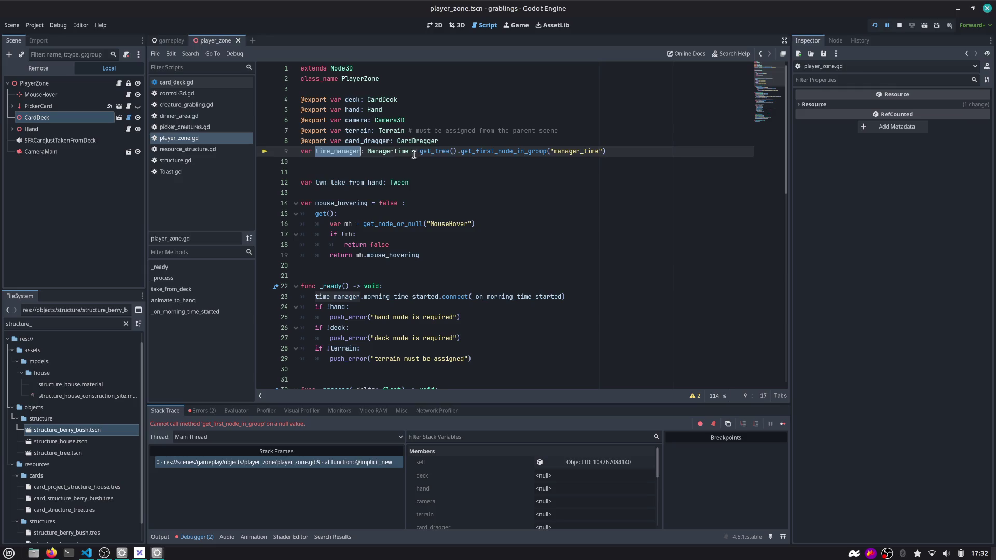
double_click(436, 151)
click(876, 26)
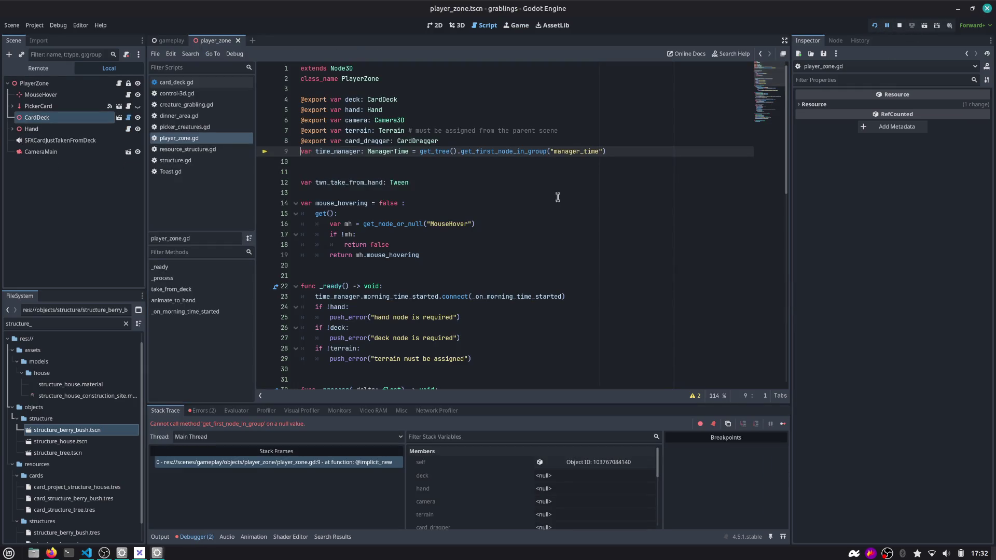
double_click(436, 151)
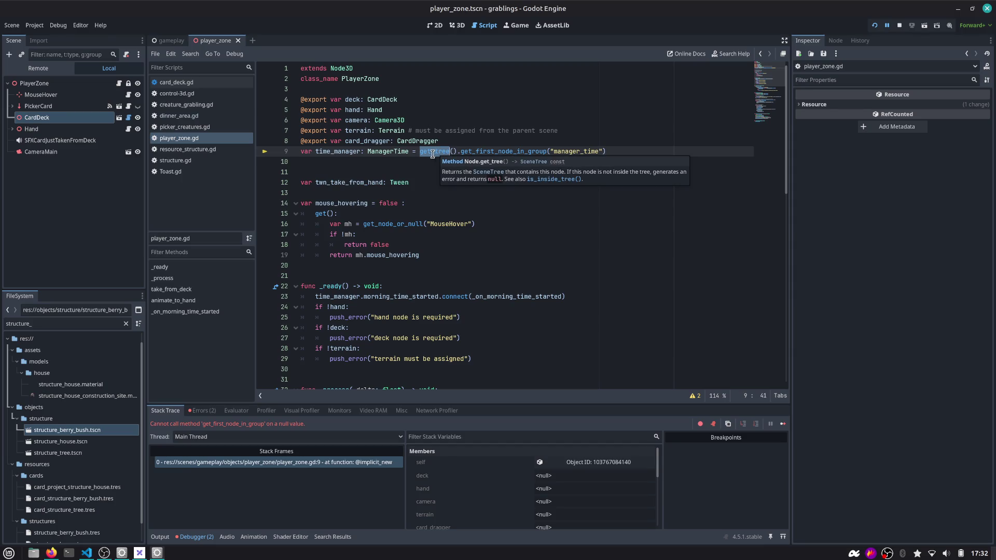
click(305, 151)
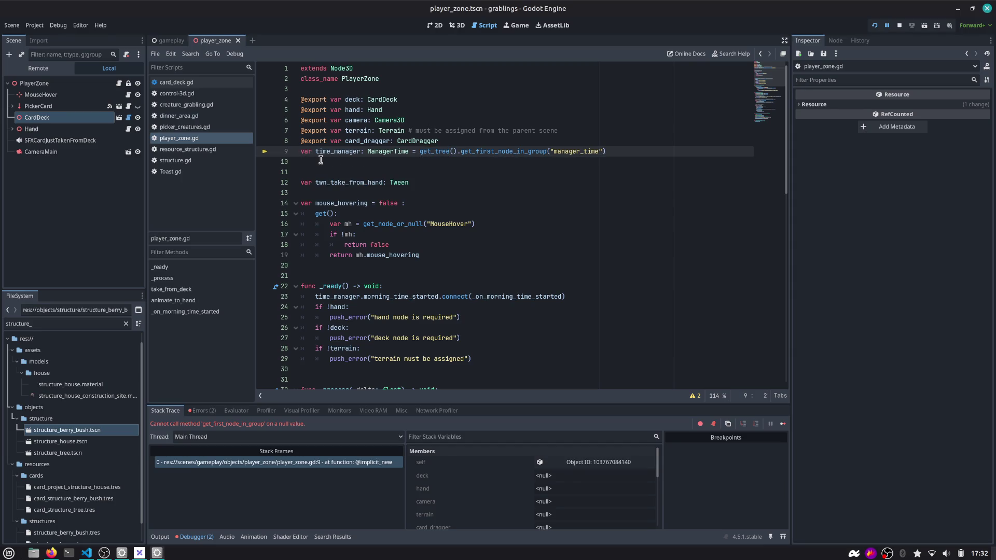
text(@onready)
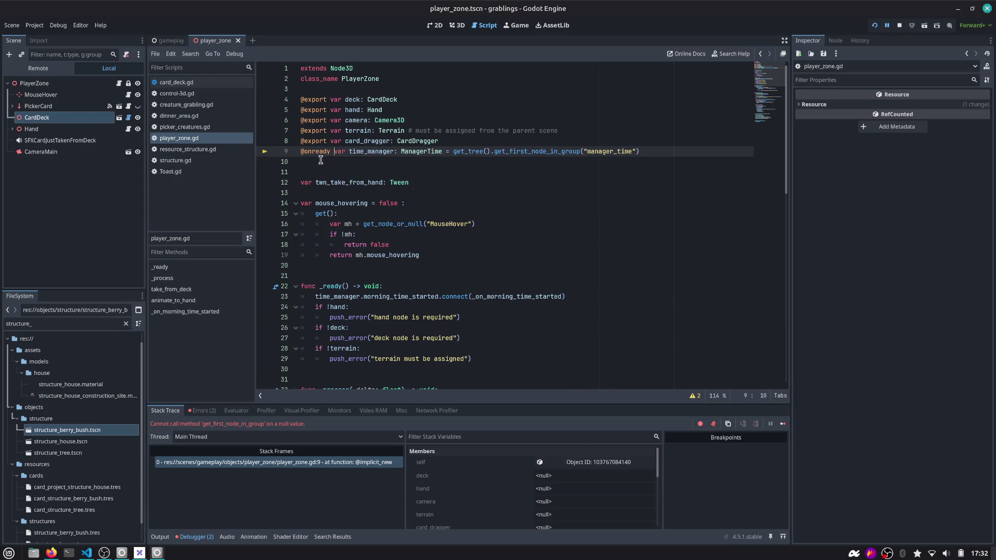
key(F5)
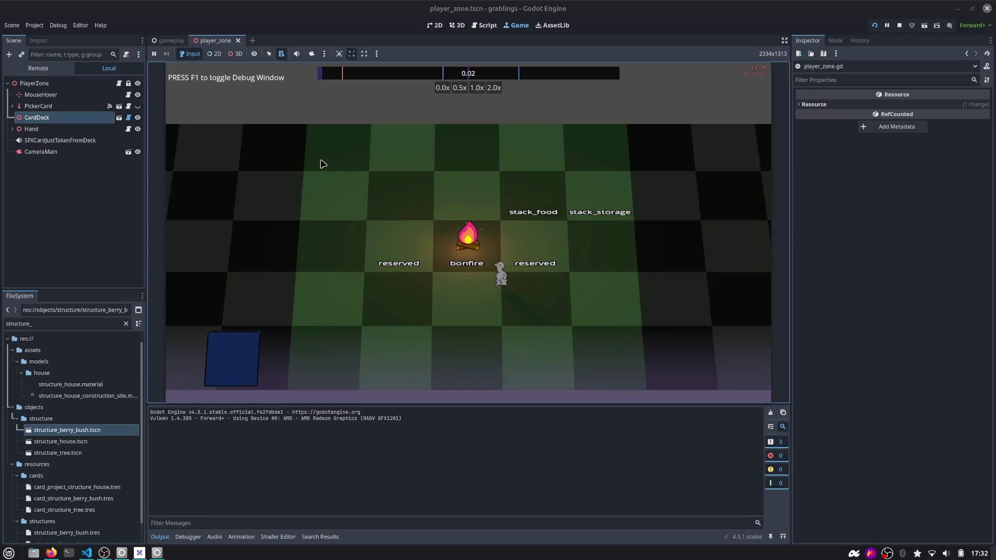
Find in Files for the time_manager declaration line across the project
click(484, 25)
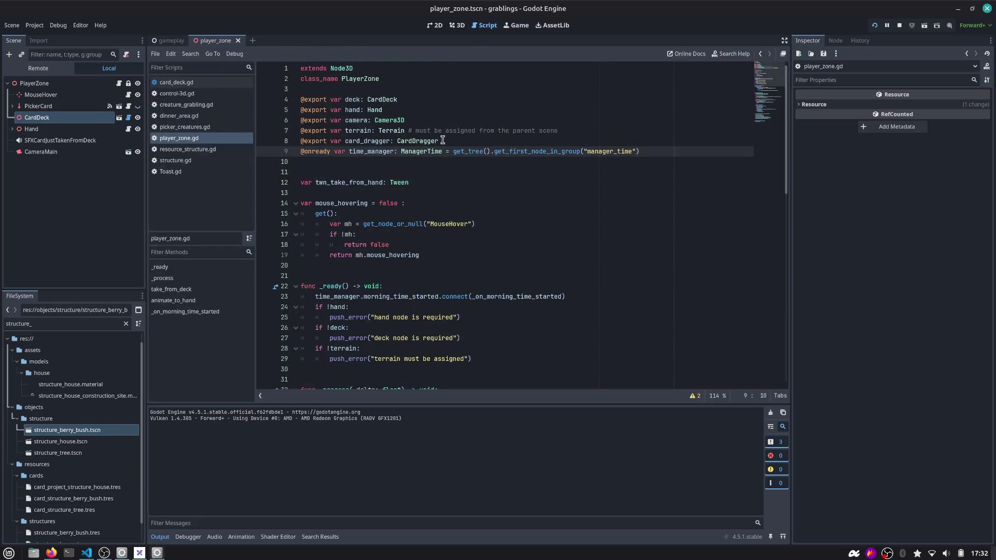
click(459, 141)
key(Return)
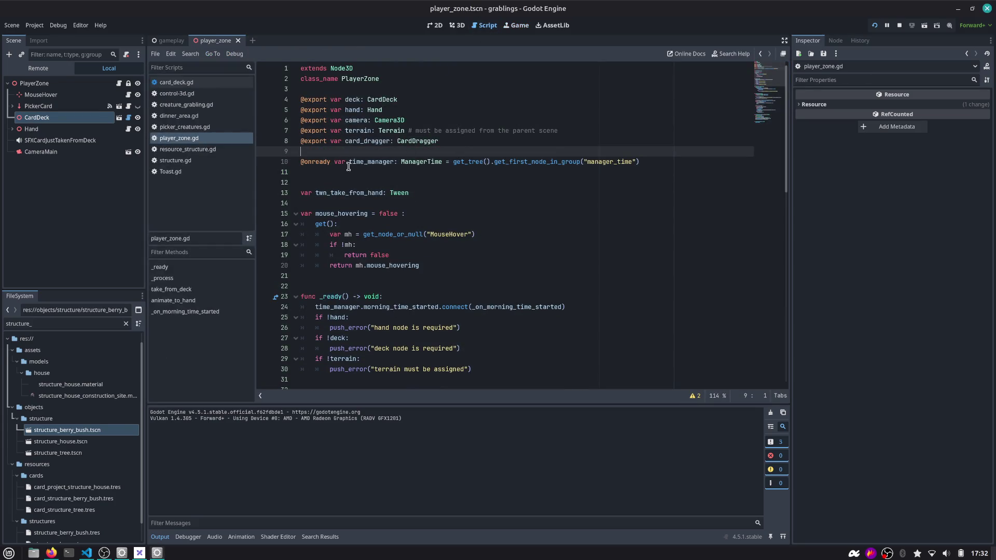
click(336, 162)
key(Left)
key(Left)
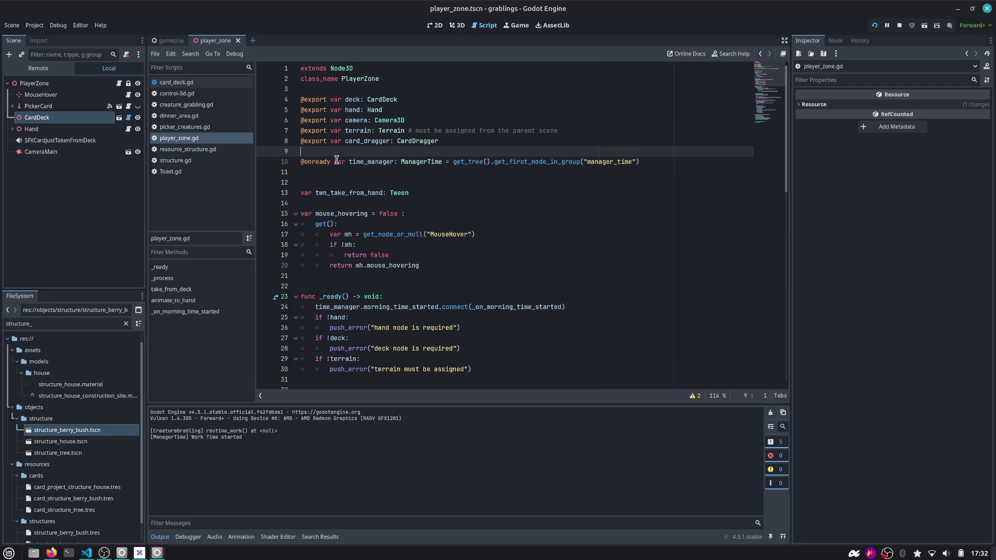
key(Right)
key(shift+End)
key(ctrl+shift+f)
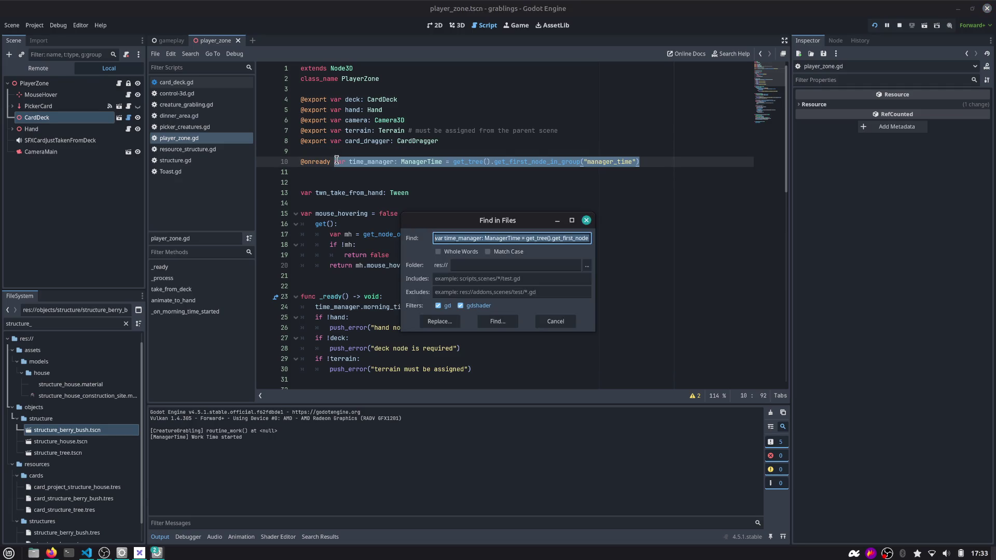
key(Return)
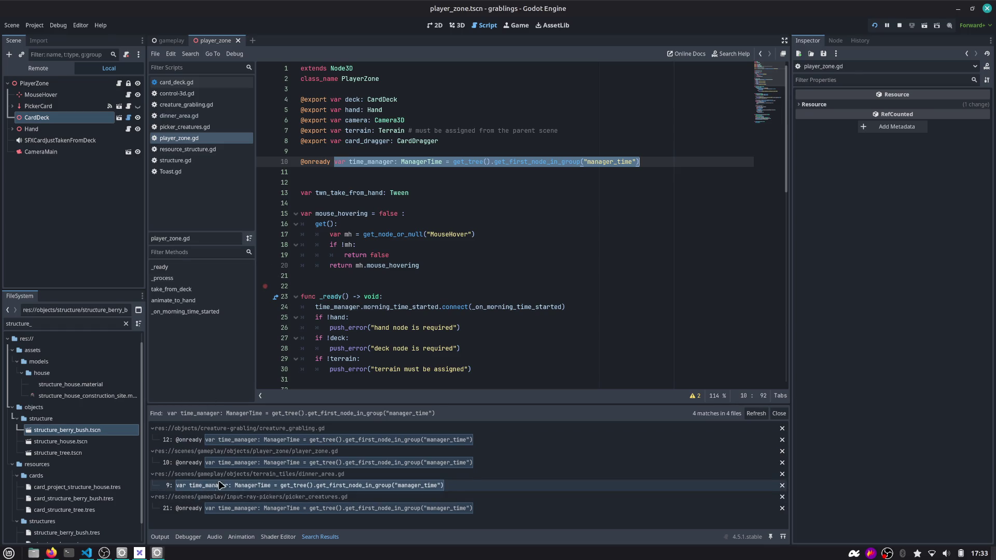
Open the dinner_area.gd match, then show the running game in the Game view
click(328, 490)
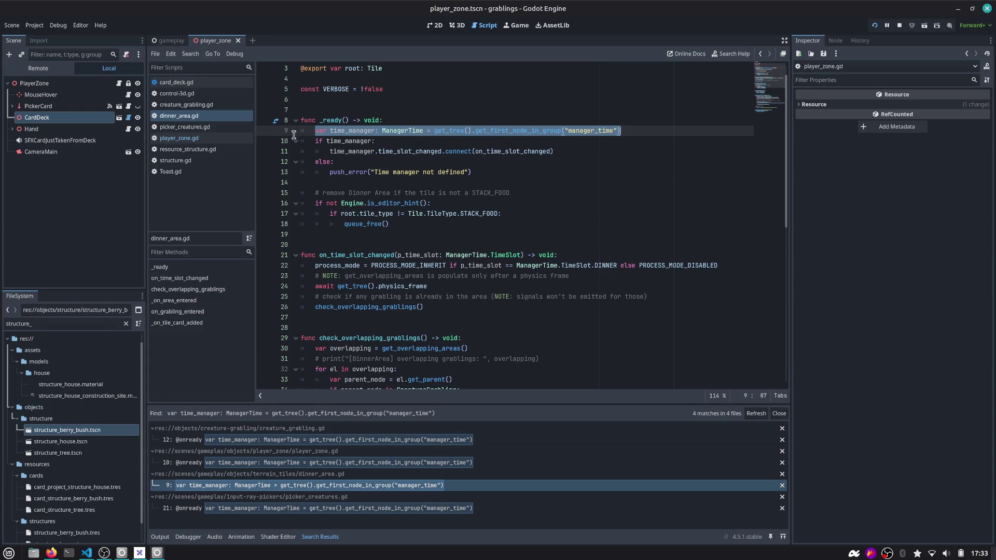
click(348, 130)
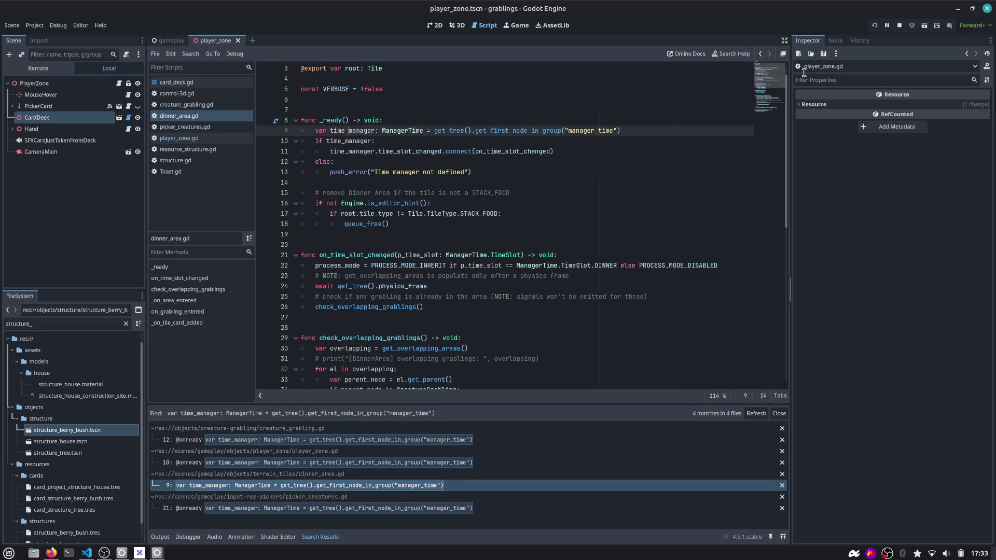
click(875, 25)
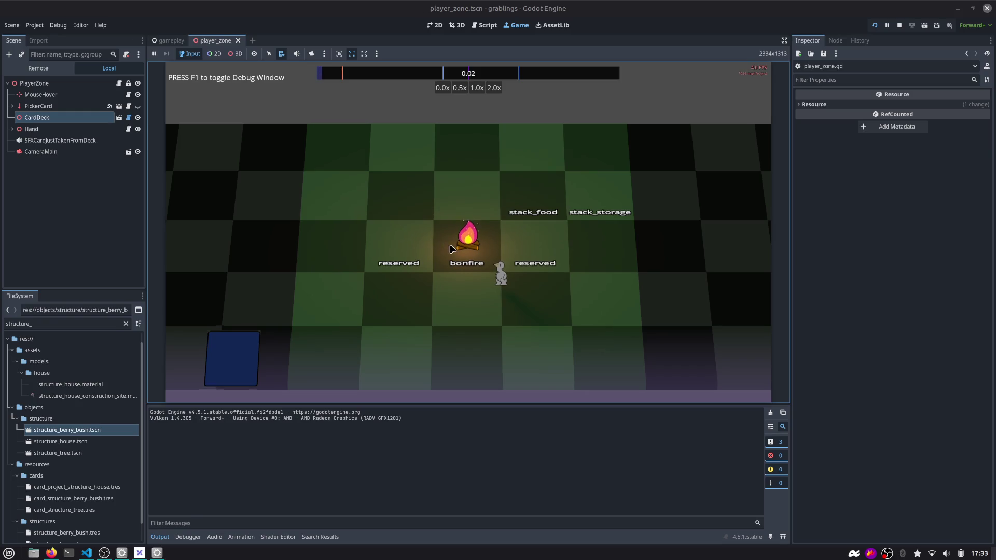
Run at 2.0x until morning draws house, berry bush and grabling cards, then stop the game
click(491, 90)
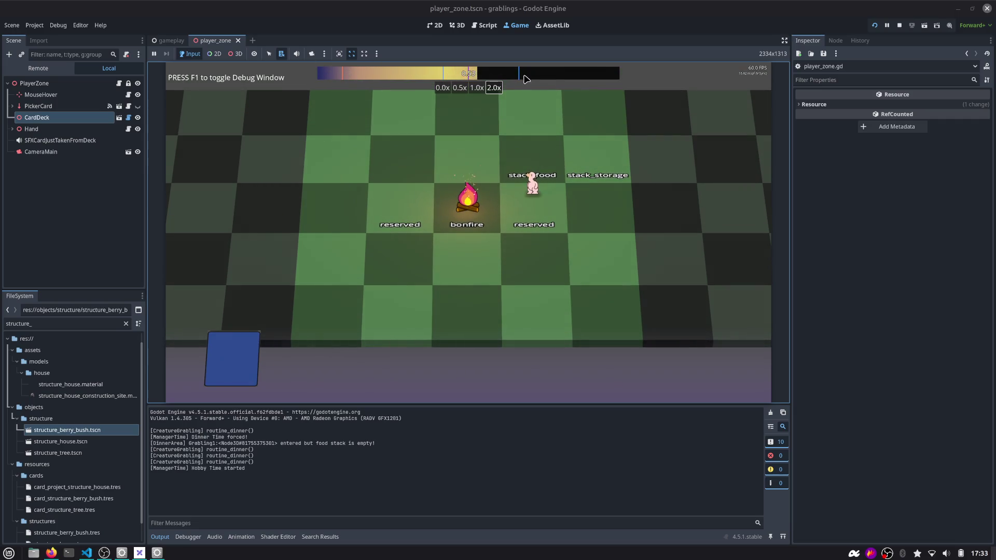
key(F1)
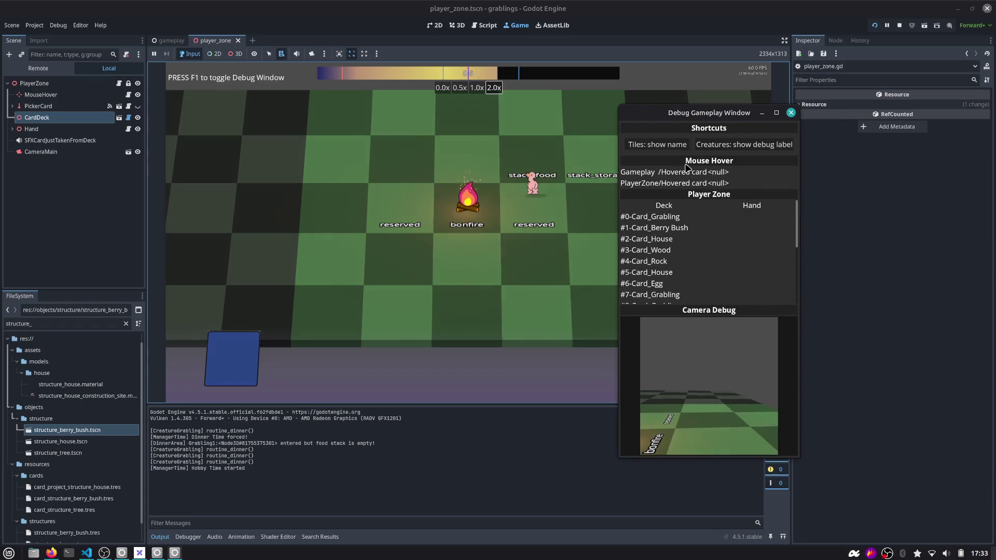
mouse_move(644, 110)
mouse_down()
mouse_move(763, 143)
mouse_move(787, 169)
mouse_up()
click(929, 175)
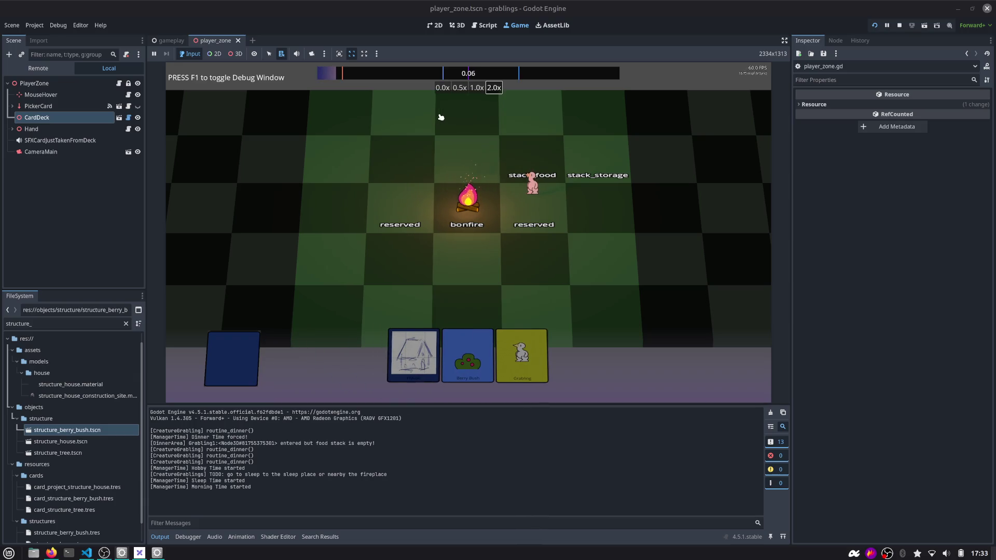
click(476, 88)
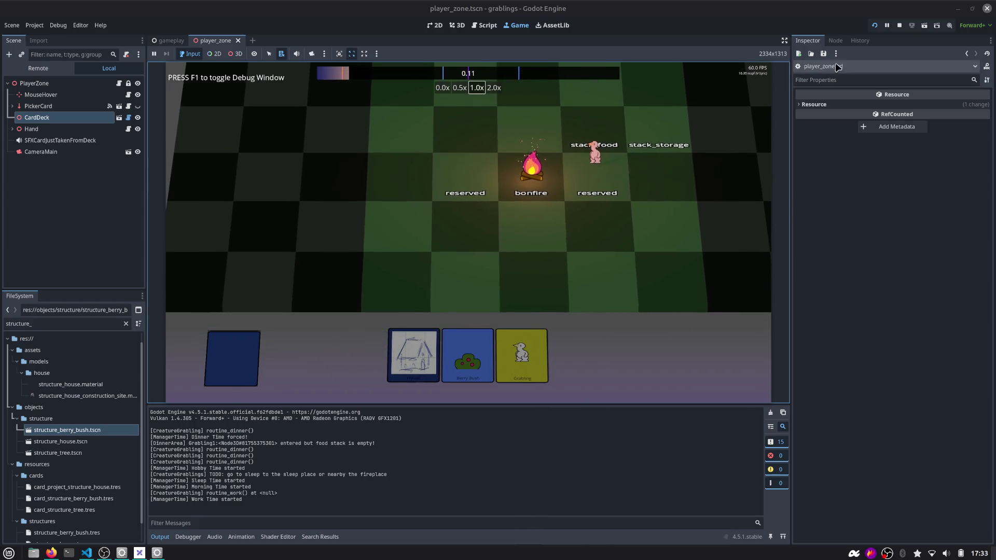
click(899, 25)
click(520, 151)
key(alt+Tab)
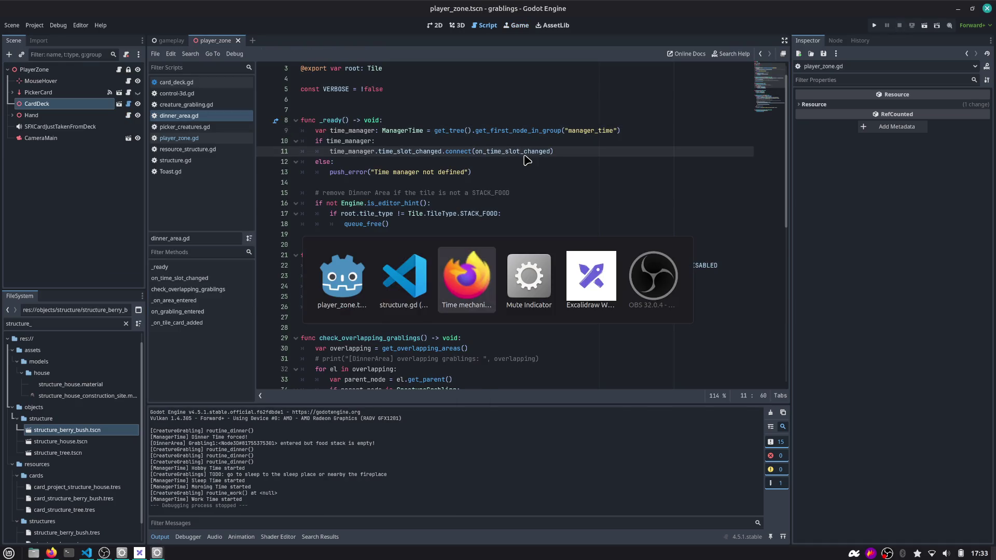
Stage player_zone.gd and commit it as 'feat: draw 3 cards when morning starts'
click(224, 104)
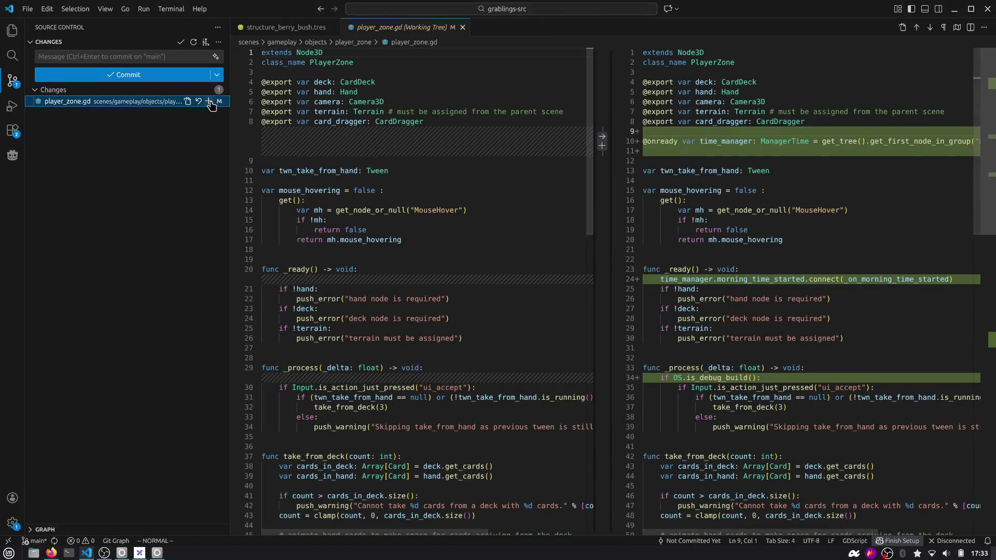
scroll(420, 142, down, 10)
scroll(420, 142, down, 3)
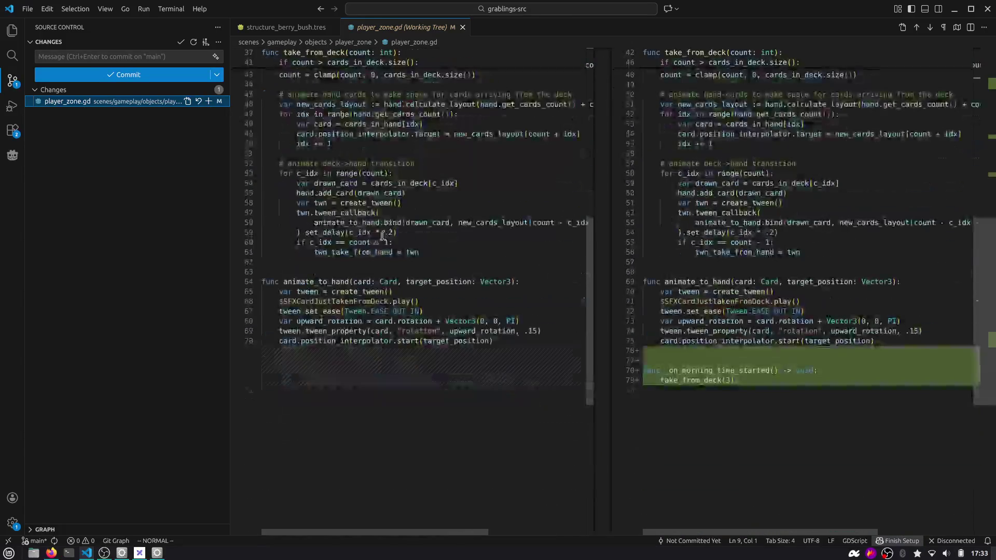
click(209, 101)
click(156, 57)
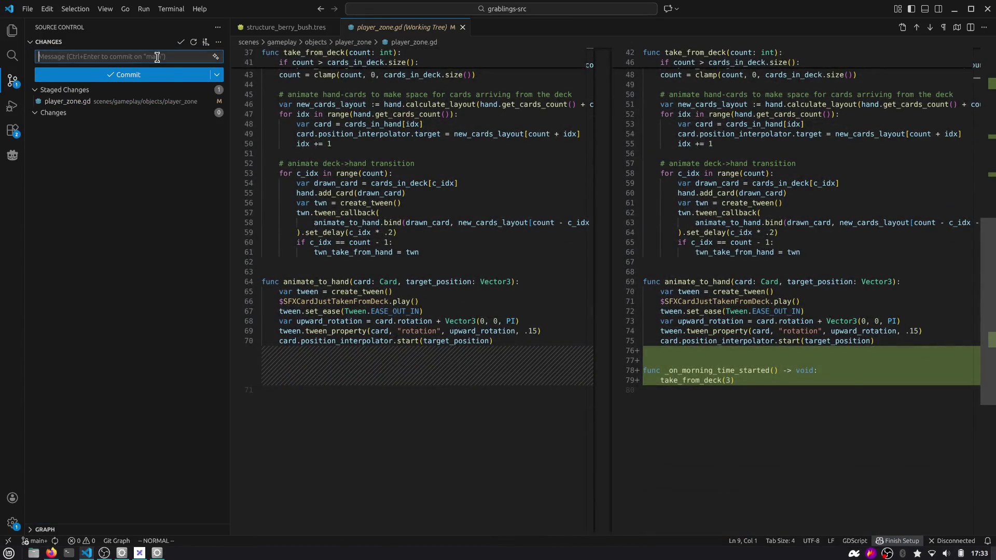
text(feat: draw 3 cards when morning starts)
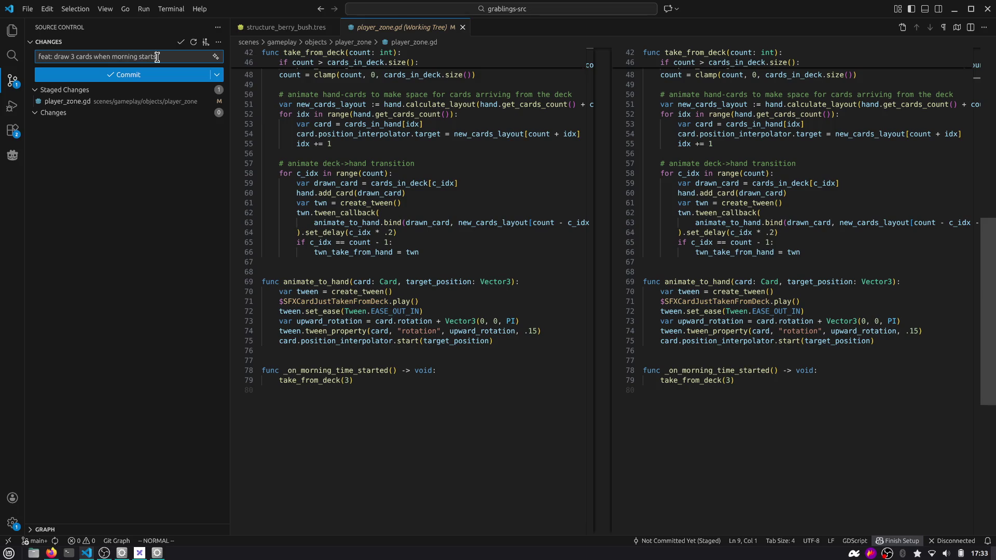
key(ctrl+Return)
Push the new commit to the remote by running gp in the integrated terminal
key(alt+Tab)
key(alt+Tab)
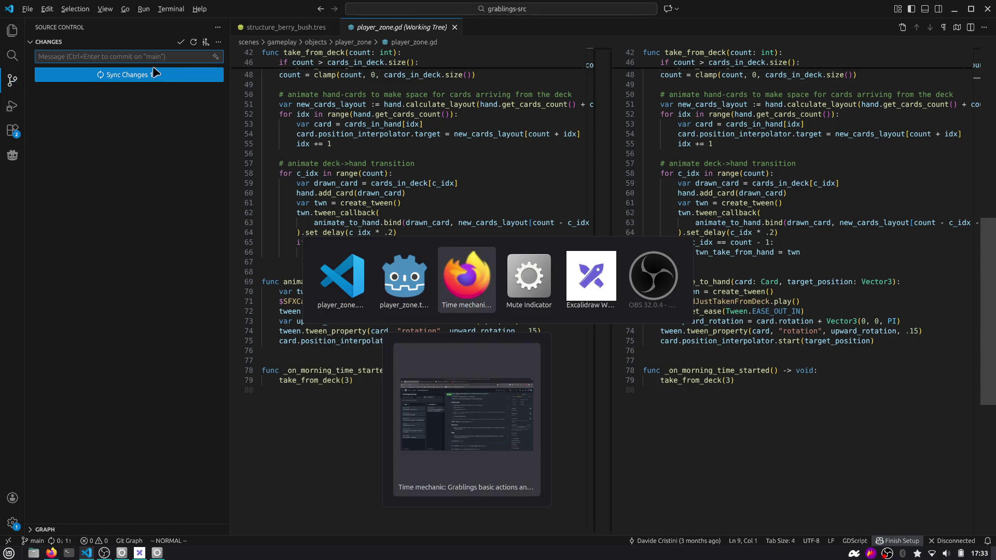
key(Escape)
click(151, 75)
key(Escape)
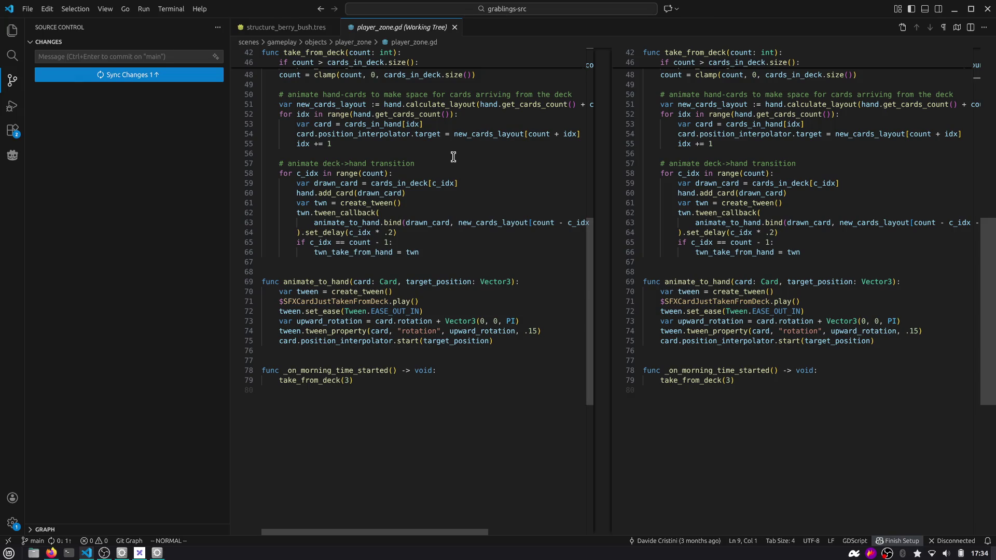
key(ctrl+grave)
text(gp)
key(Return)
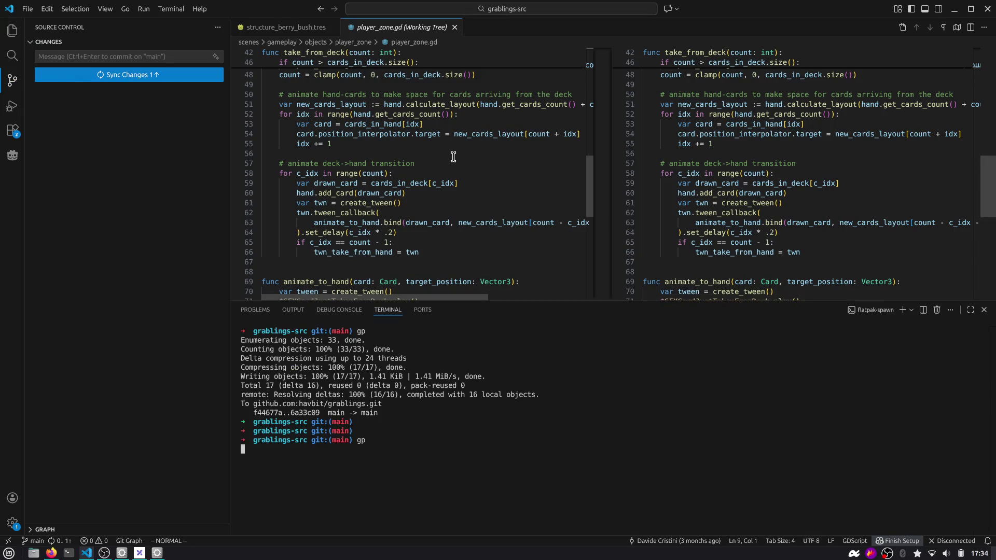
key(alt+Tab)
key(alt+Tab)
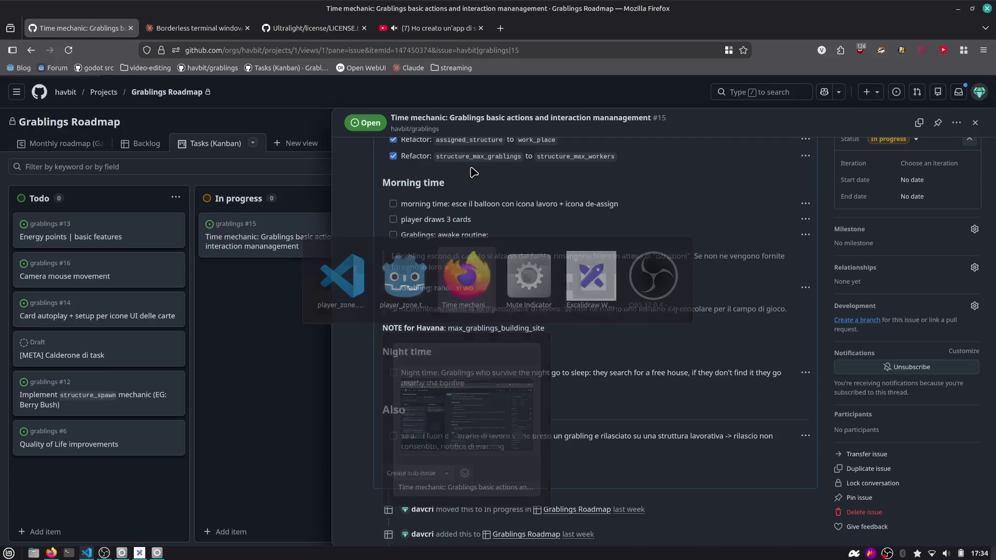
Check off the 'player draws 3 cards' task and move 'morning time' below it
click(394, 220)
drag(433, 235, 489, 240)
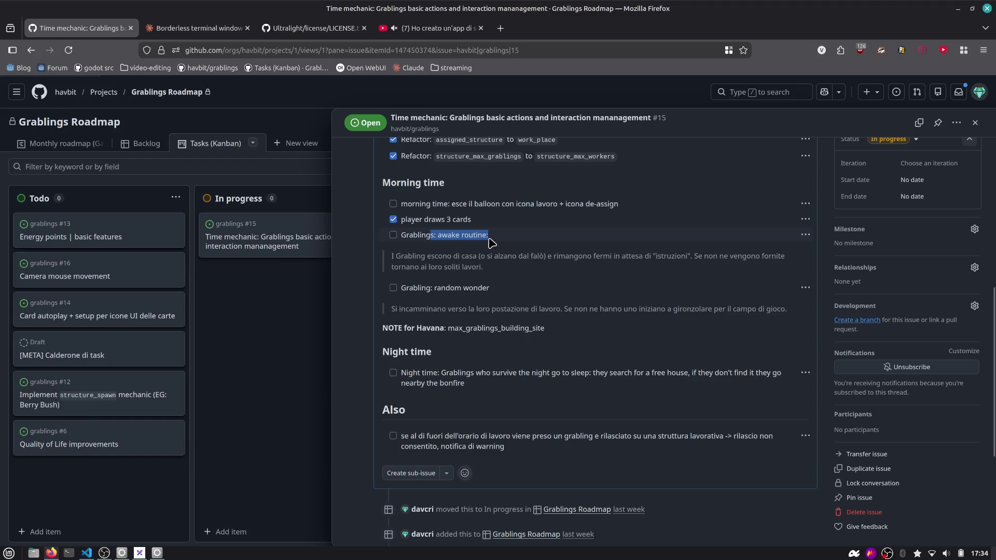
click(499, 239)
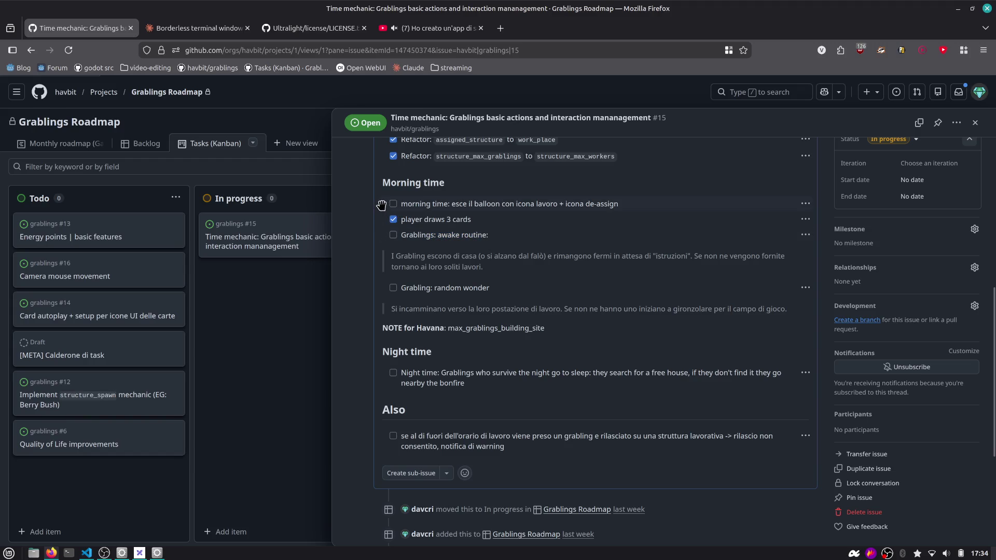
drag(381, 205, 383, 223)
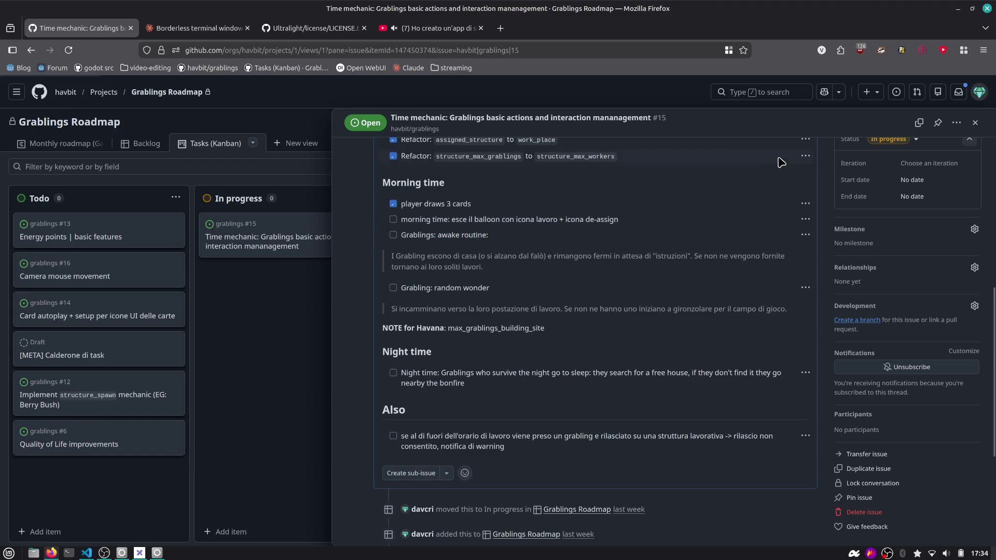
scroll(742, 237, down, 2)
scroll(702, 280, down, 3)
scroll(726, 260, up, 15)
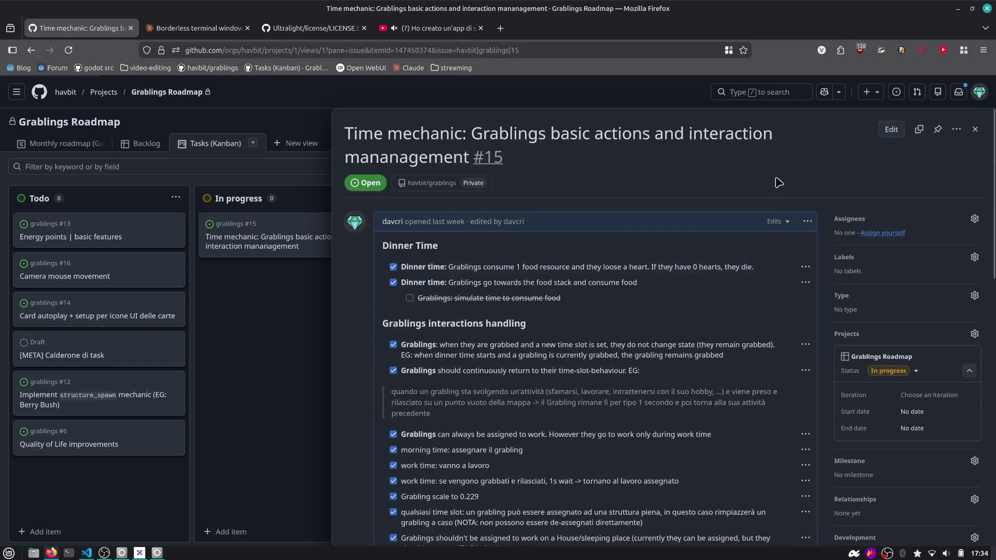
Edit the issue description and delete its Morning time section
click(806, 223)
click(827, 285)
scroll(471, 303, down, 10)
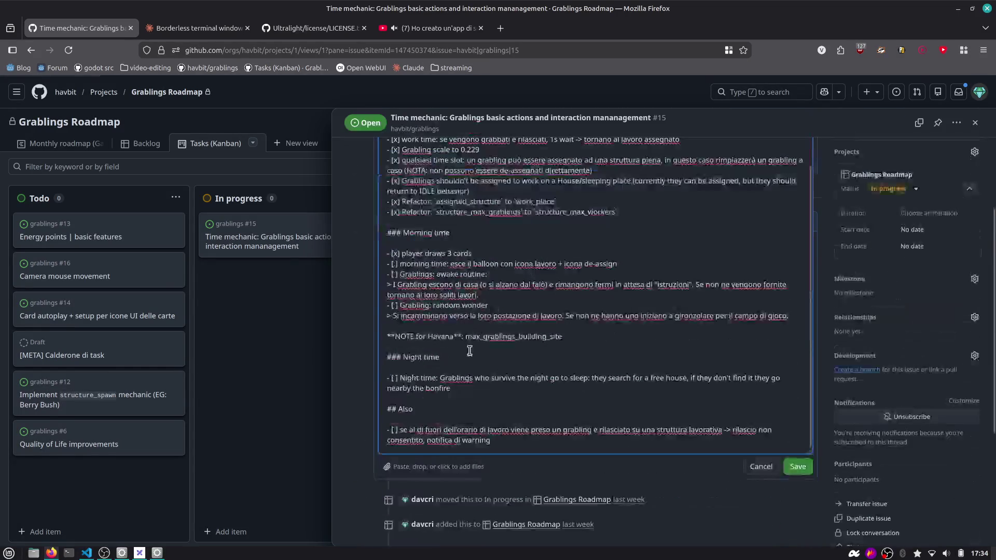
mouse_move(417, 347)
mouse_down()
mouse_move(381, 292)
mouse_move(367, 228)
mouse_up()
click(569, 332)
key(shift+Home)
key(BackSpace)
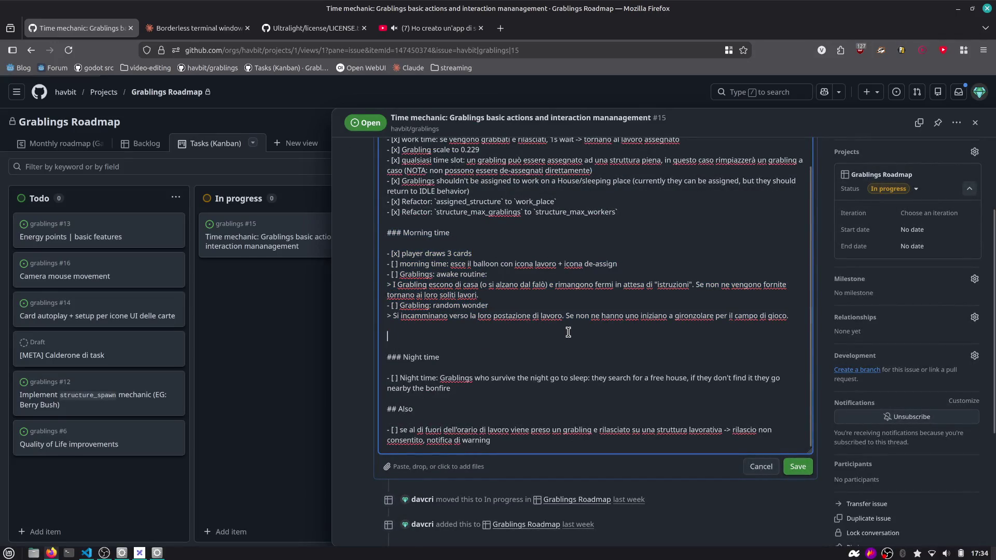
key(ctrl+z)
key(ctrl+z)
key(ctrl+z)
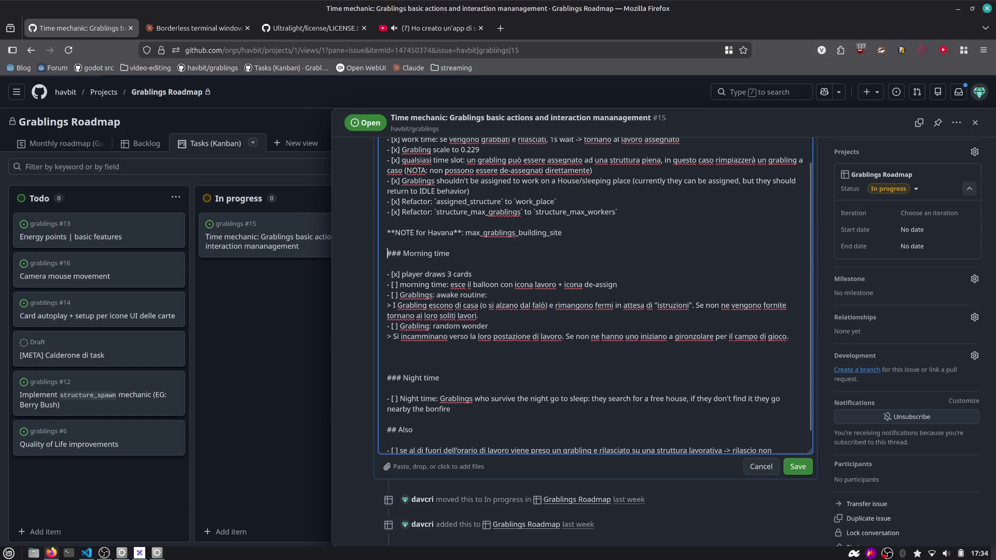
key(shift+Down)
key(shift+Down)
key(shift+Down)
key(Delete)
key(Delete)
key(Delete)
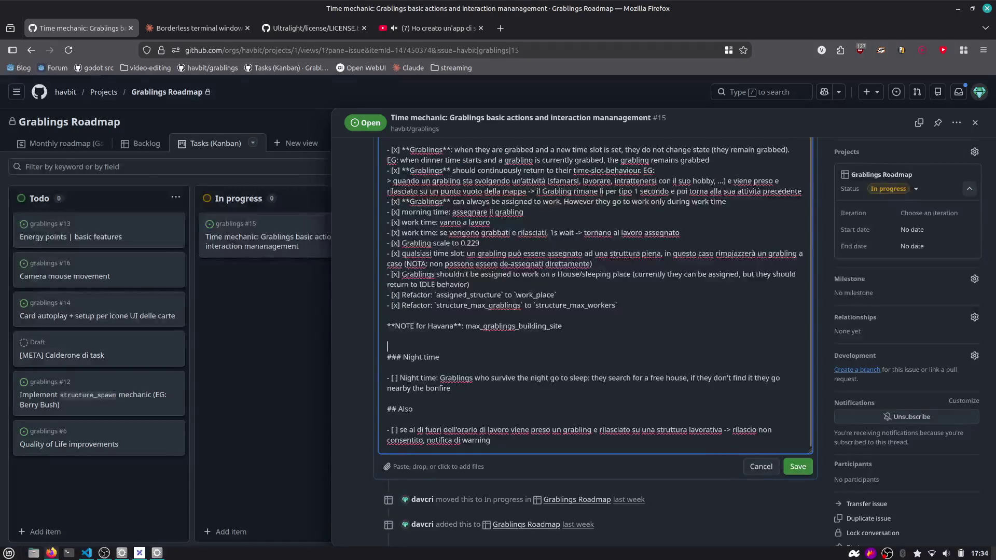